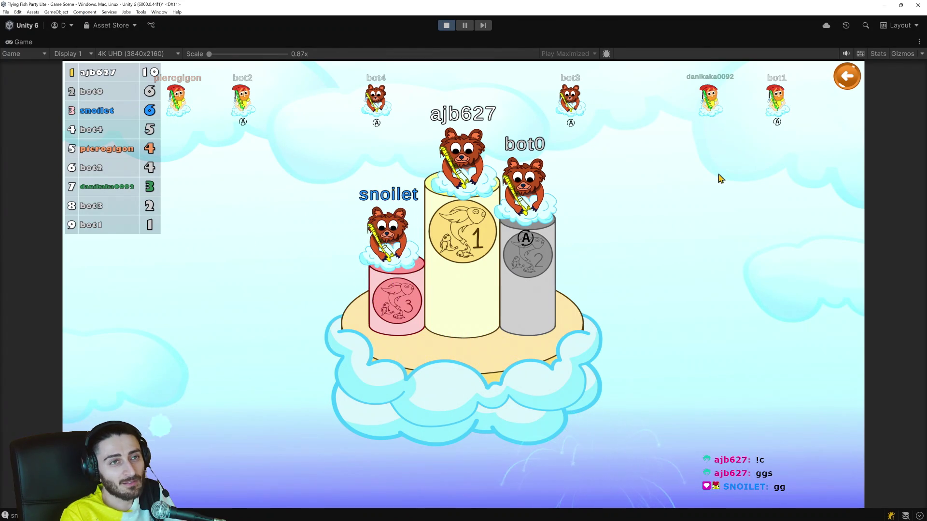
Back out of the podium results screen and then the lobby to reach the main menu.
click(851, 86)
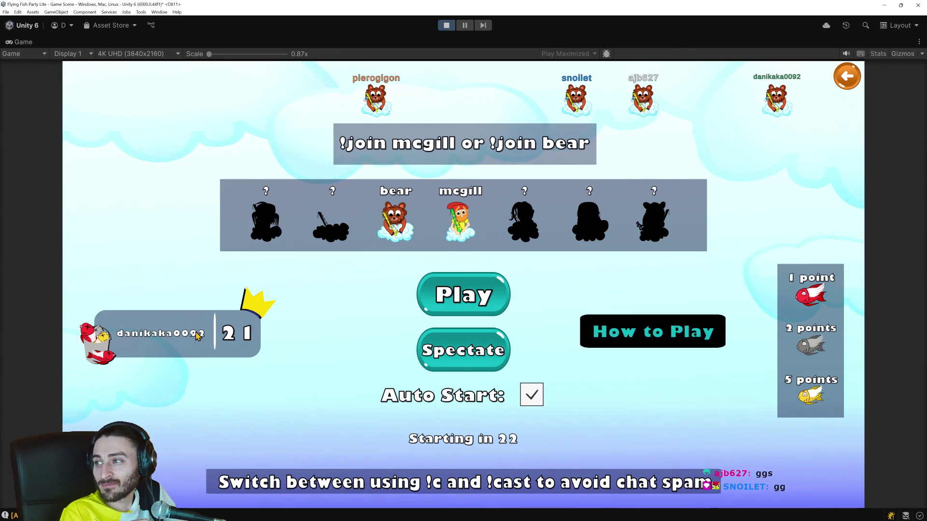
click(848, 76)
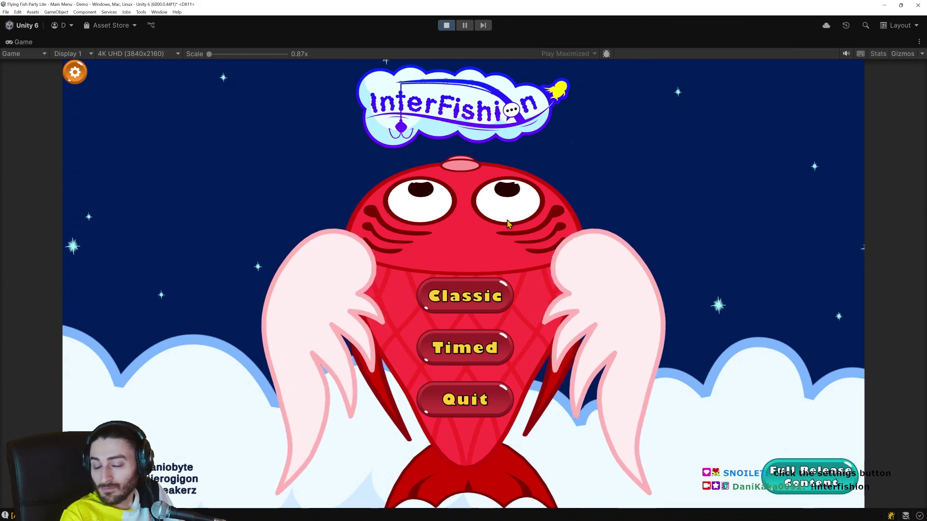
View the game's Settings screen showing the Twitch channel error, then stop Play mode.
click(76, 73)
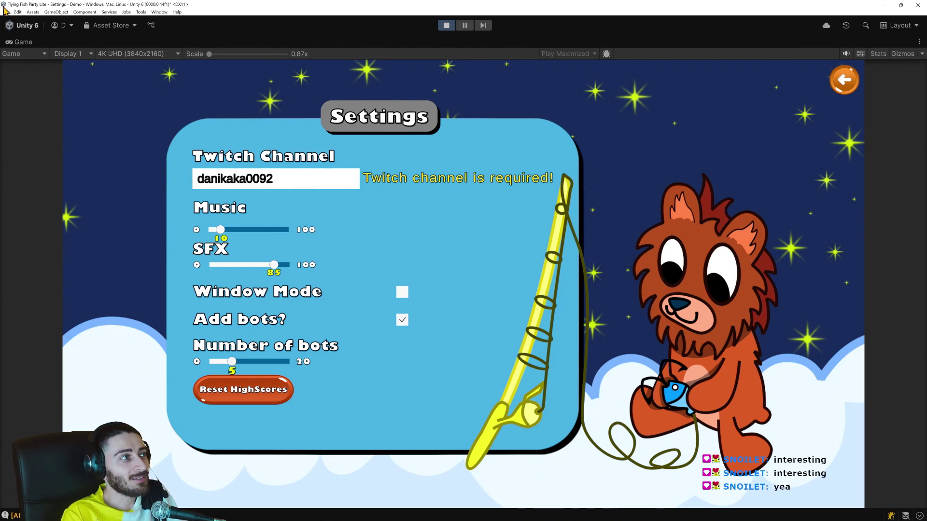
click(452, 28)
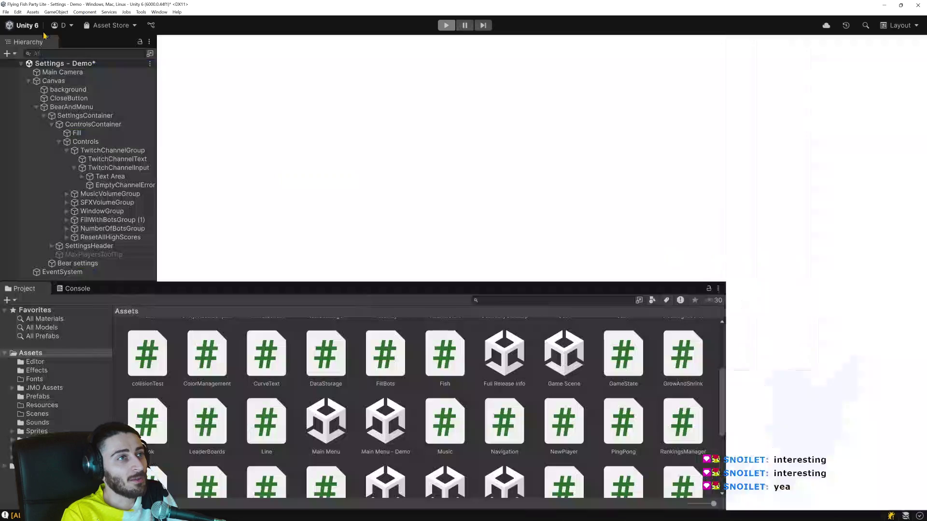
Deactivate the EmptyChannelError text object and start Play mode to test the Settings screen.
scroll(368, 219, down, 3)
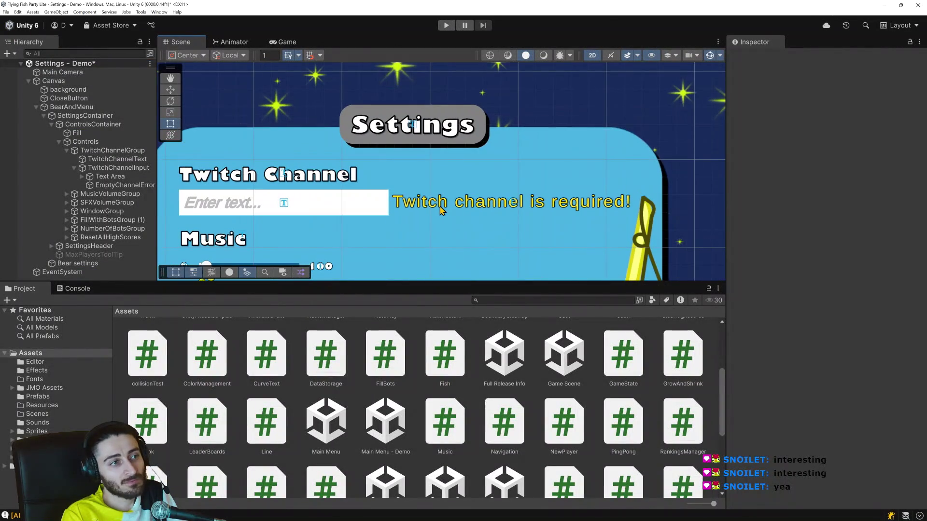
click(276, 213)
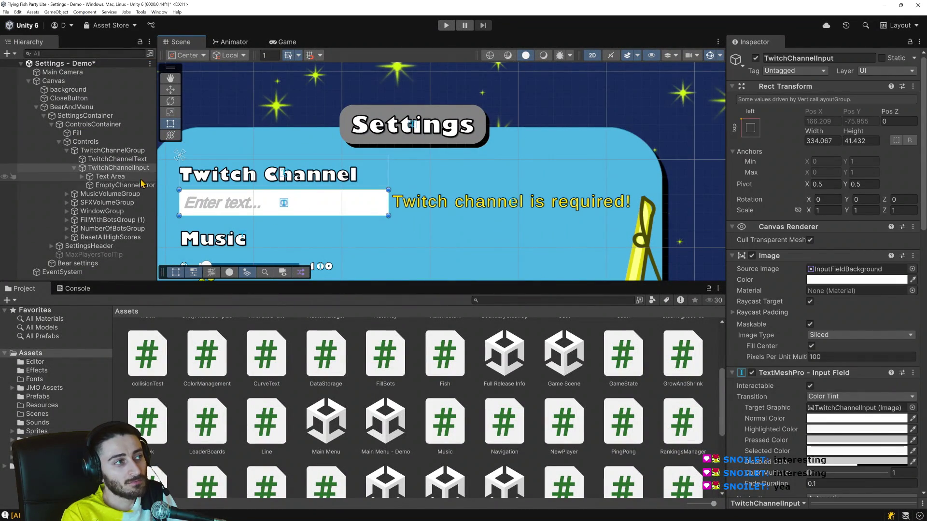
click(483, 200)
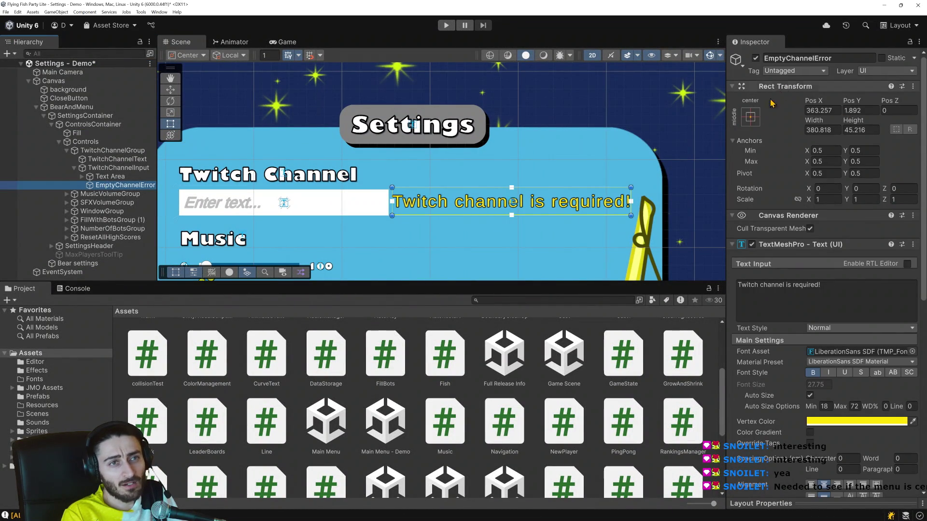
click(756, 58)
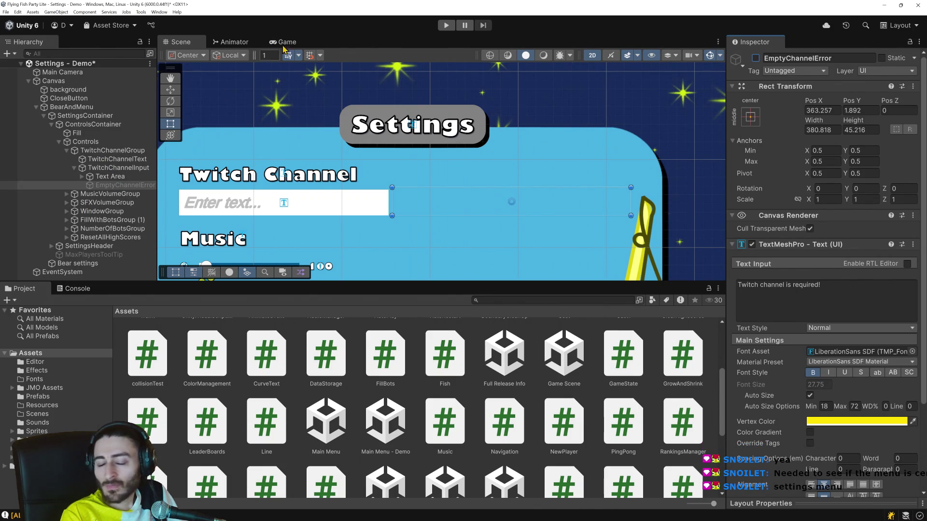
click(445, 25)
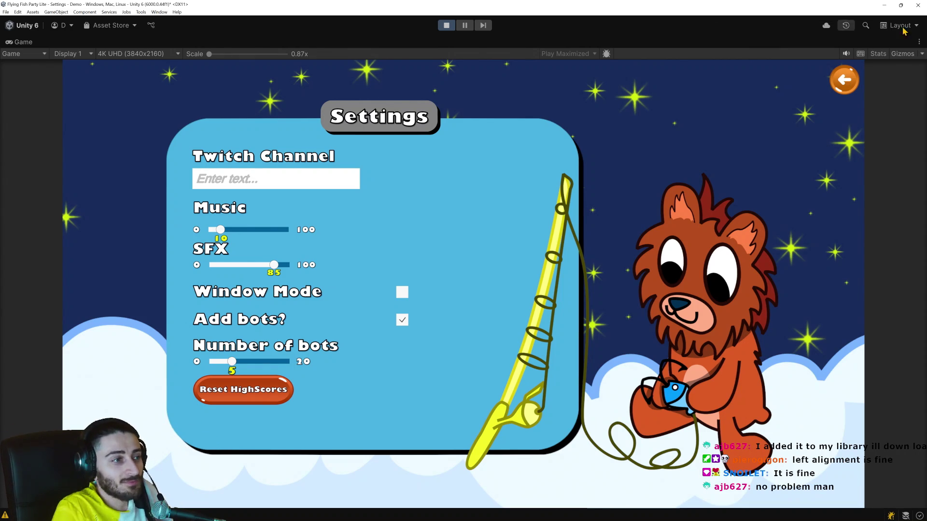
Stop Play mode and open the Set Channel scene, saving Settings - Demo when prompted.
click(445, 26)
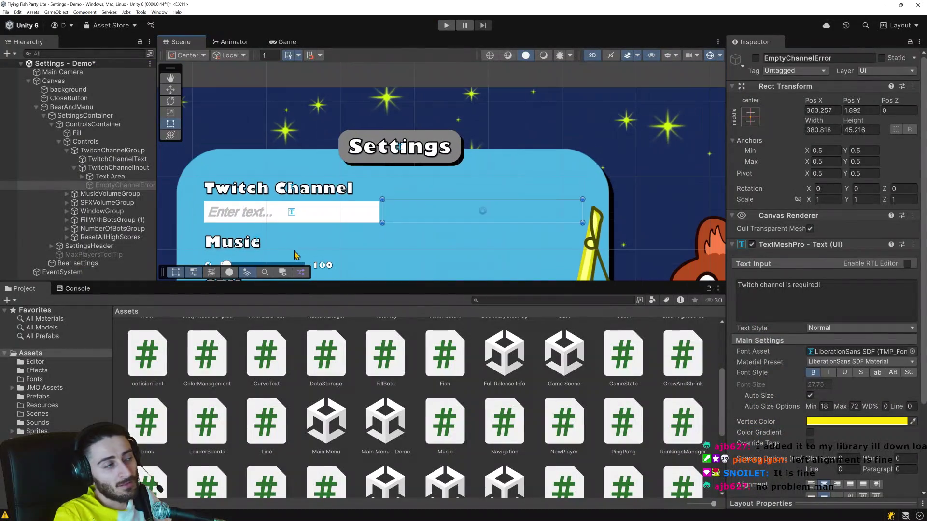
scroll(410, 198, down, 3)
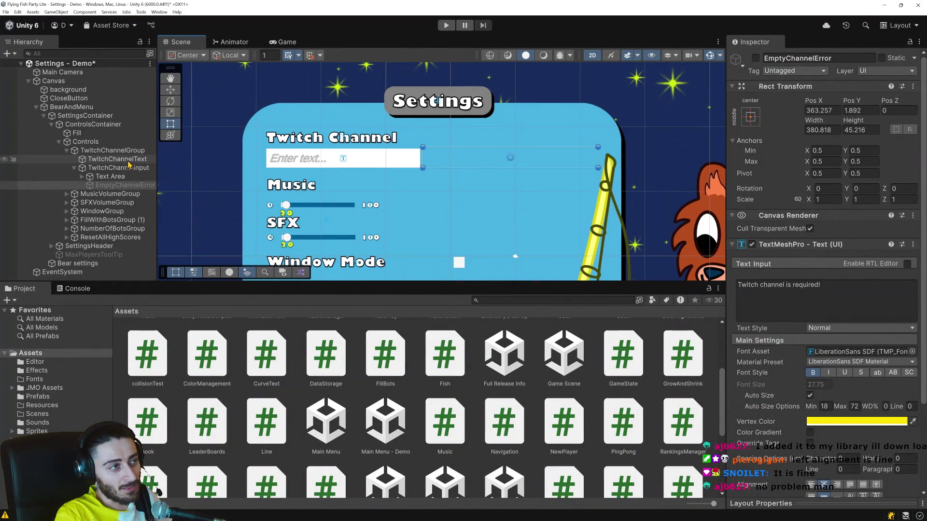
click(124, 167)
scroll(464, 193, up, 3)
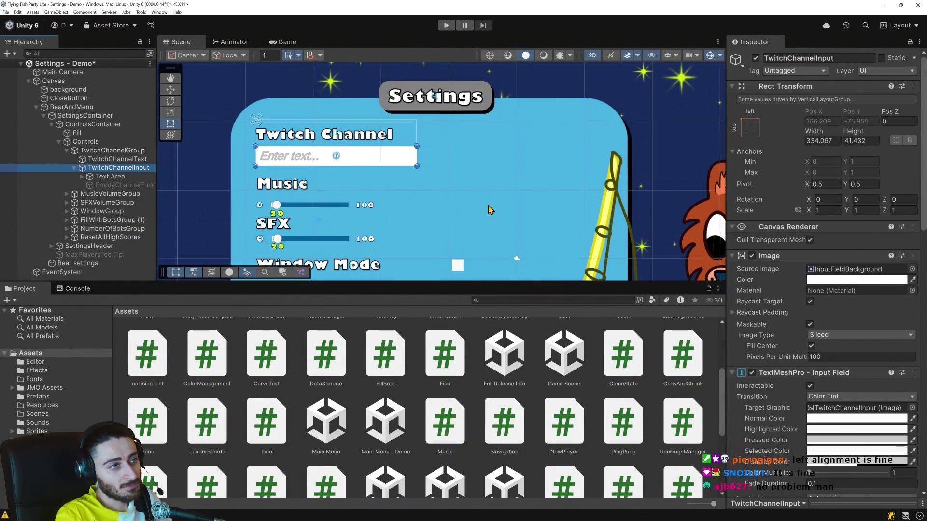
click(6, 12)
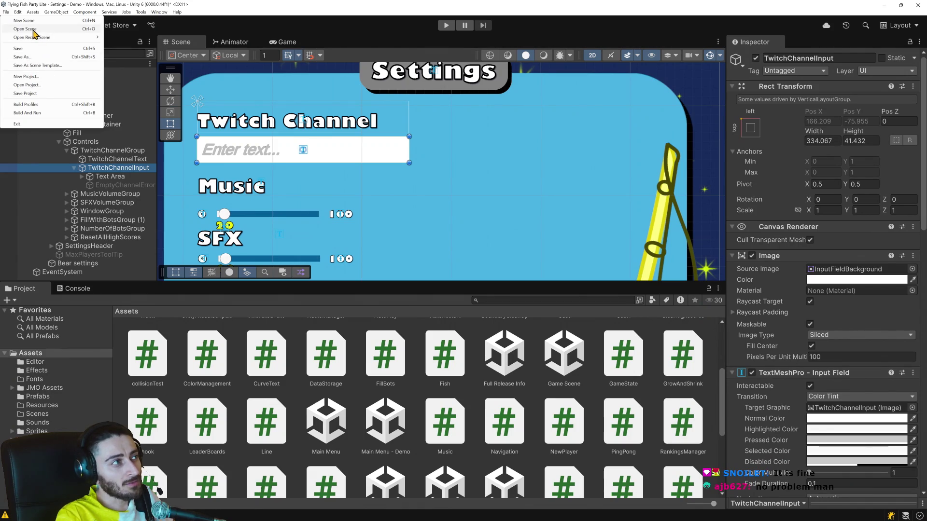
click(25, 29)
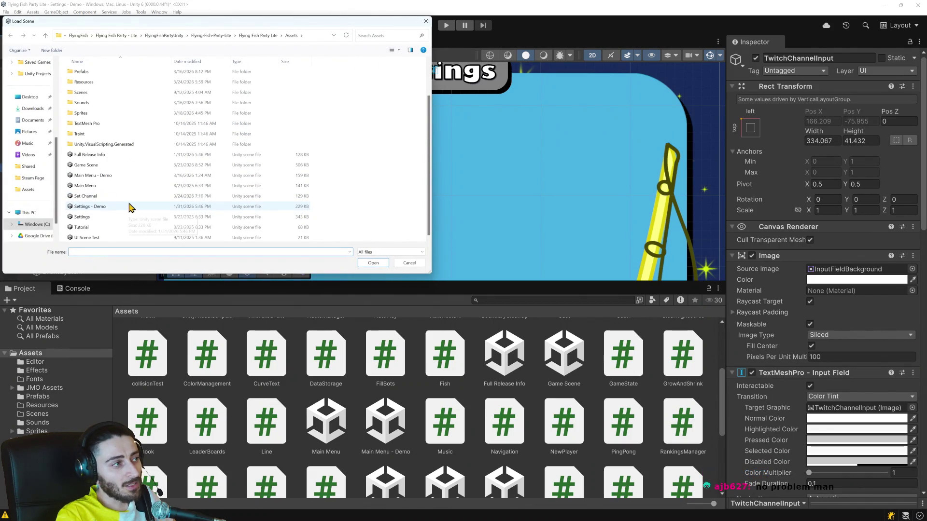
double_click(118, 198)
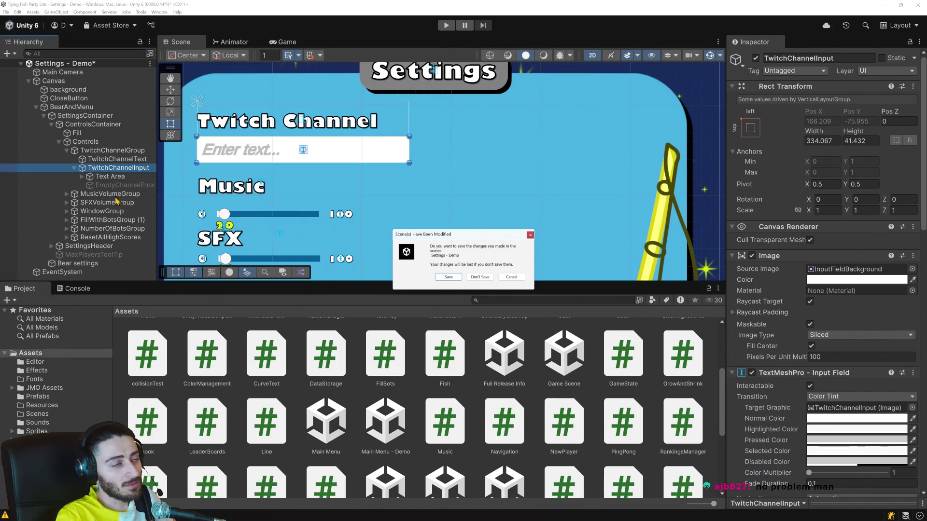
click(449, 277)
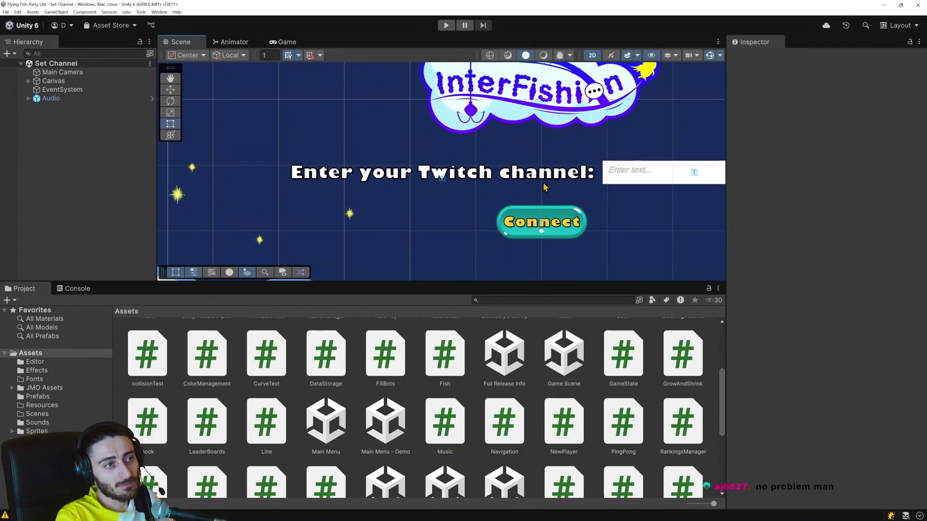
Inspect Stars, the Connect button and the Buttons object's Navigation script in Set Channel.
click(476, 185)
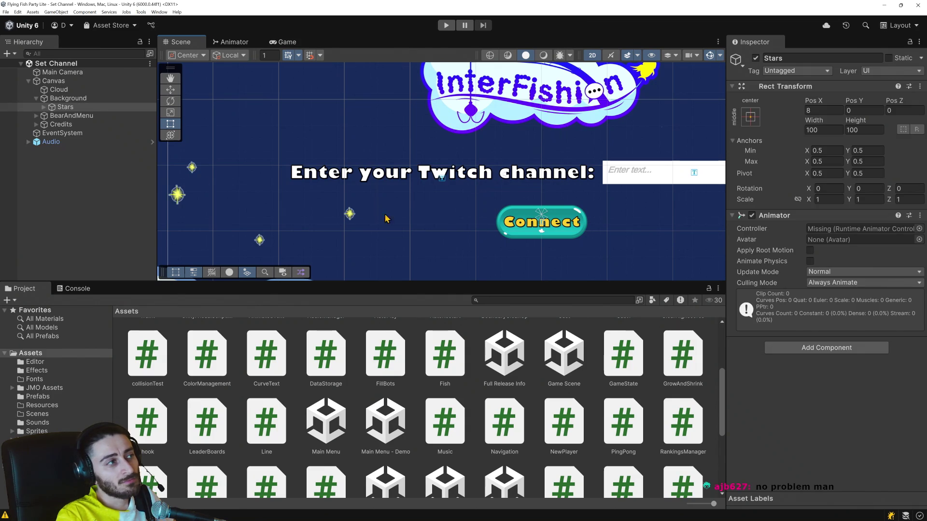
click(526, 230)
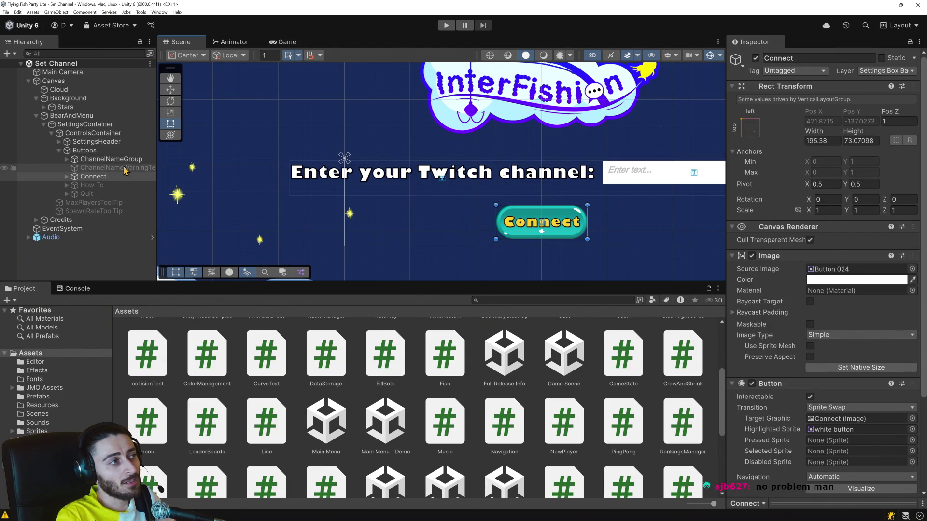
click(90, 152)
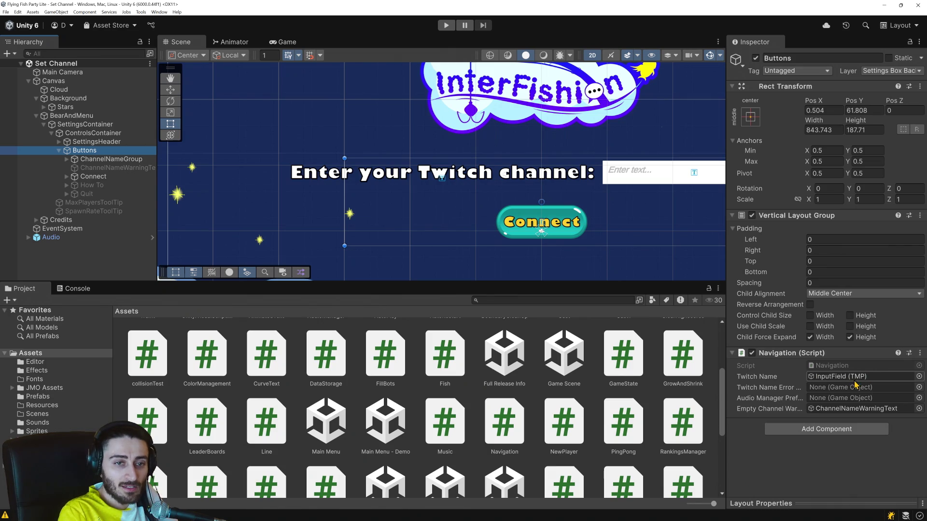
Reopen the Settings - Demo scene and select its Canvas object.
click(7, 12)
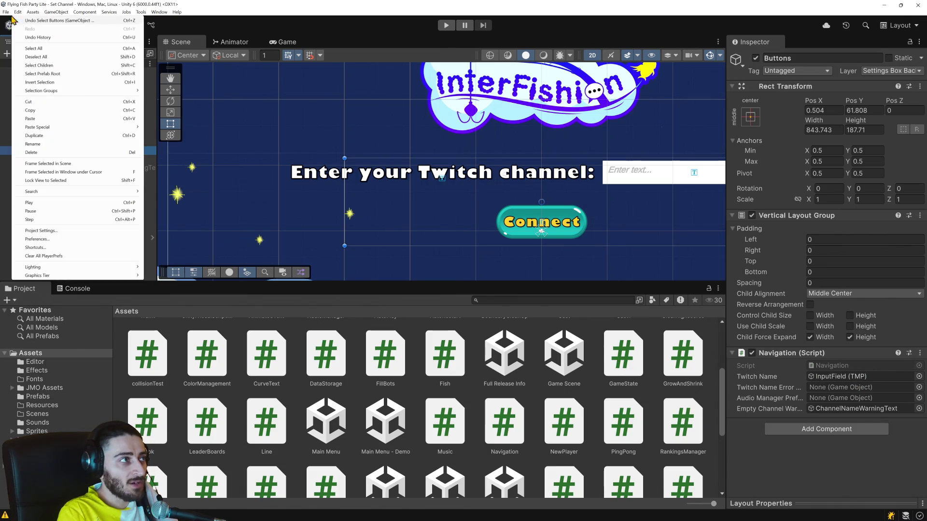
click(29, 28)
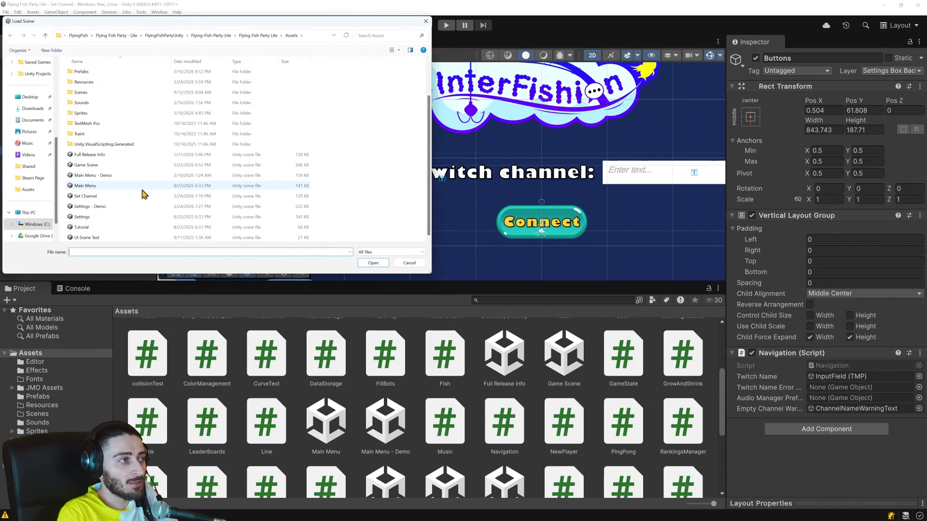
double_click(96, 207)
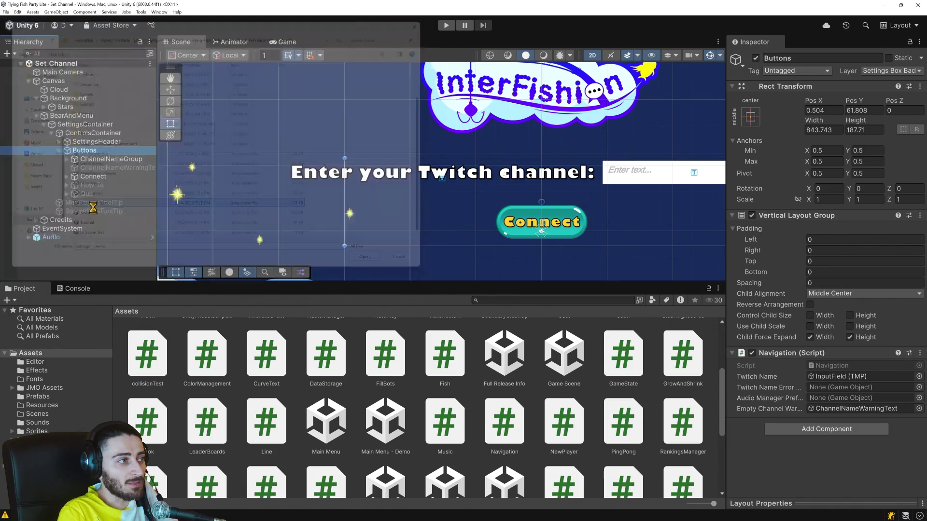
click(41, 80)
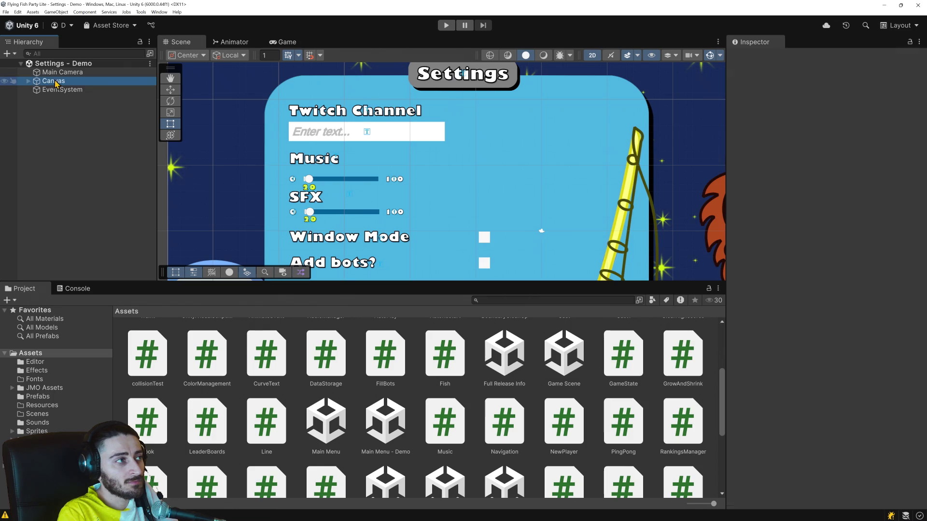
Expand Canvas, BearAndMenu, SettingsContainer and ControlsContainer in the Hierarchy and inspect SettingsHeader.
click(29, 81)
click(36, 107)
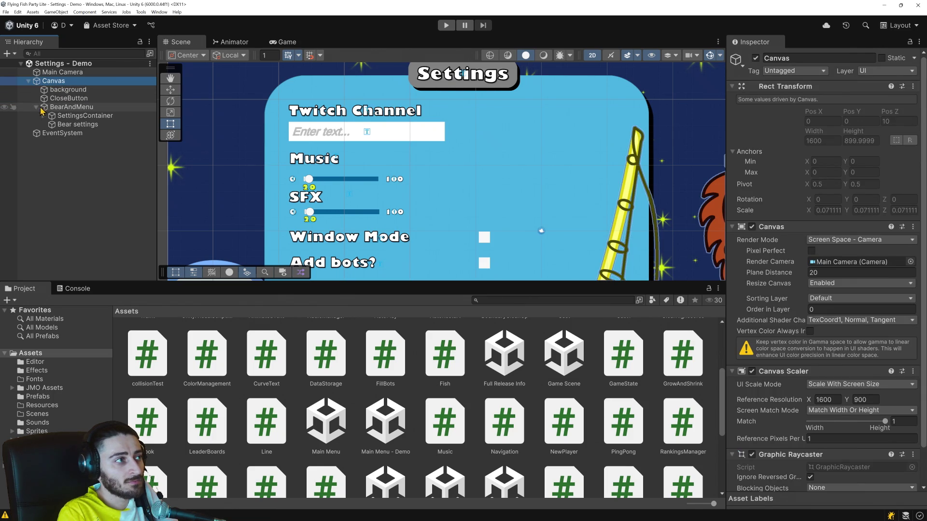
click(71, 107)
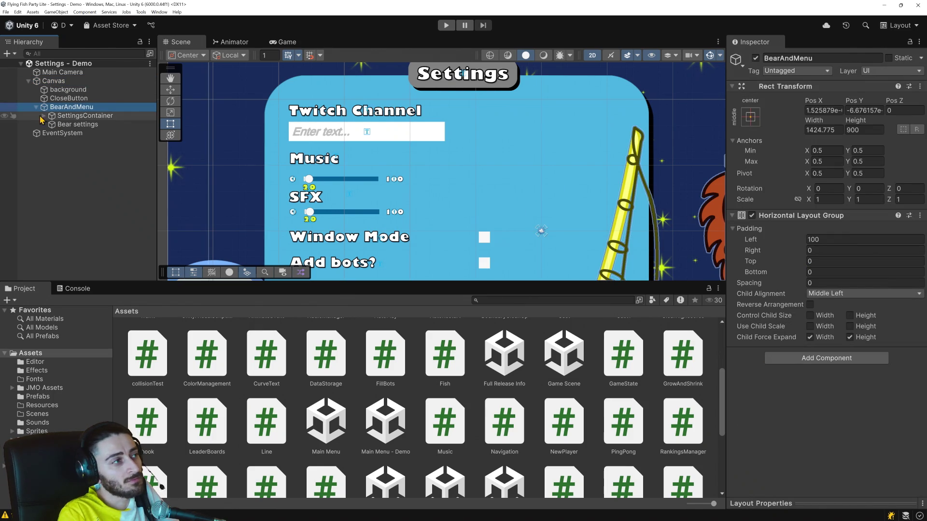
click(66, 116)
click(44, 116)
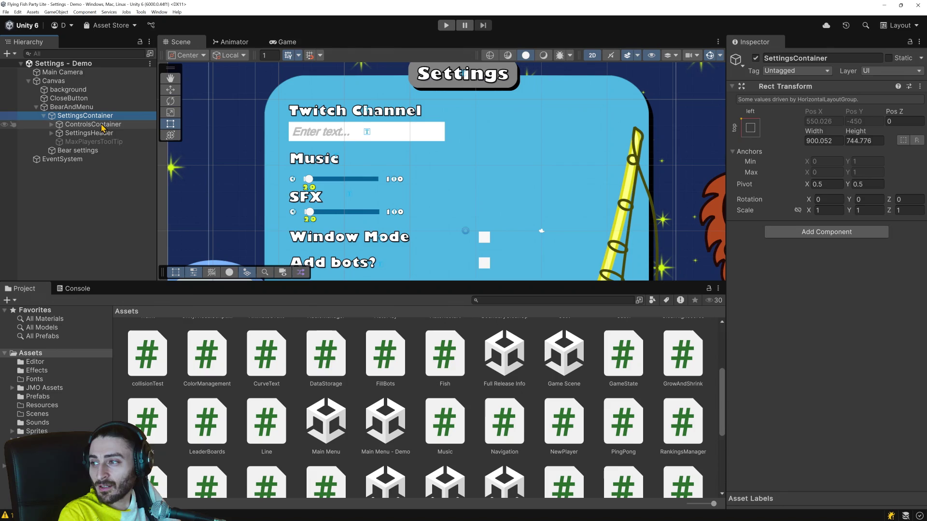
click(52, 125)
click(72, 124)
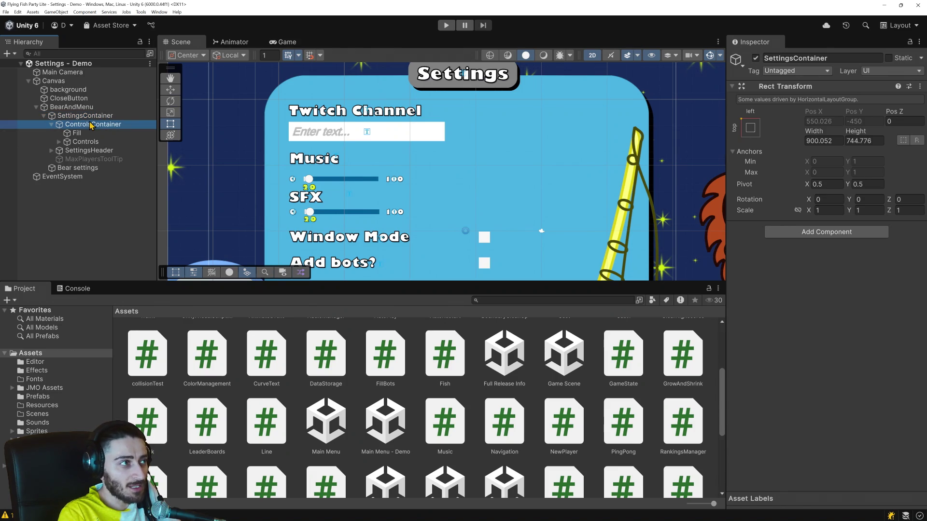
click(51, 150)
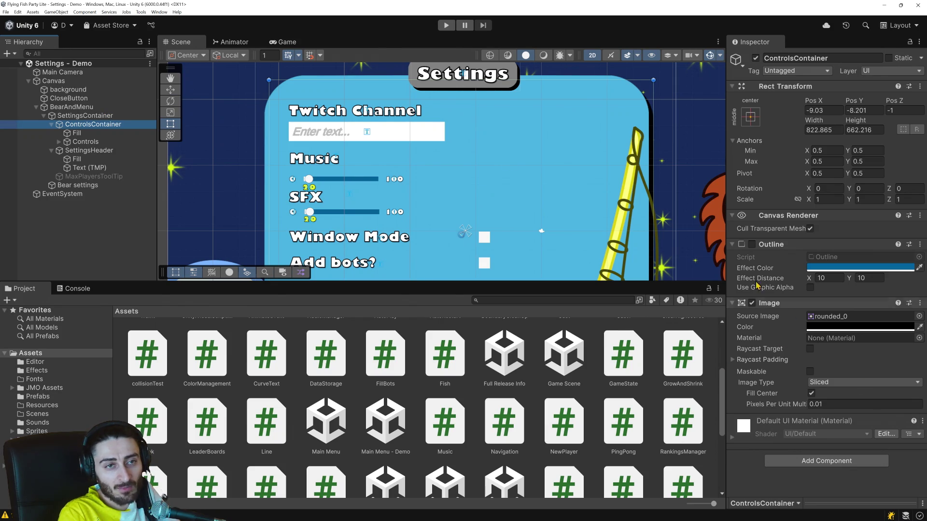
click(85, 142)
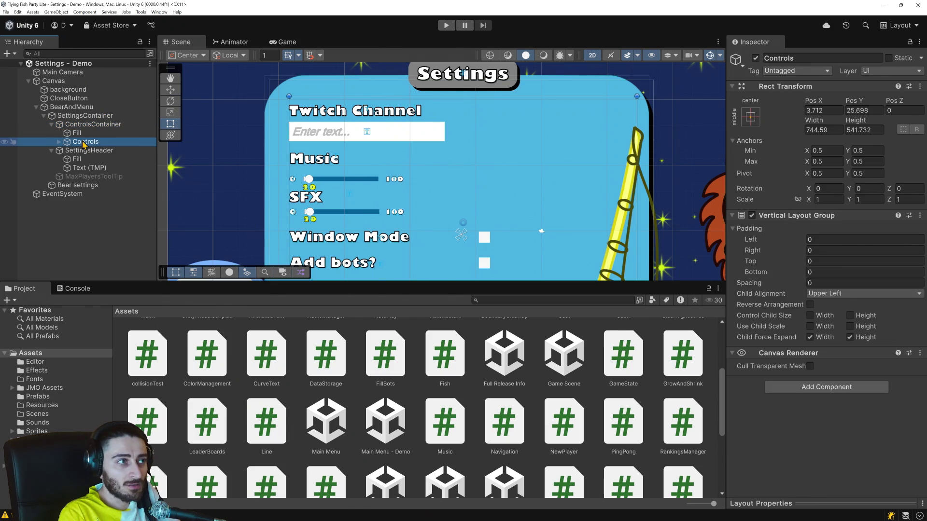
click(83, 150)
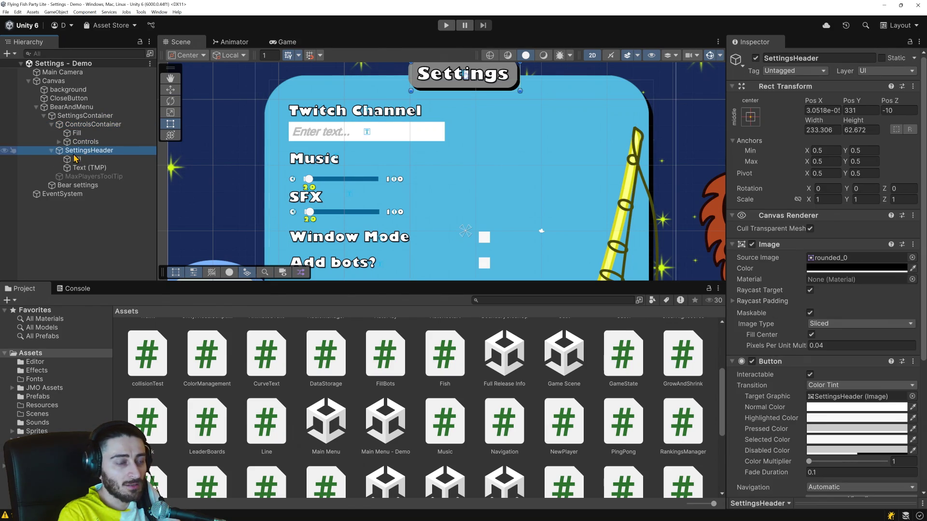
Frame TwitchChannelGroup in the Scene view, then select the CloseButton to show its LoadDemoMainMenu handler.
scroll(873, 400, down, 1)
scroll(850, 401, down, 4)
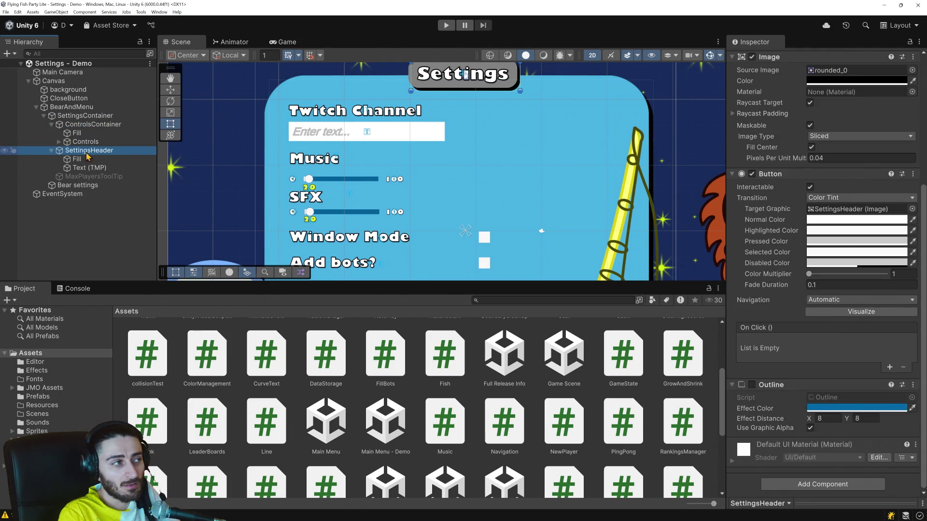
click(59, 142)
click(113, 150)
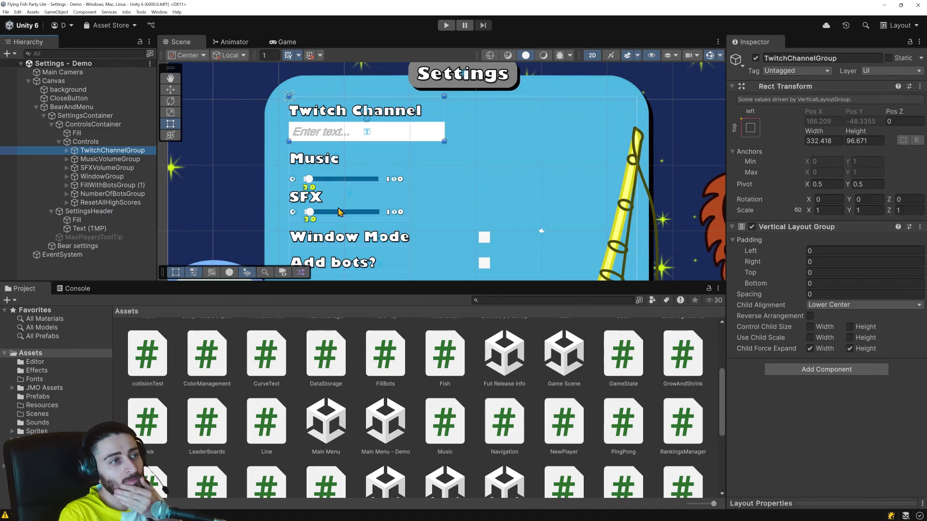
key(f)
scroll(261, 230, down, 1)
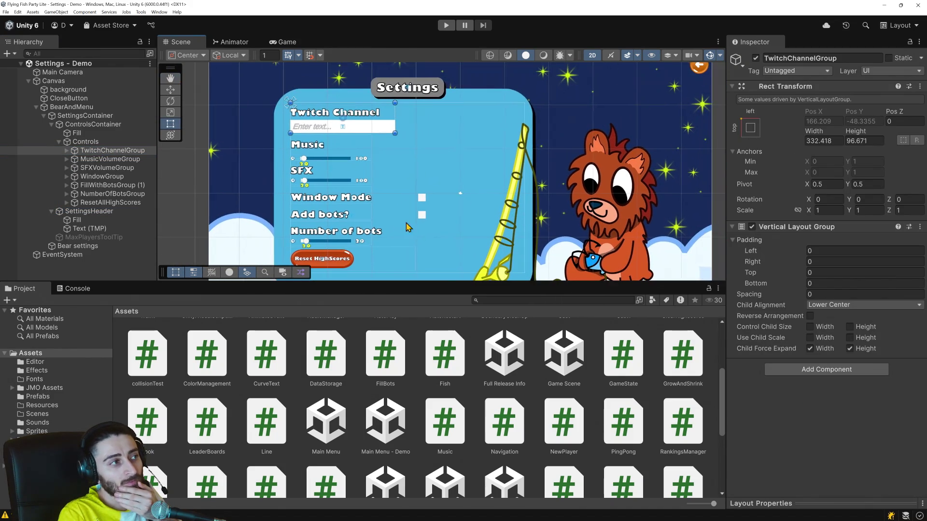
scroll(579, 140, up, 1)
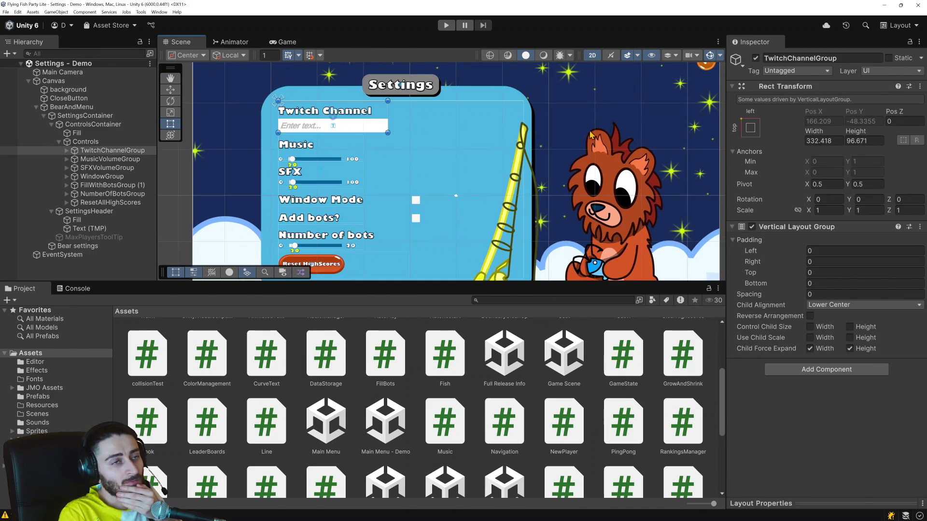
drag(609, 139, 530, 214)
click(626, 137)
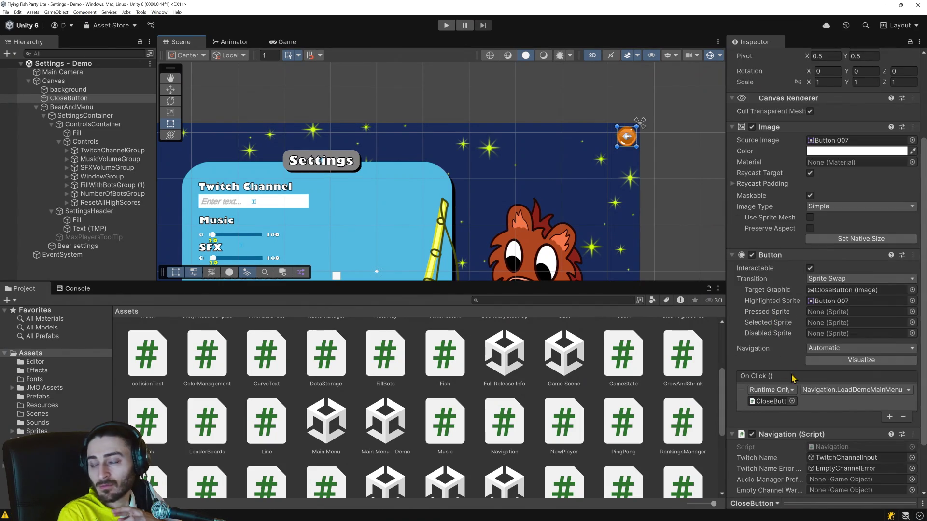
Assign EmptyChannelError to the CloseButton's Navigation script field, then start Play mode.
scroll(792, 372, down, 2)
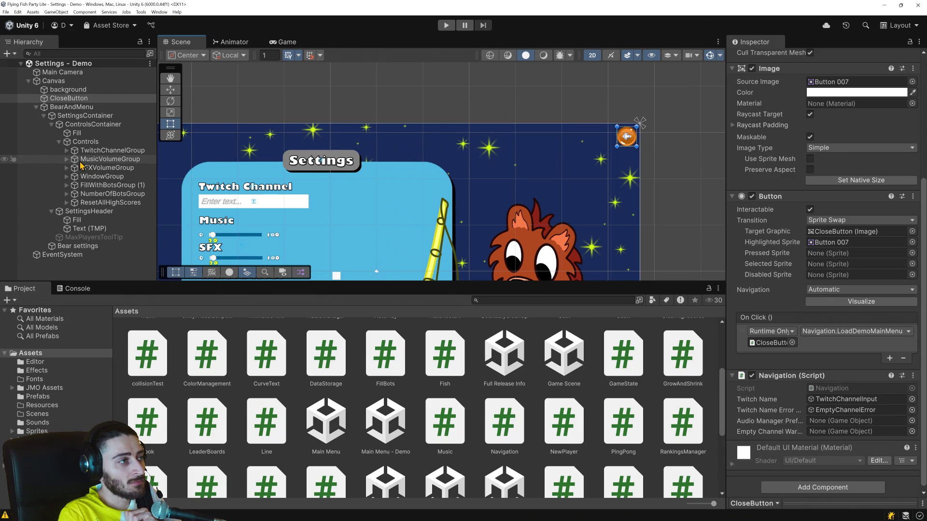
click(279, 205)
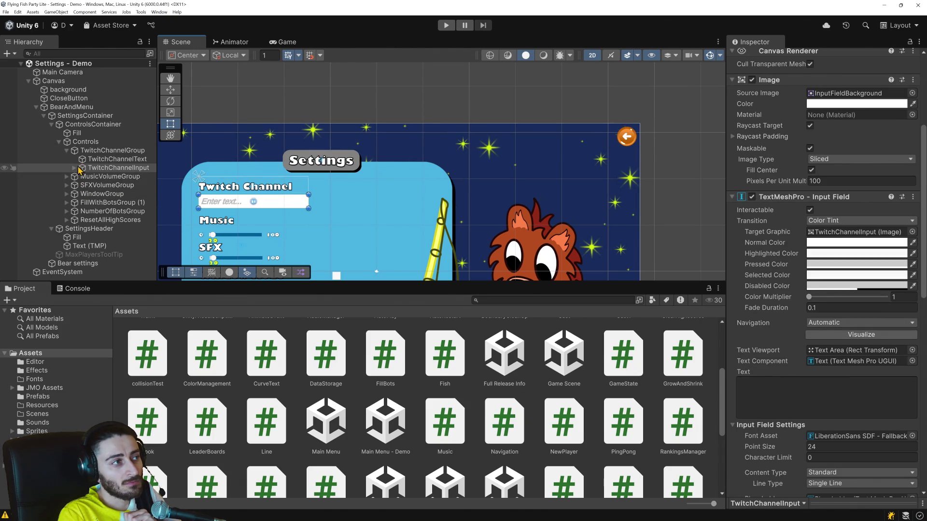
click(76, 168)
click(118, 177)
click(626, 139)
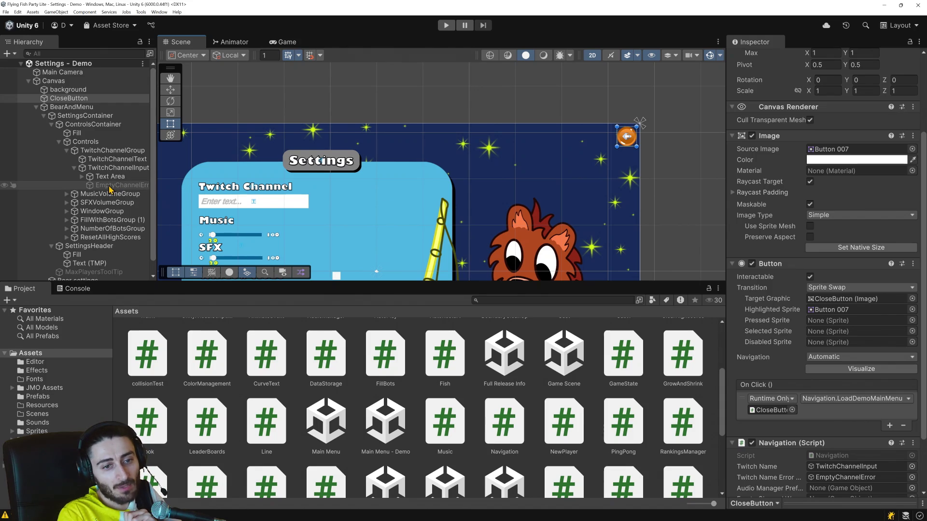
drag(110, 189, 837, 465)
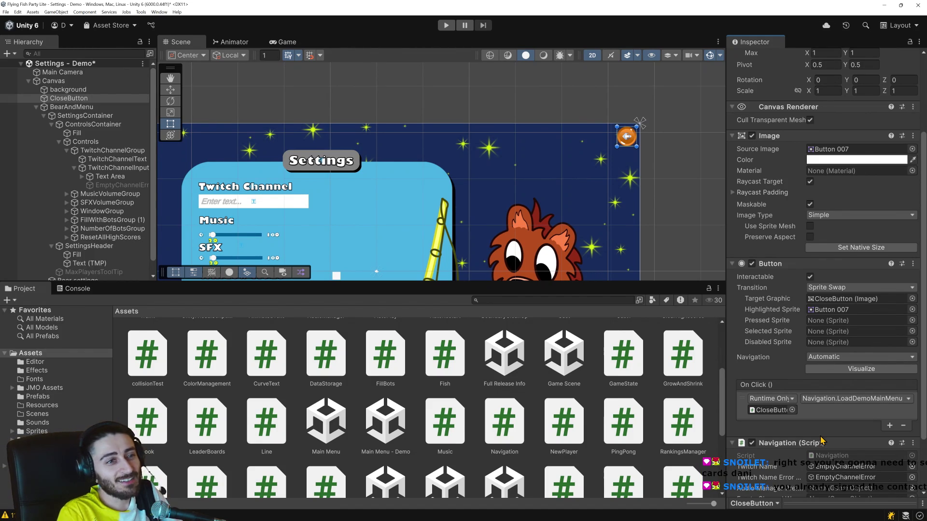
click(446, 25)
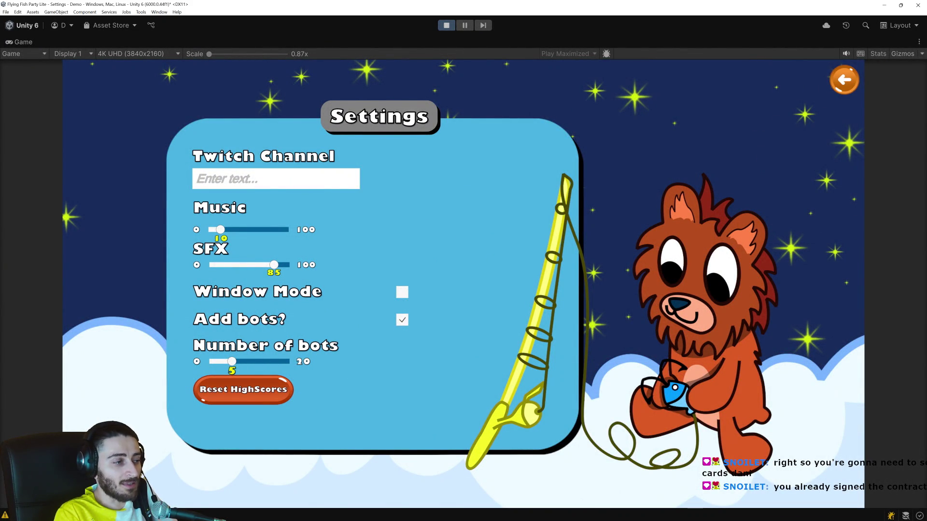
Check the audioManagerPrefab error in the Console, then restart Play mode.
key(ctrl+shift+c)
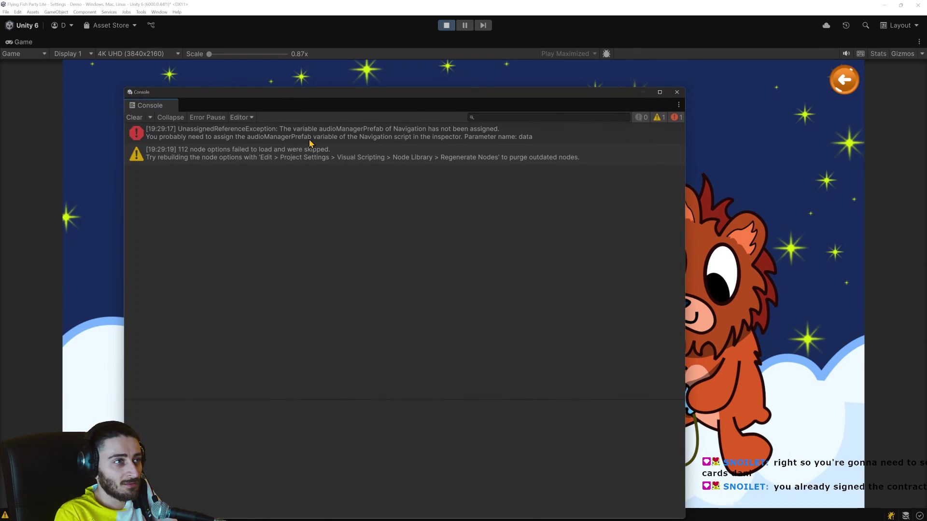
click(312, 139)
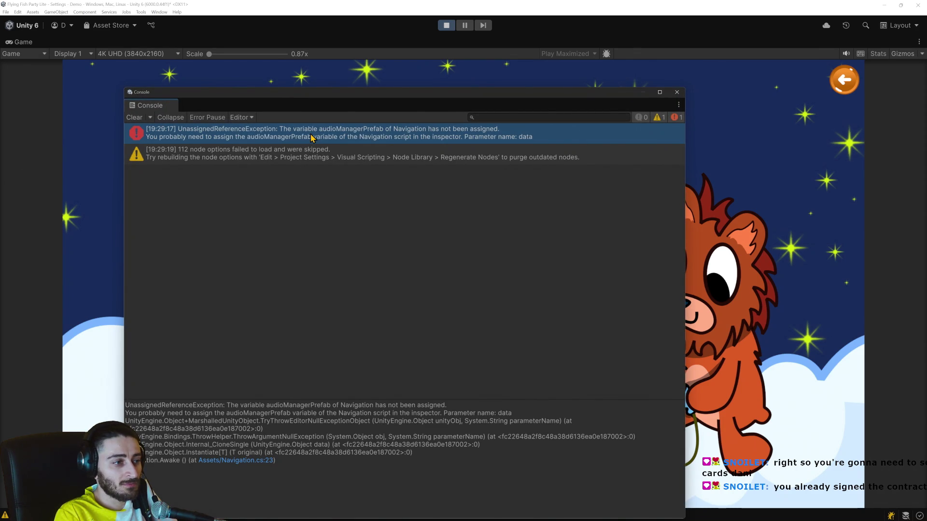
click(677, 92)
click(440, 29)
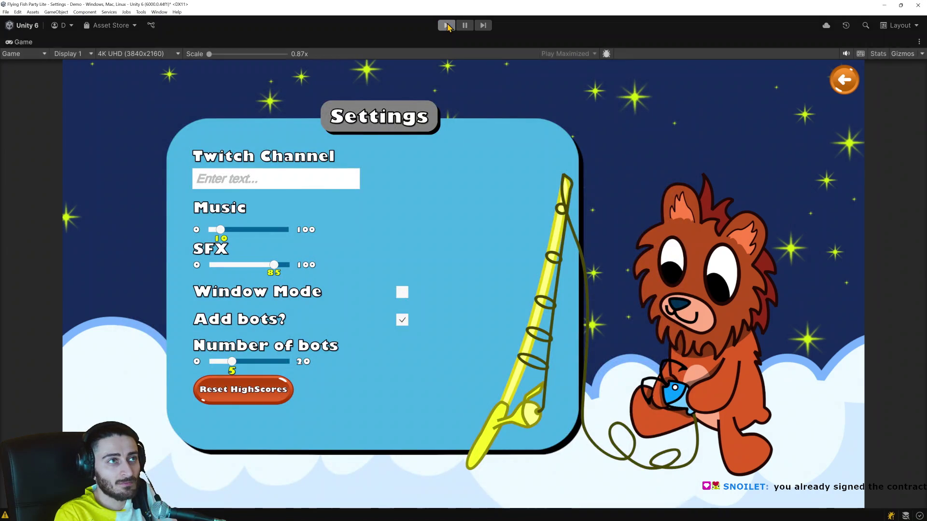
click(446, 29)
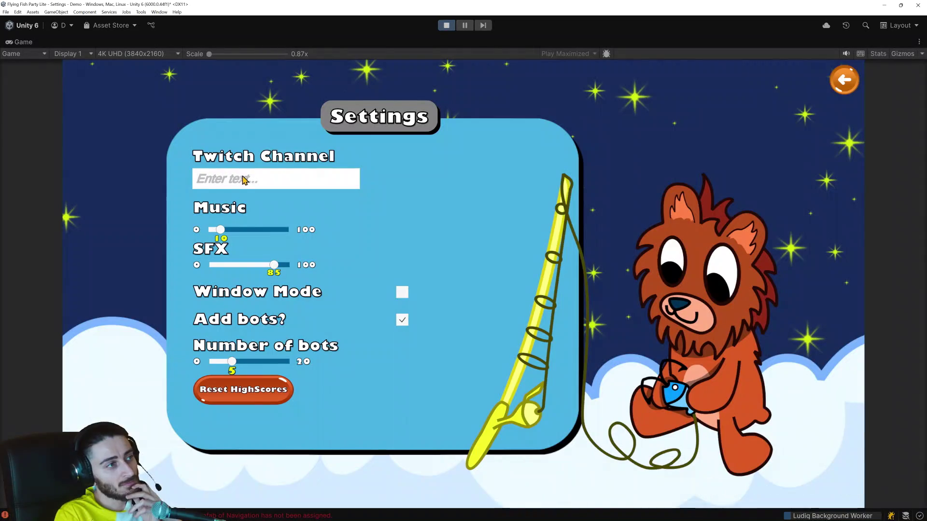
Enter a Twitch channel name and open the console error at Navigation.cs line 23 in Visual Studio.
click(243, 182)
text(danikakak)
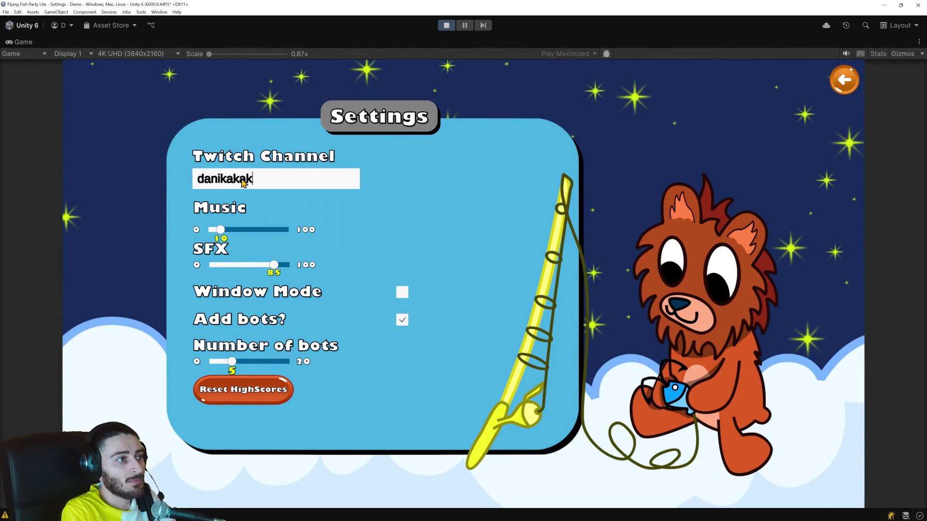
key(BackSpace)
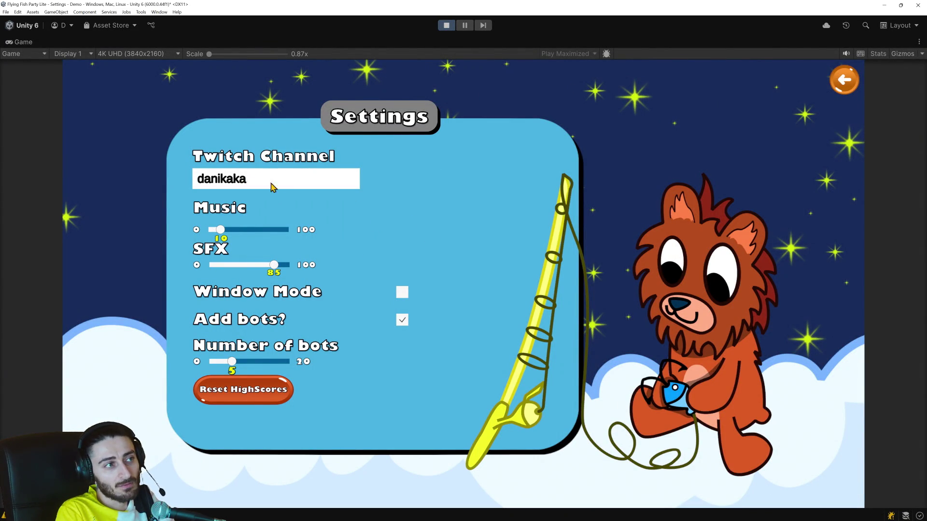
key(ctrl+shift+c)
double_click(293, 136)
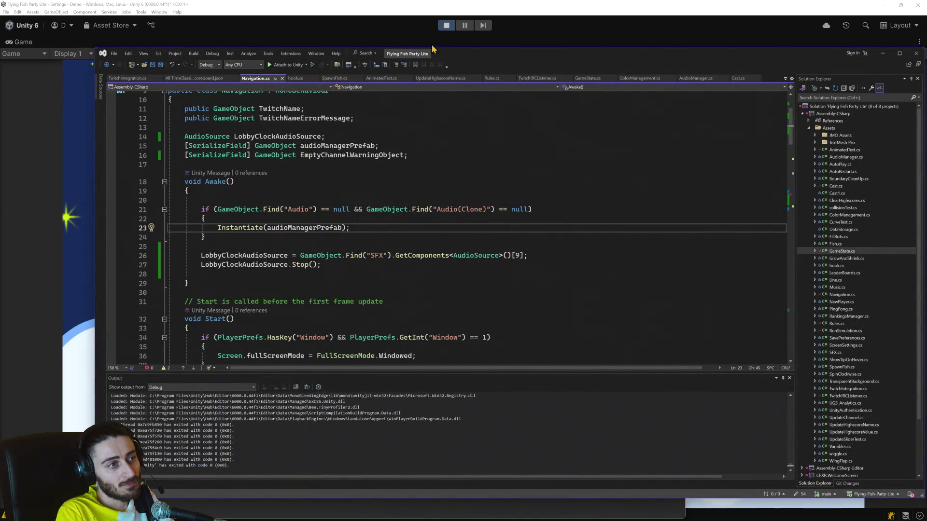
Stop Play, close the Console, open Main Menu - Demo answering the save prompt, and press Play.
click(446, 25)
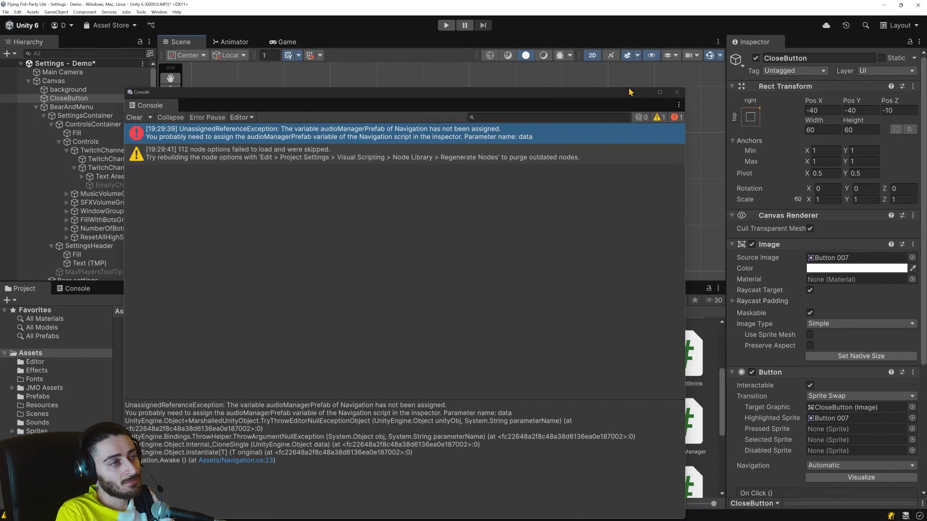
click(677, 92)
click(6, 12)
click(24, 31)
scroll(223, 204, down, 3)
double_click(108, 176)
click(448, 279)
click(446, 25)
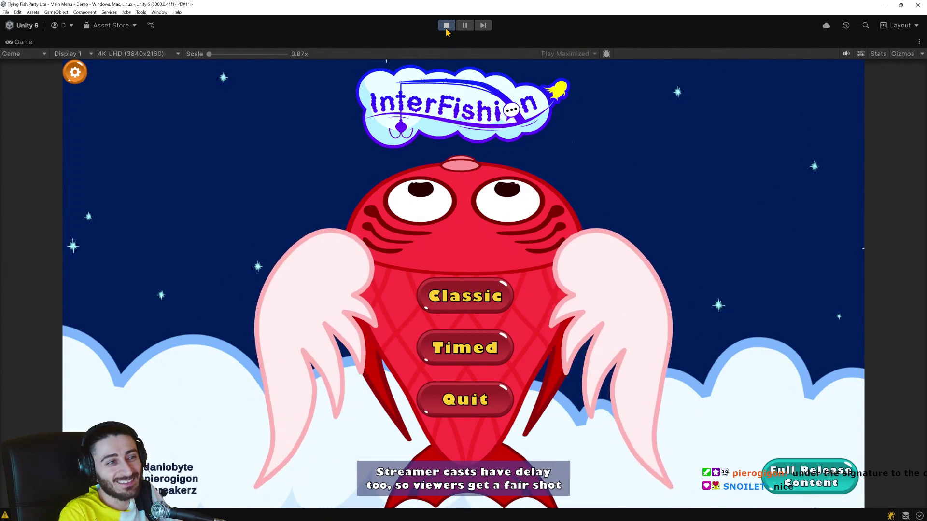
Open the Settings screen (Music 10, SFX 85, 5 bots), confirm no console errors, and return to Visual Studio.
click(75, 72)
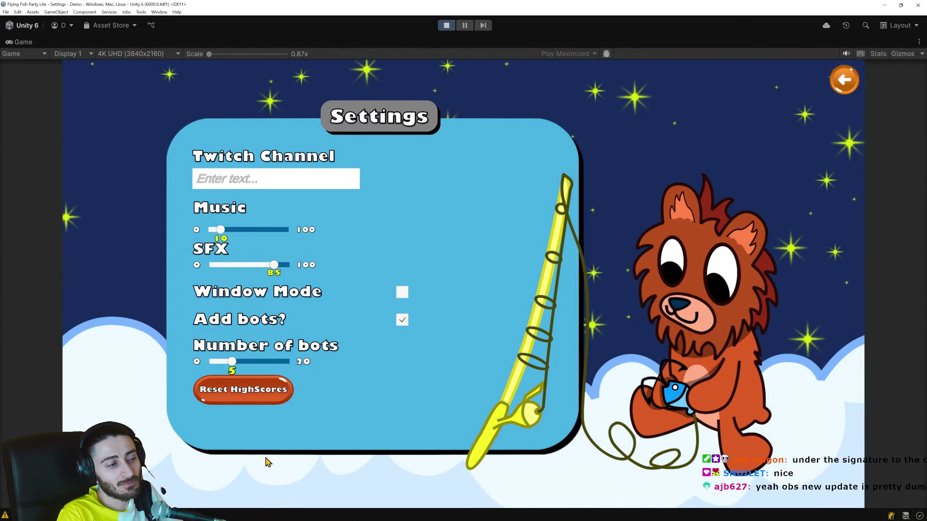
key(ctrl+shift+c)
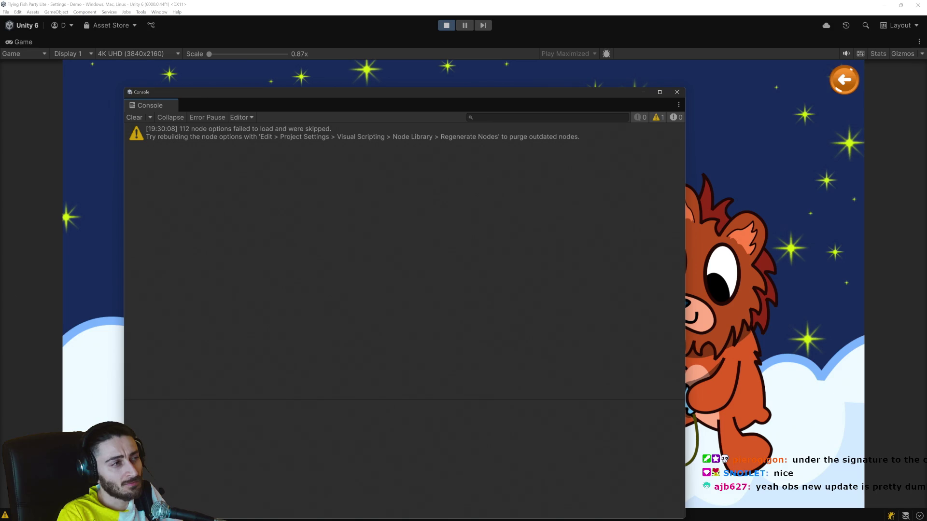
click(604, 7)
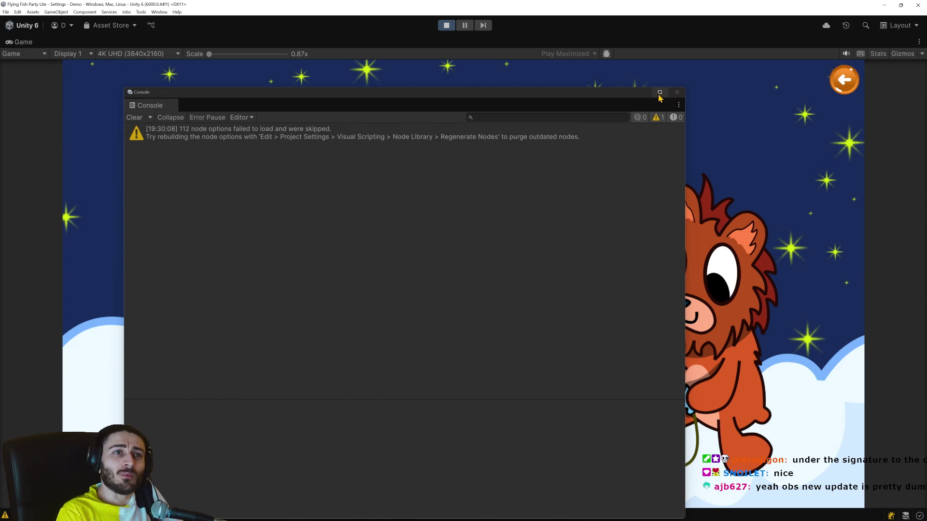
click(677, 92)
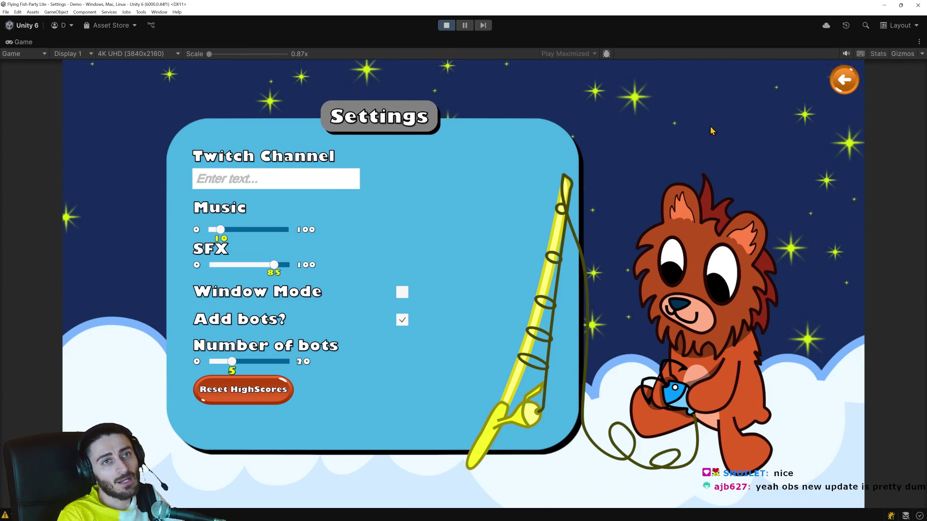
key(alt+Tab)
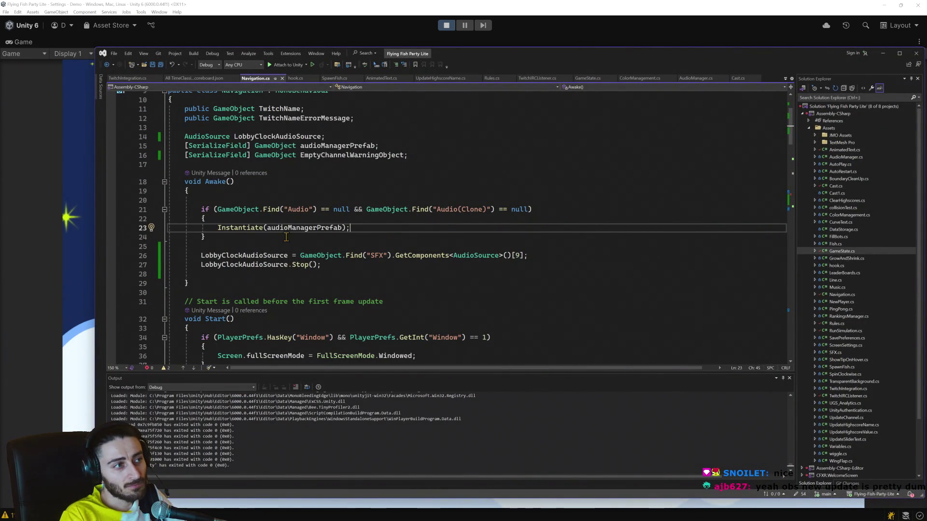
Set a breakpoint at line 70, attach to Unity, leave Settings to hit it, and step to line 73.
scroll(268, 245, down, 7)
scroll(268, 245, down, 10)
click(111, 196)
click(289, 65)
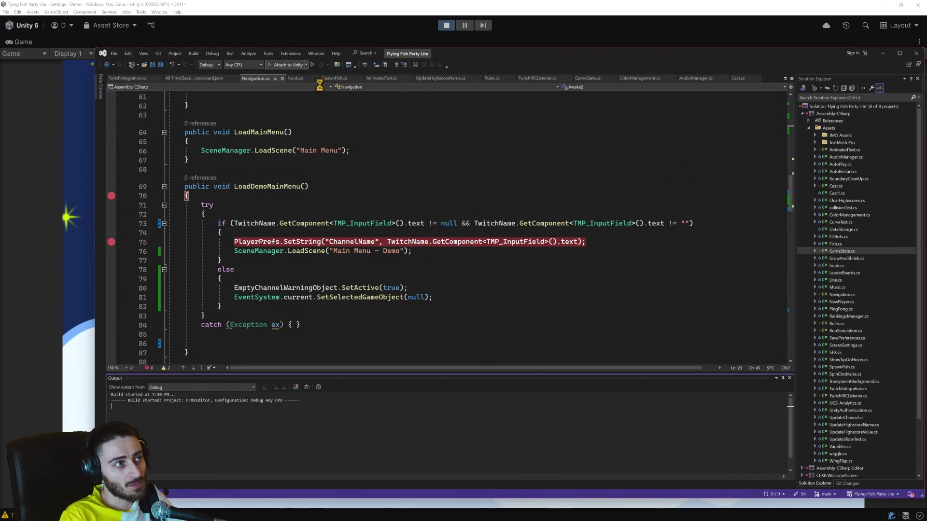
click(540, 20)
click(843, 82)
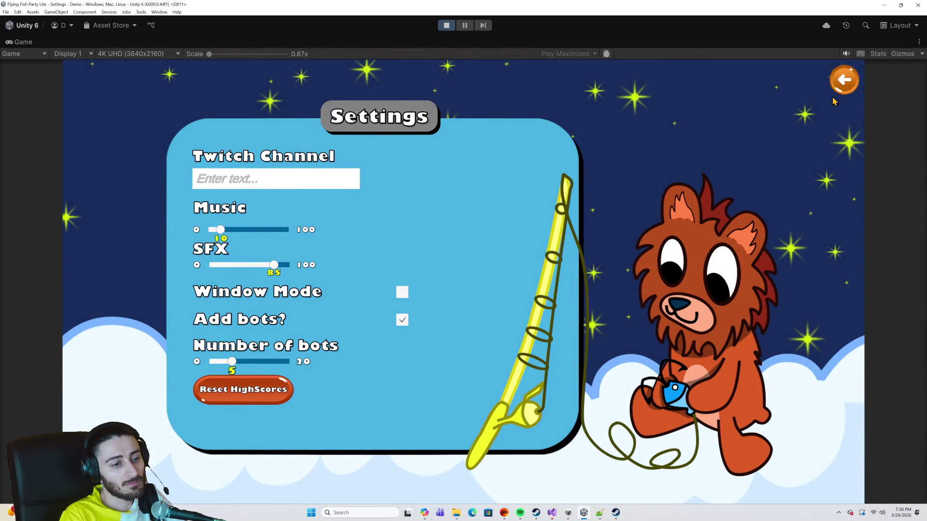
click(552, 514)
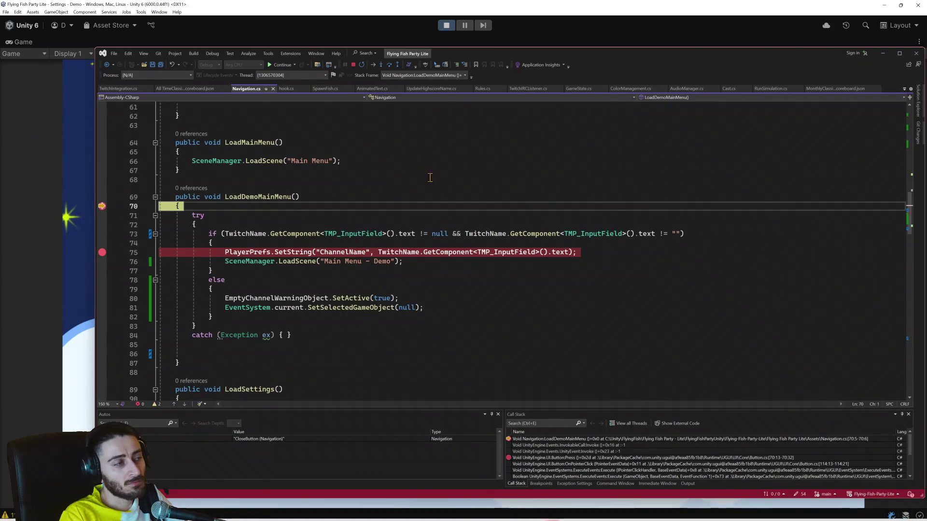
click(390, 67)
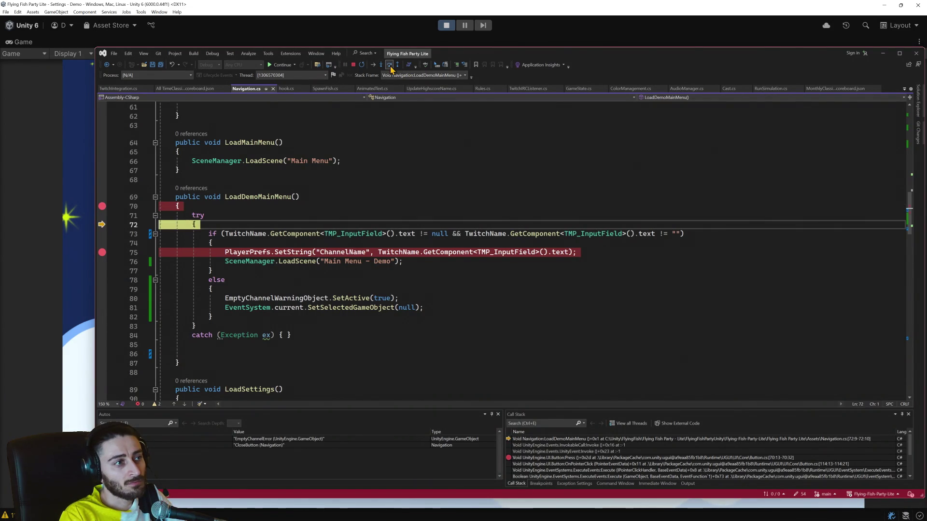
click(389, 66)
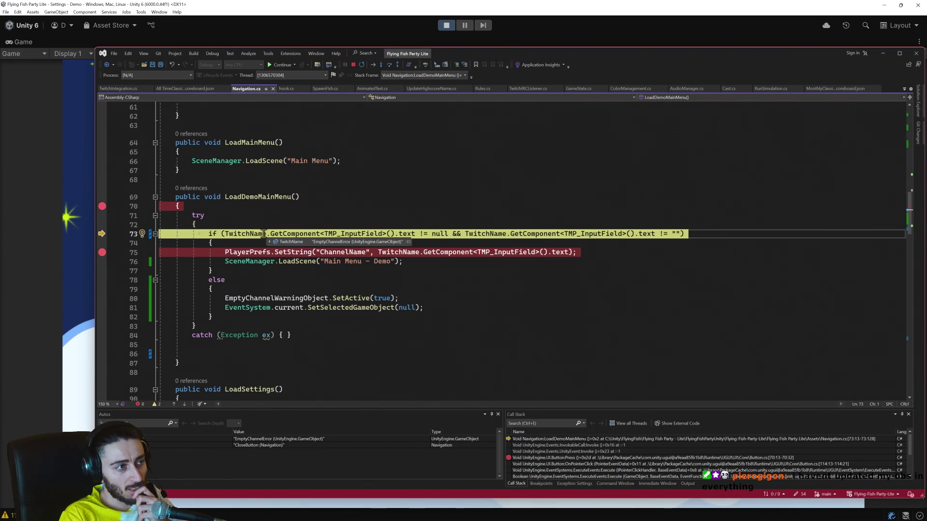
Place the caret on the line 12 TwitchNameErrorMessage declaration and stop debugging.
scroll(278, 235, up, 4)
scroll(277, 235, up, 15)
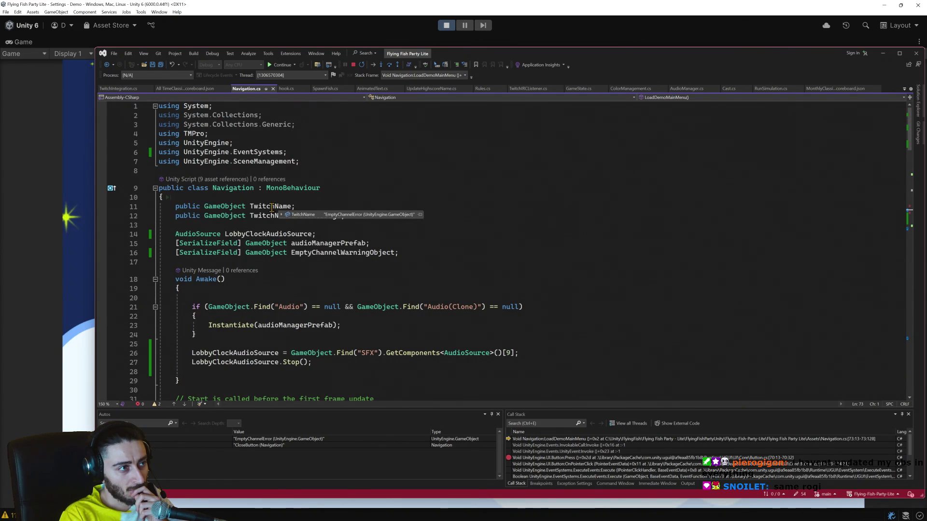
click(263, 218)
mouse_move(273, 207)
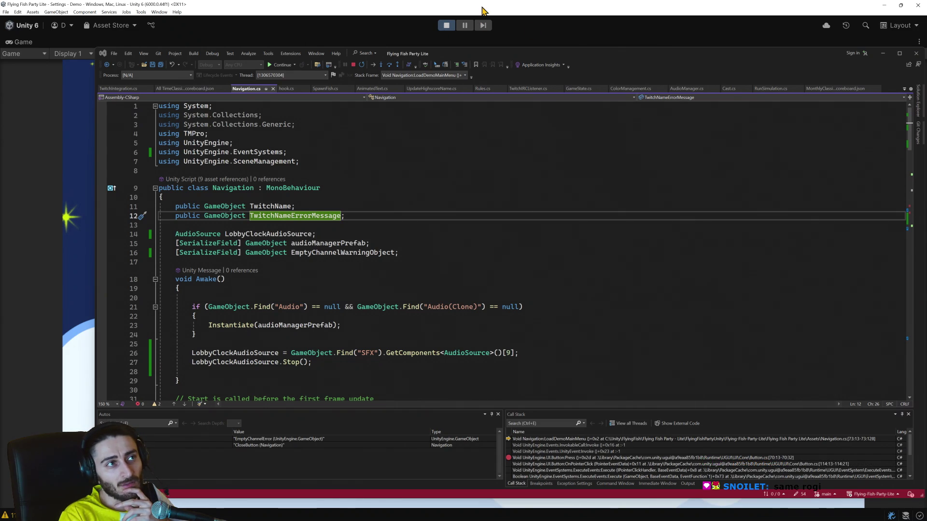
click(352, 65)
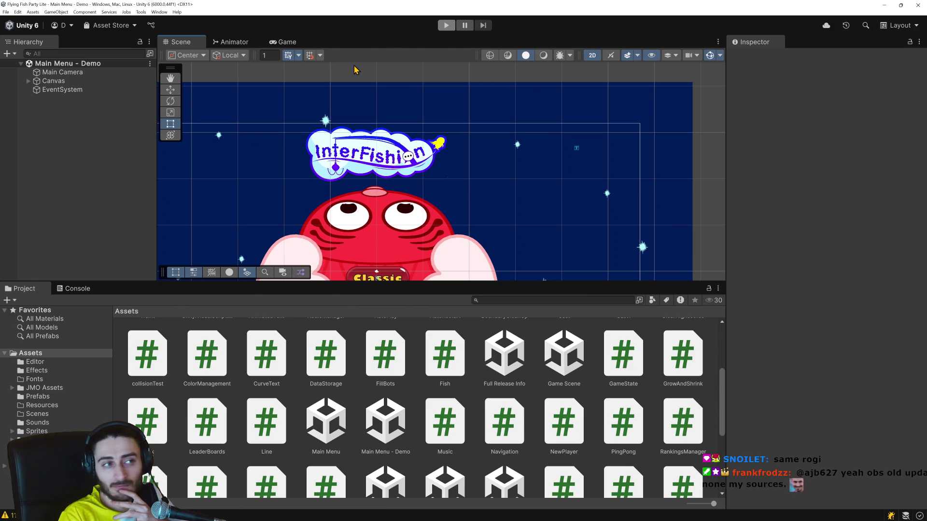
Open the Settings - Demo scene from File > Open Scene, replacing Main Menu - Demo.
scroll(202, 128, down, 5)
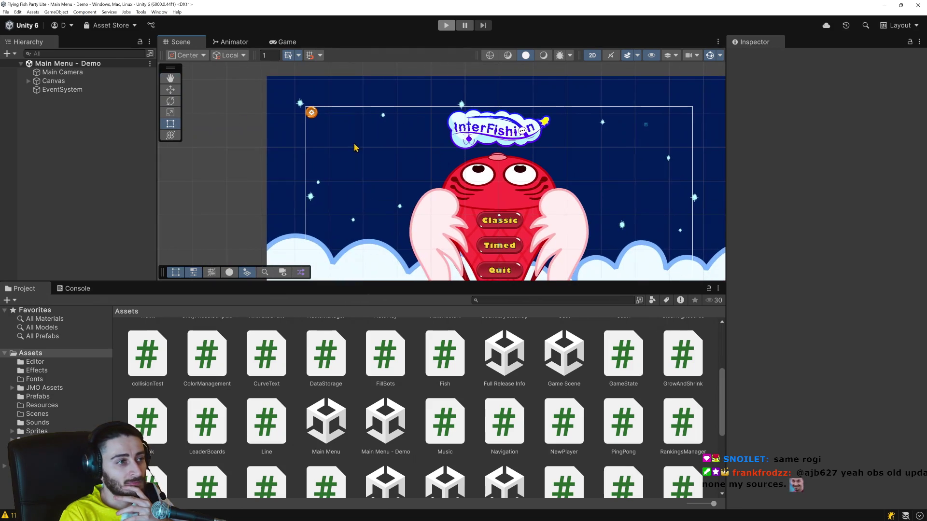
click(6, 12)
click(29, 30)
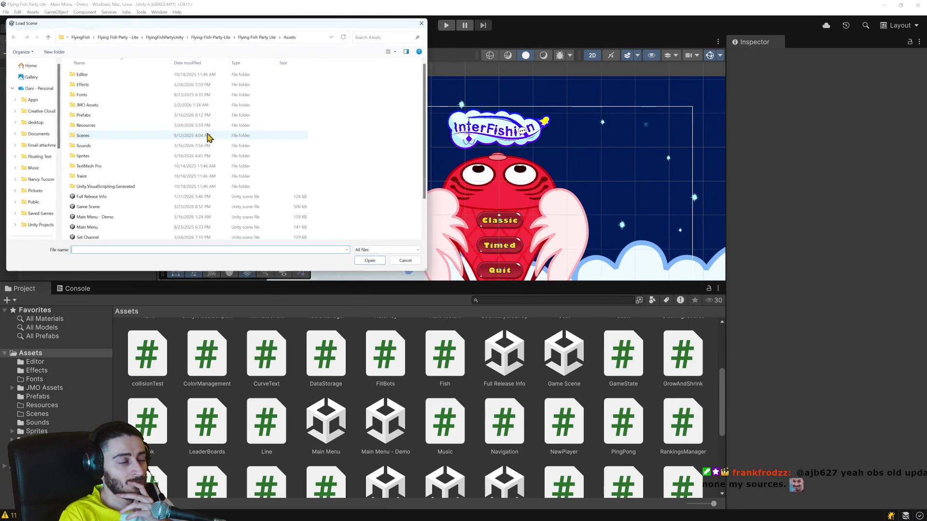
scroll(124, 213, down, 2)
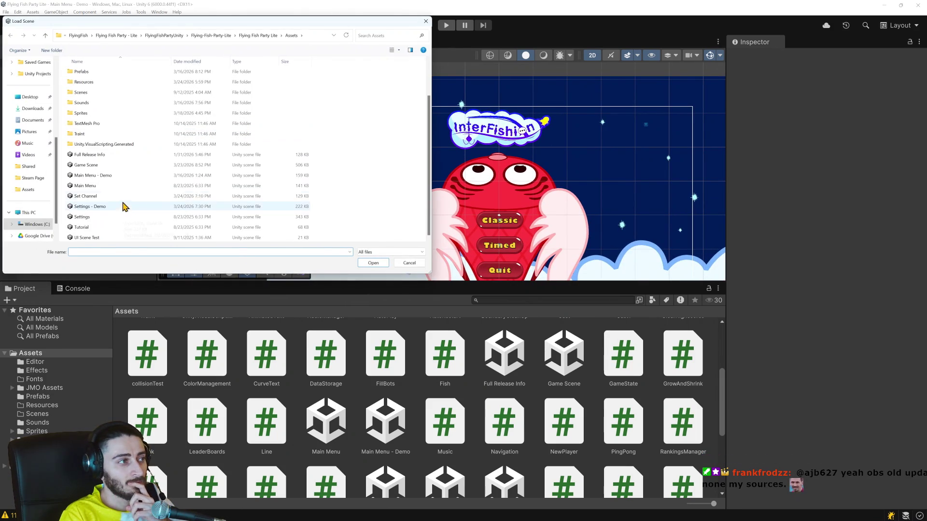
double_click(87, 207)
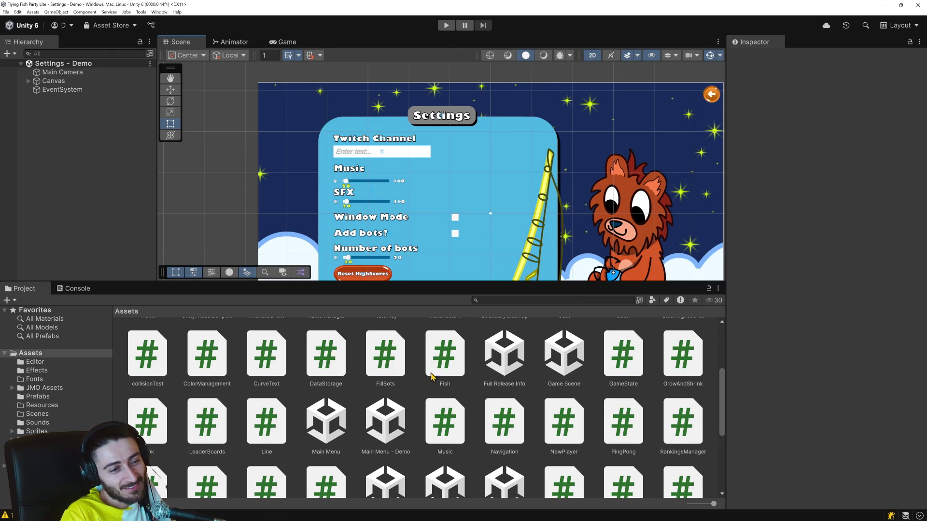
scroll(431, 372, up, 5)
scroll(431, 382, down, 3)
scroll(431, 383, down, 5)
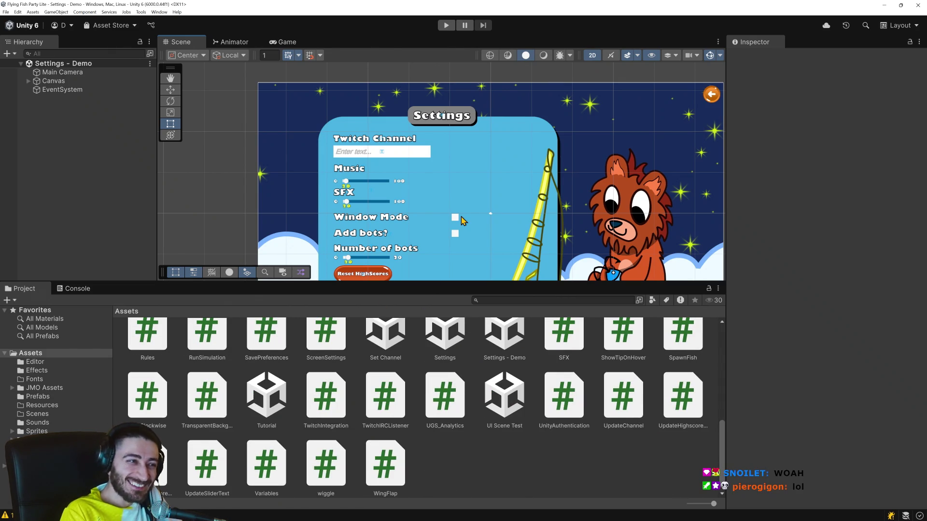
scroll(461, 220, up, 1)
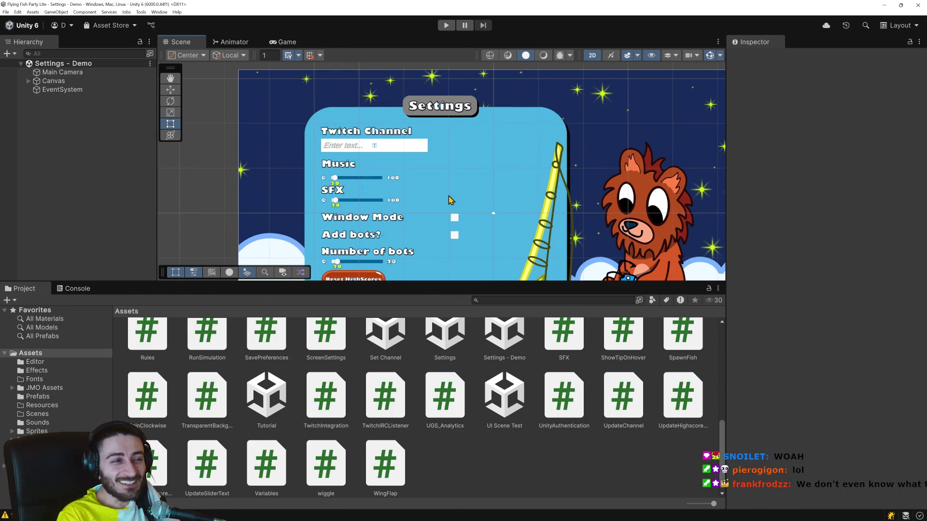
scroll(451, 200, up, 1)
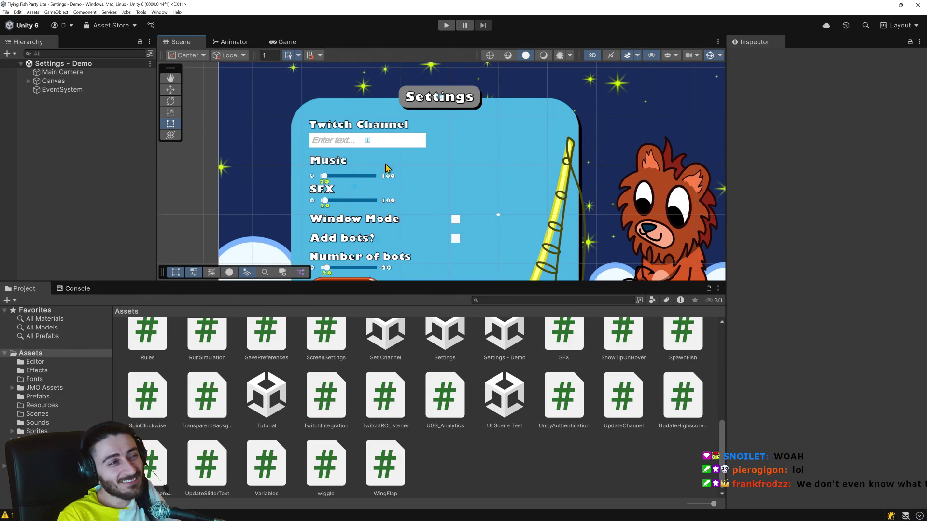
scroll(390, 170, up, 1)
click(380, 144)
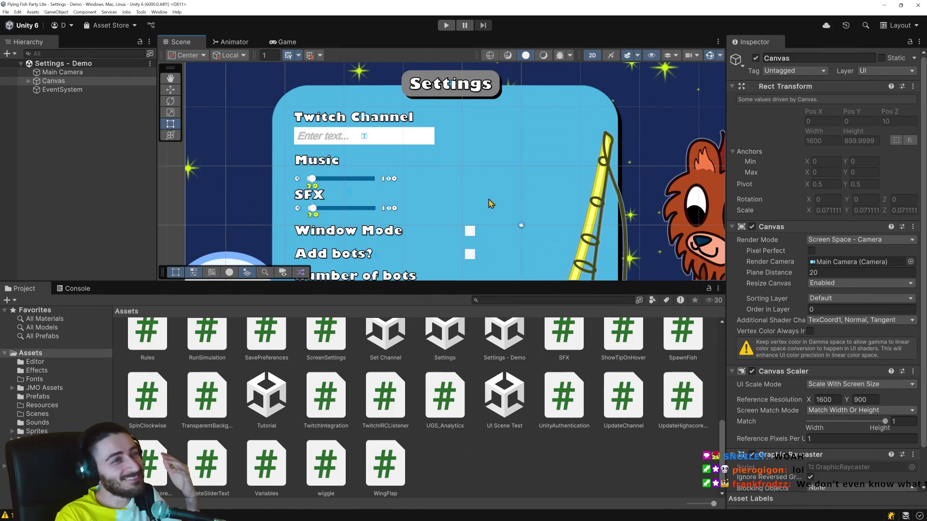
Select the orange CloseButton in the scene and view its Navigation script.
scroll(489, 203, down, 3)
scroll(489, 204, down, 2)
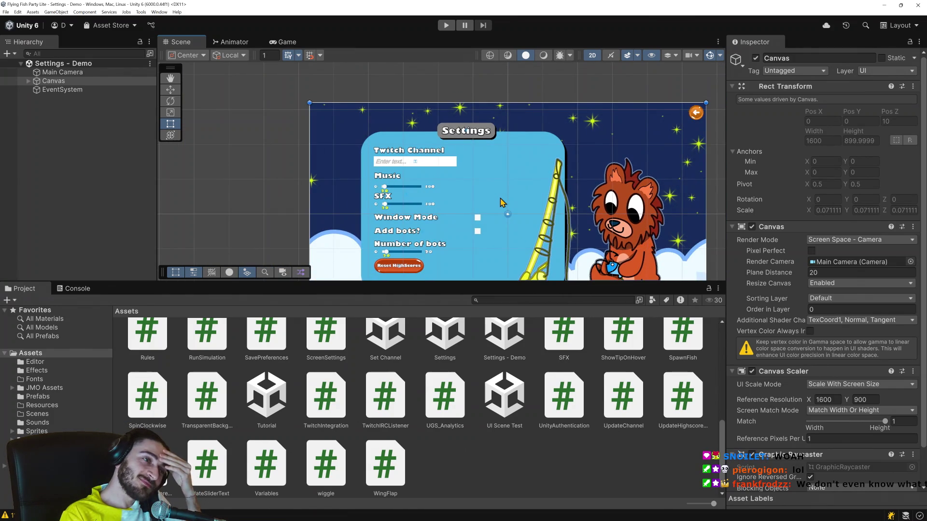
click(696, 113)
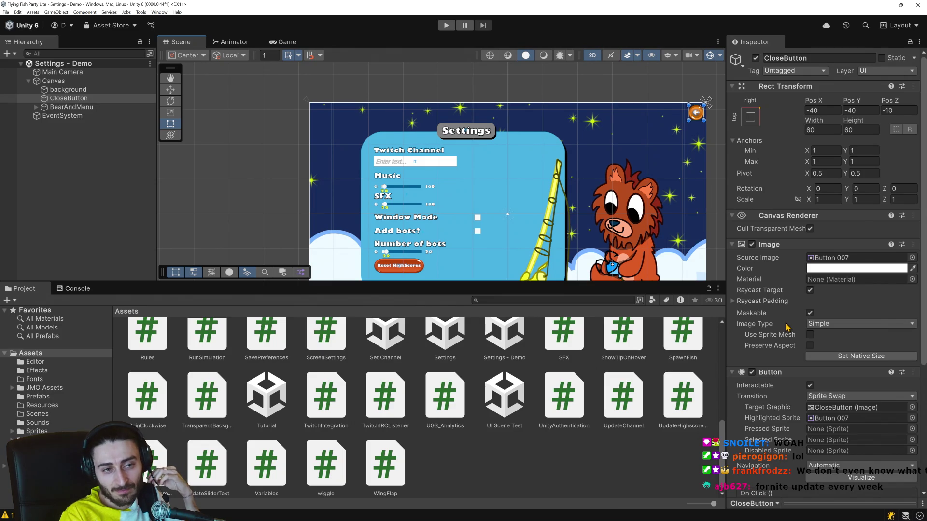
scroll(836, 417, down, 4)
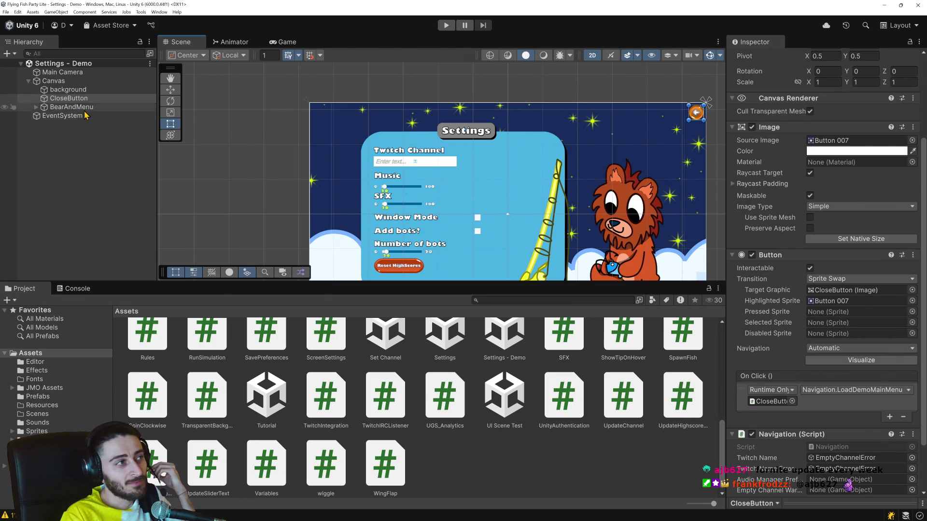
Inspect the TwitchChannelInput field's Text Area, Placeholder and Text child objects.
click(391, 165)
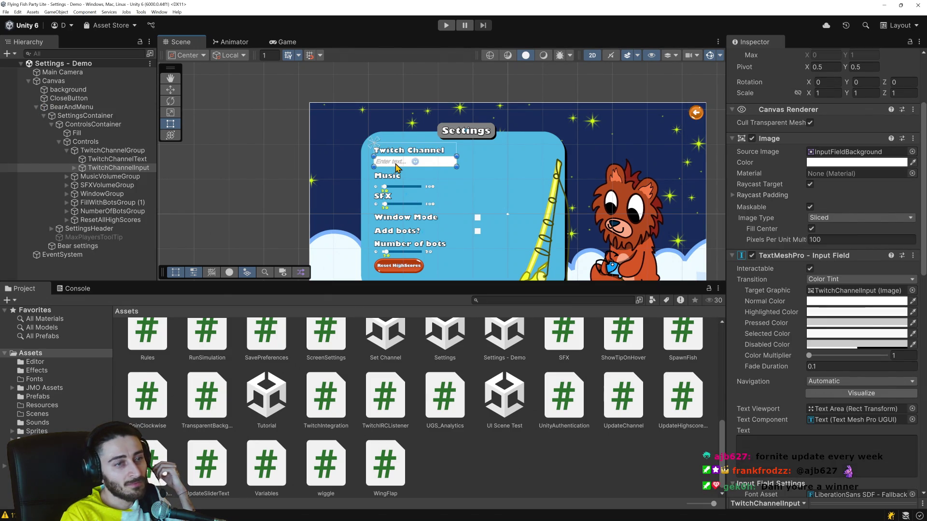
click(396, 163)
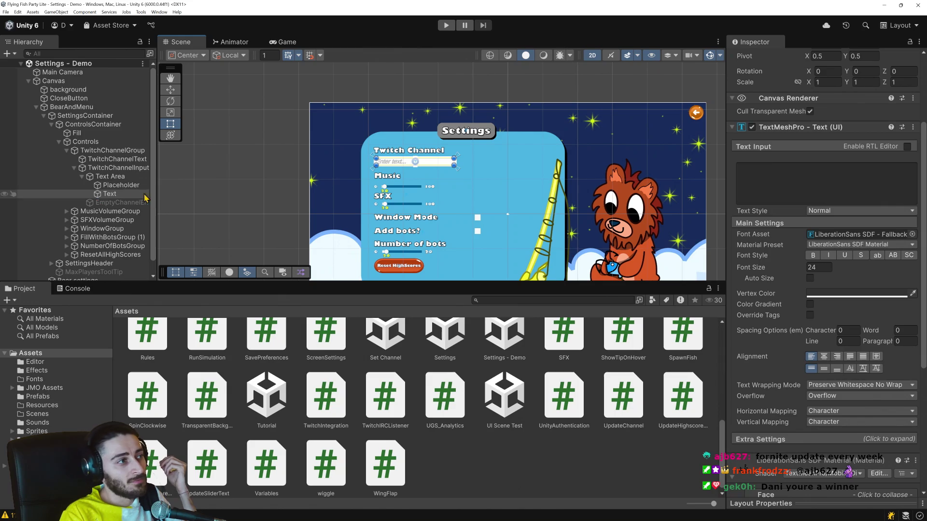
click(120, 178)
click(120, 184)
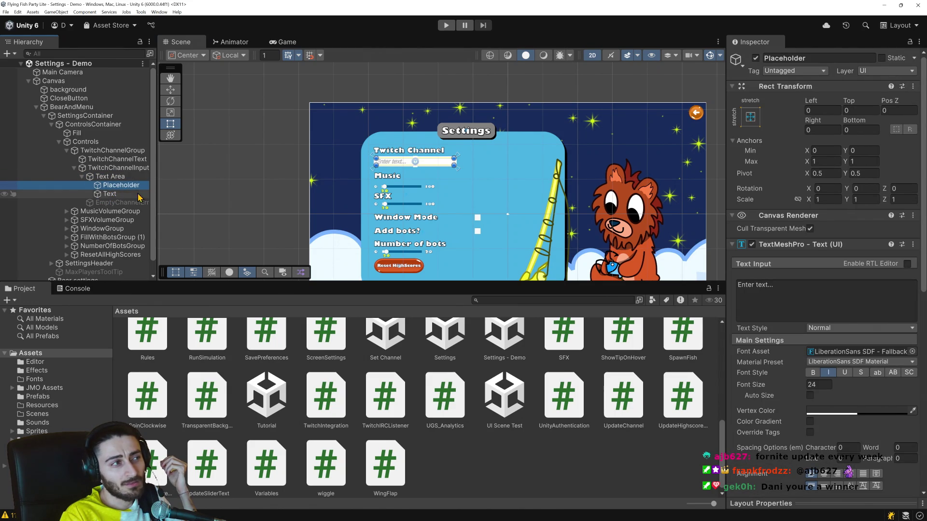
click(120, 195)
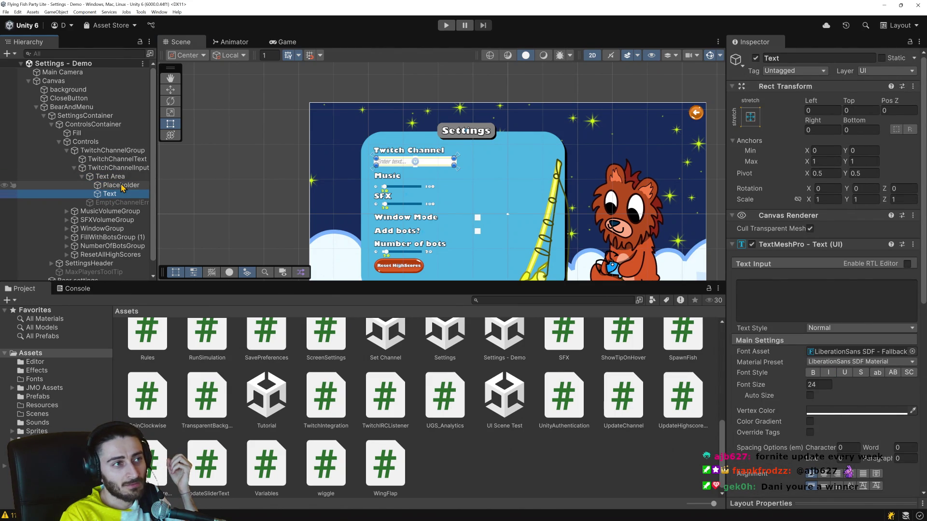
click(122, 187)
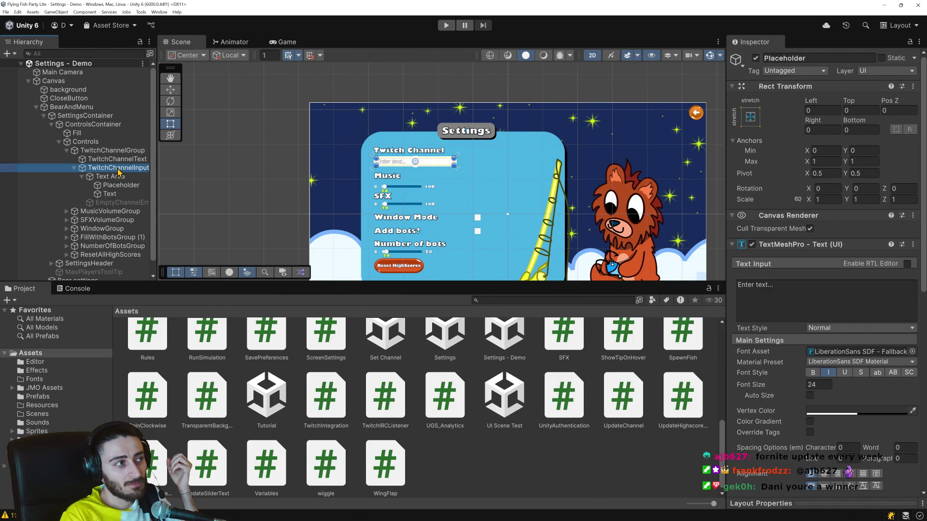
click(119, 169)
scroll(804, 337, down, 10)
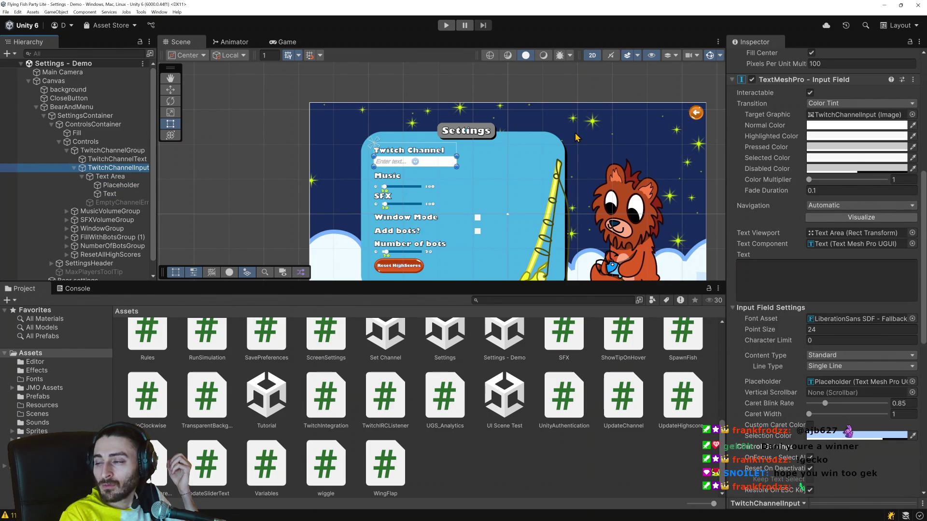
Assign TwitchChannelInput to CloseButton's Twitch Name field and run the game.
click(698, 115)
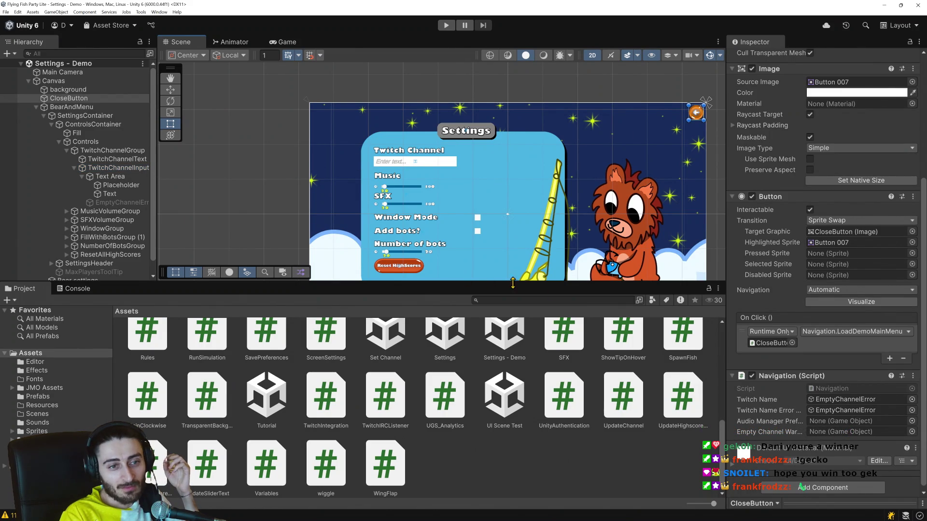
scroll(780, 318, down, 1)
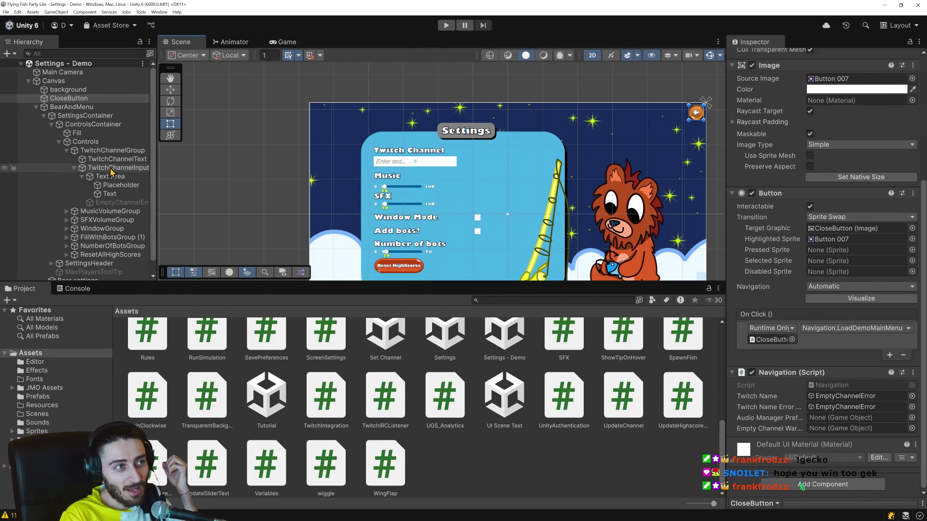
mouse_move(107, 172)
mouse_down()
mouse_move(262, 192)
mouse_move(531, 321)
mouse_move(831, 398)
mouse_up()
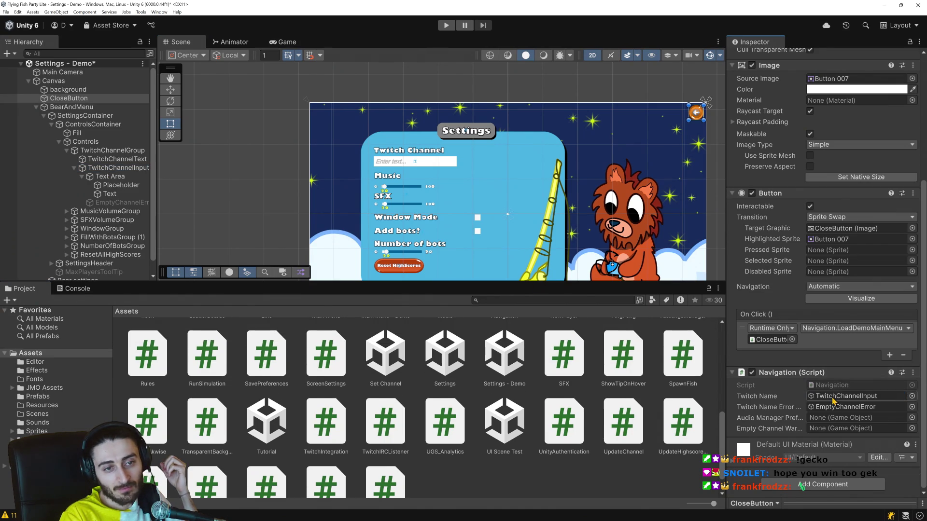
click(445, 27)
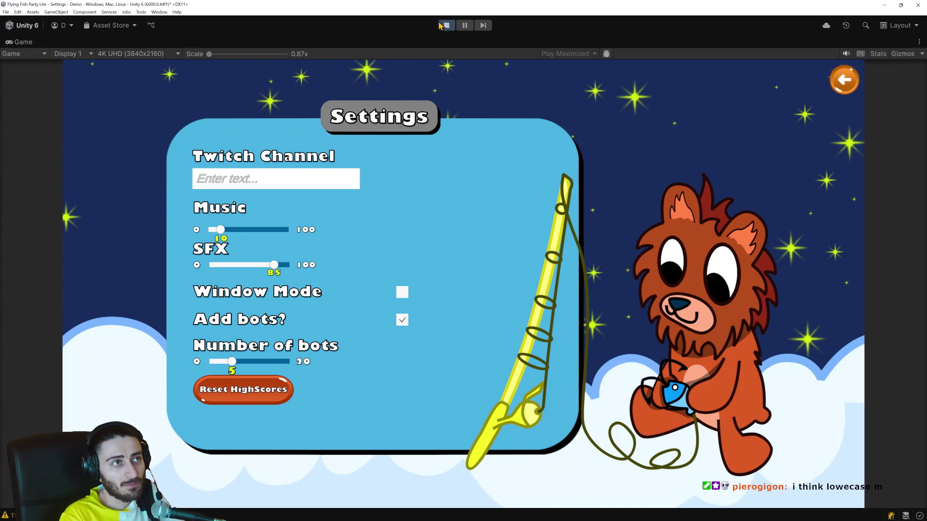
Bring Visual Studio with Navigation.cs to the front while the game keeps running.
key(alt+Tab)
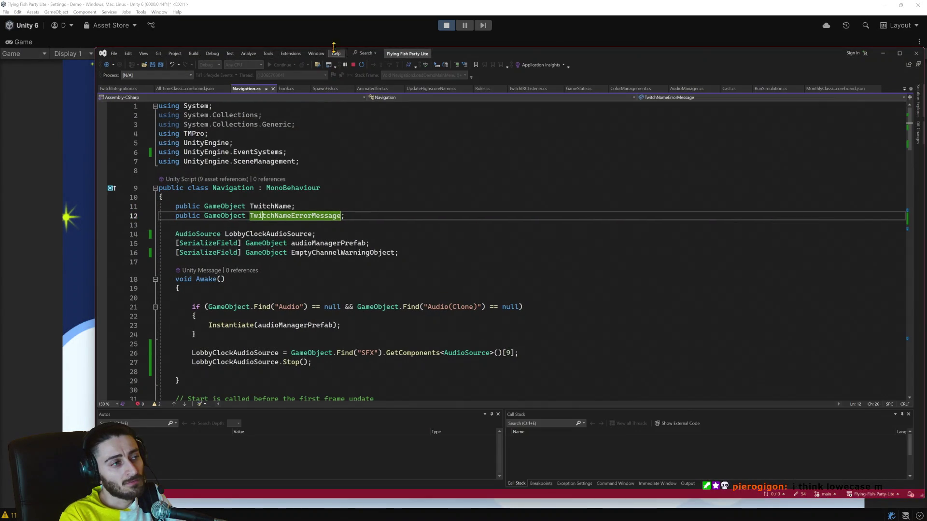
key(alt+Tab)
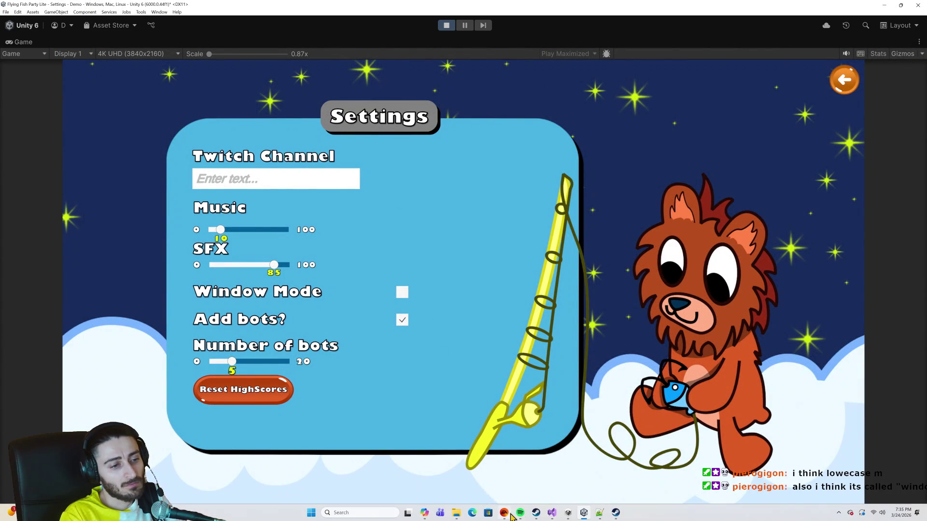
mouse_move(554, 514)
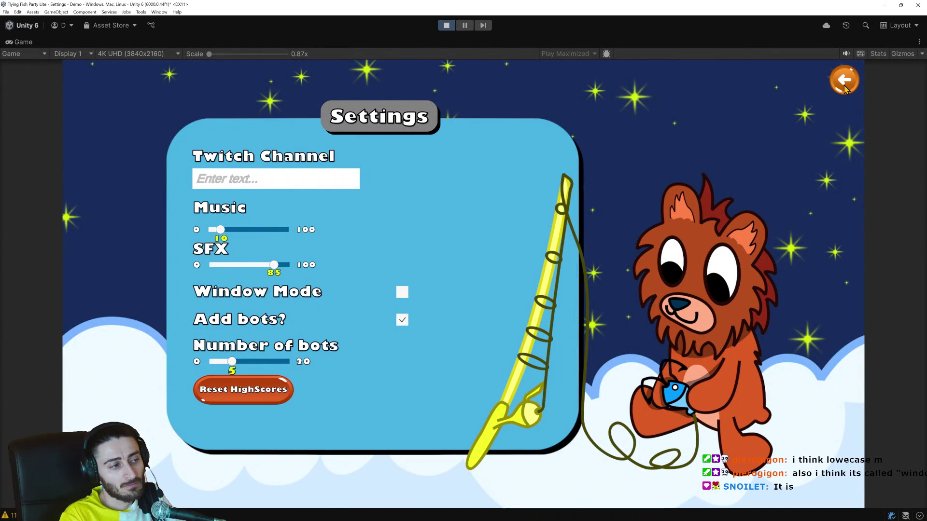
mouse_move(504, 519)
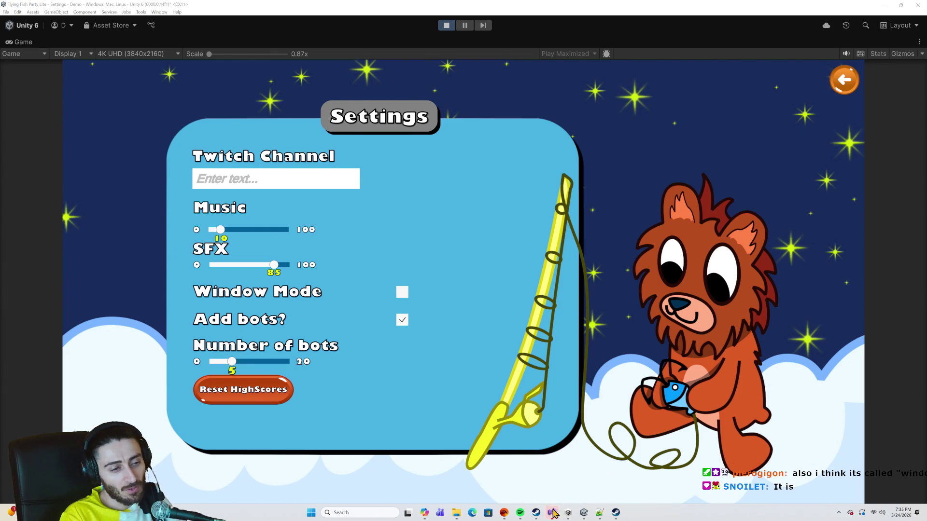
click(552, 513)
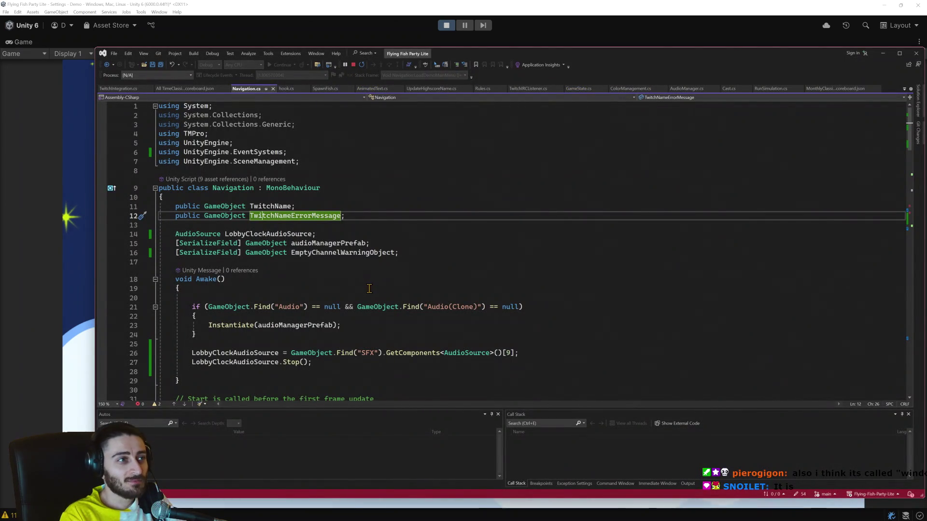
Return to the running game, whose Settings screen shows an empty Twitch Channel and 5 bots.
scroll(368, 317, down, 2)
scroll(368, 317, down, 18)
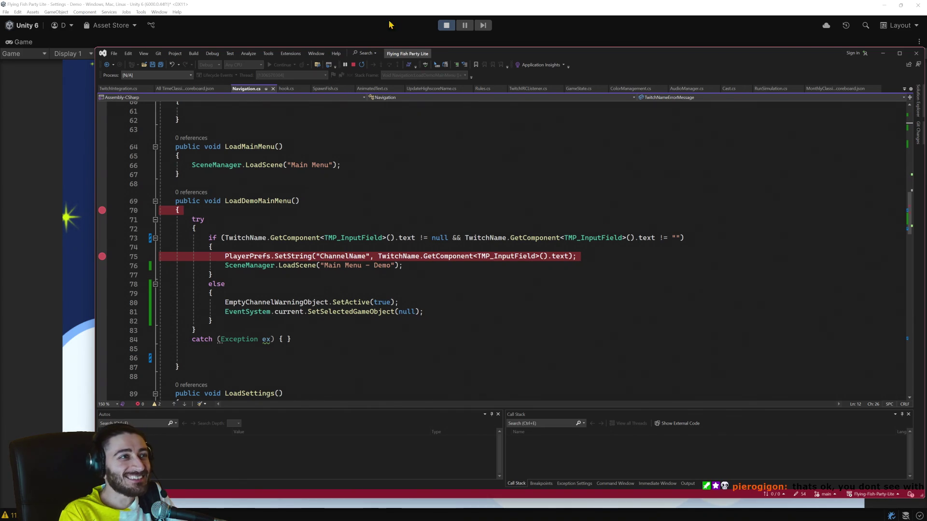
click(428, 10)
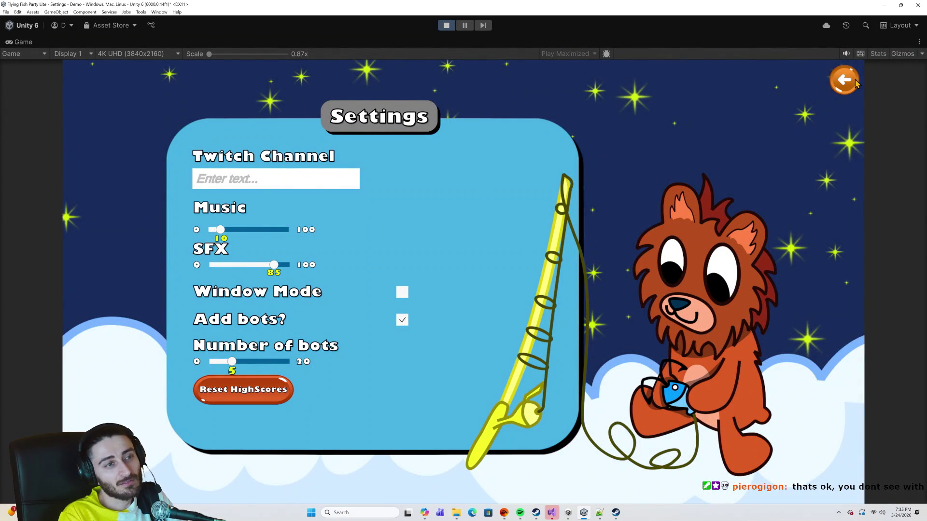
Step through LoadDemoMainMenu into the else branch, finding EmptyChannelWarningObject is null.
click(555, 515)
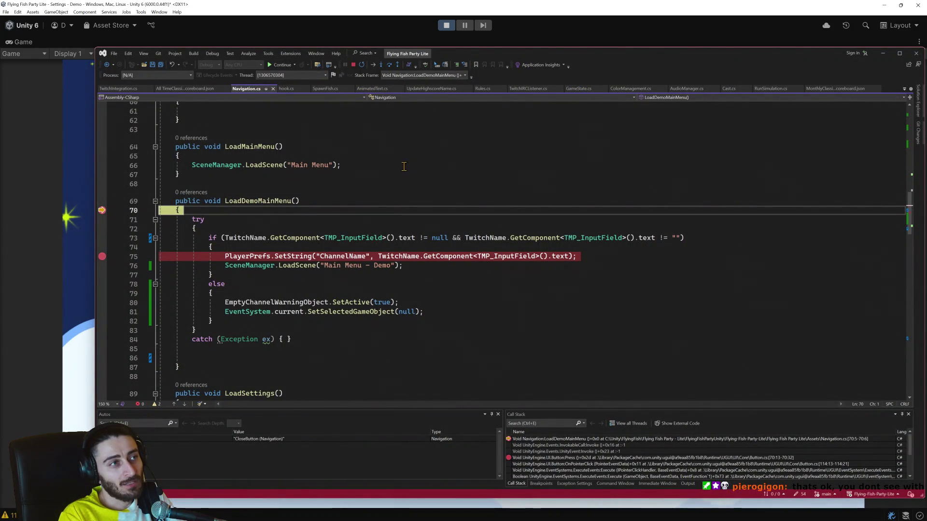
click(389, 66)
click(390, 66)
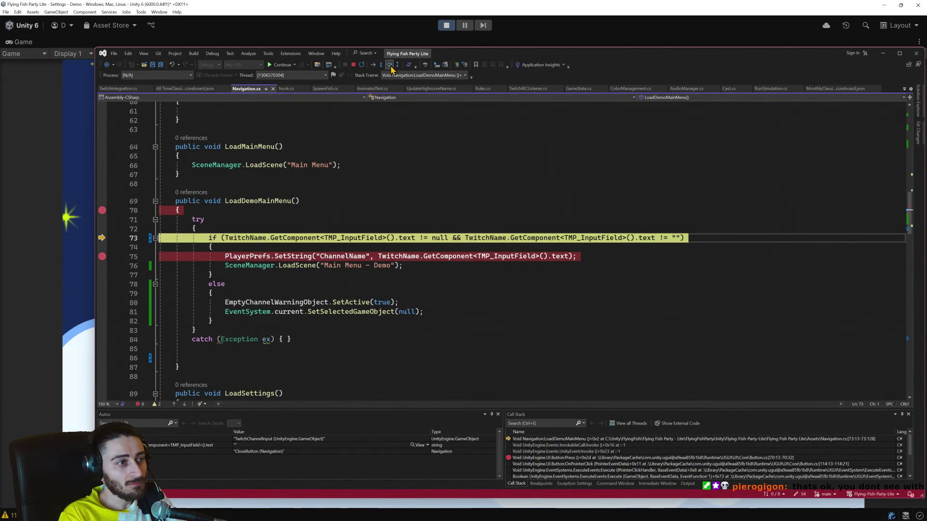
mouse_move(406, 237)
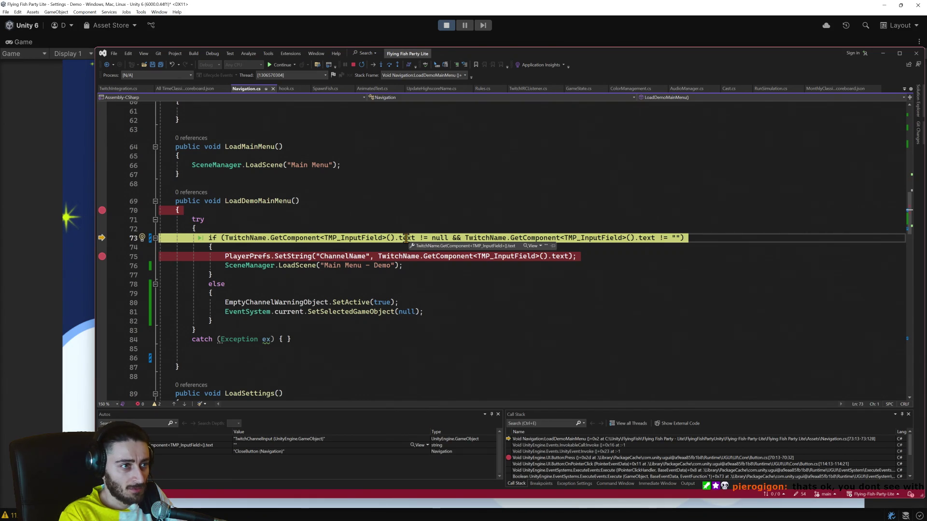
click(389, 65)
mouse_move(282, 304)
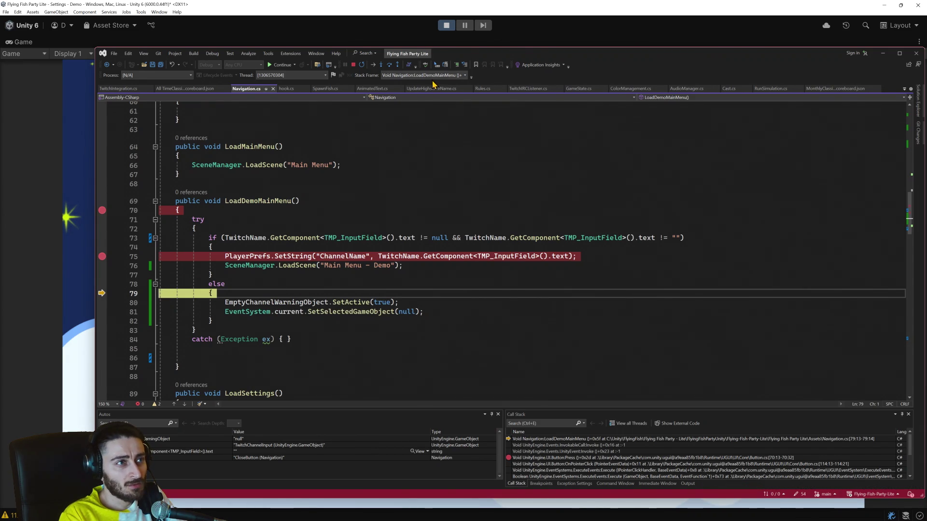
click(389, 65)
mouse_move(273, 305)
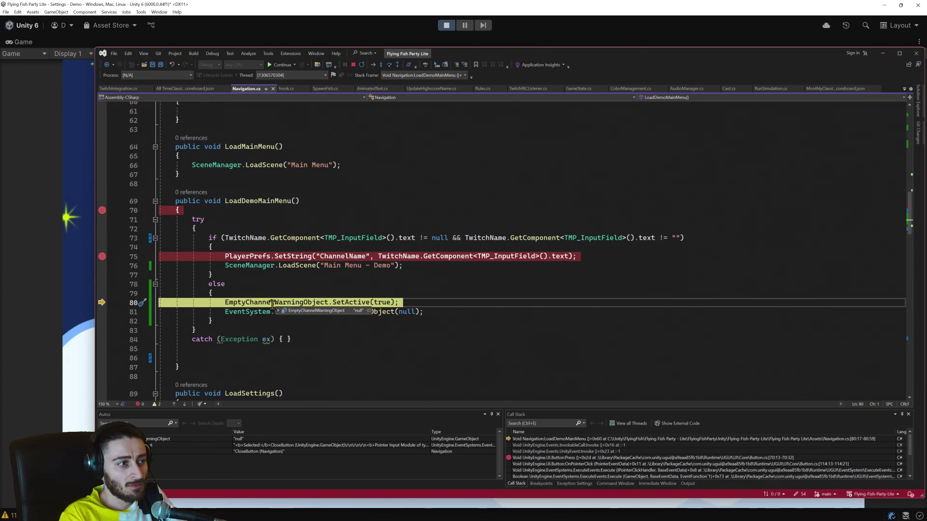
scroll(272, 306, up, 14)
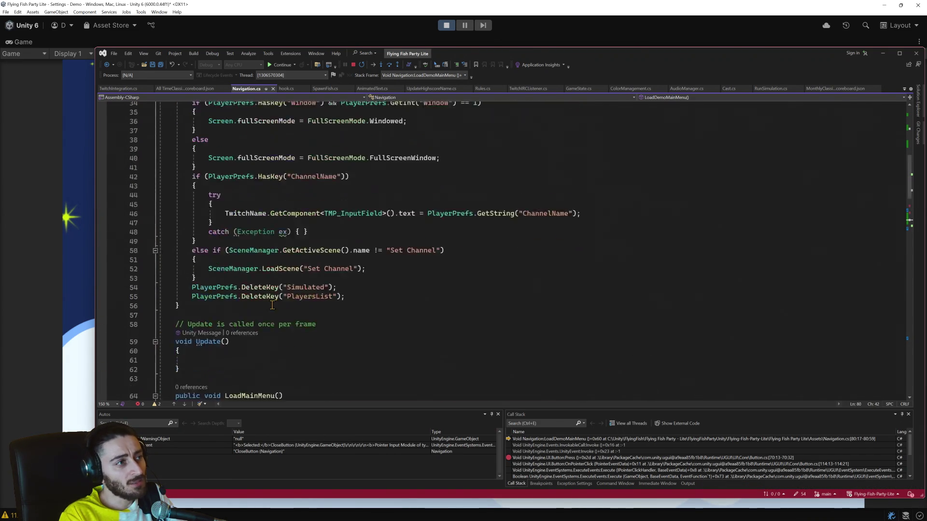
scroll(273, 308, up, 6)
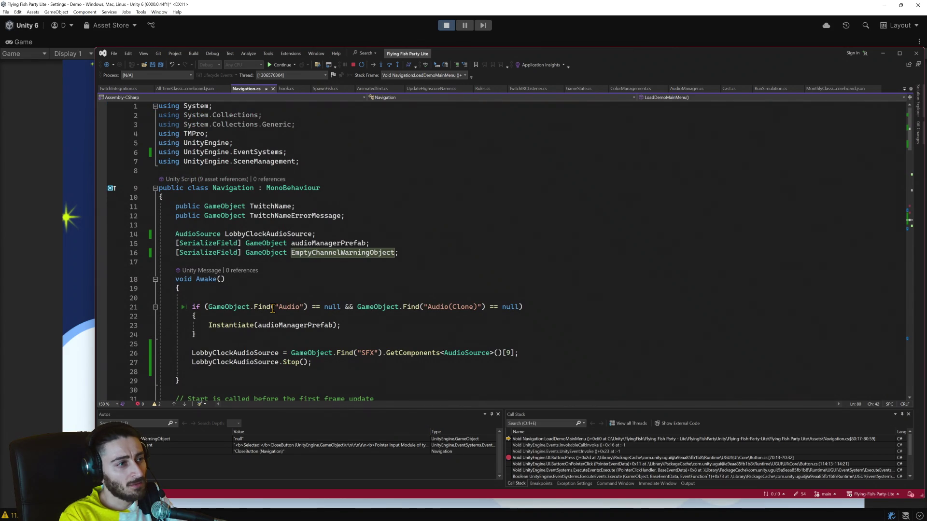
Stop the game and close Visual Studio, confirming the end of debugging.
click(443, 29)
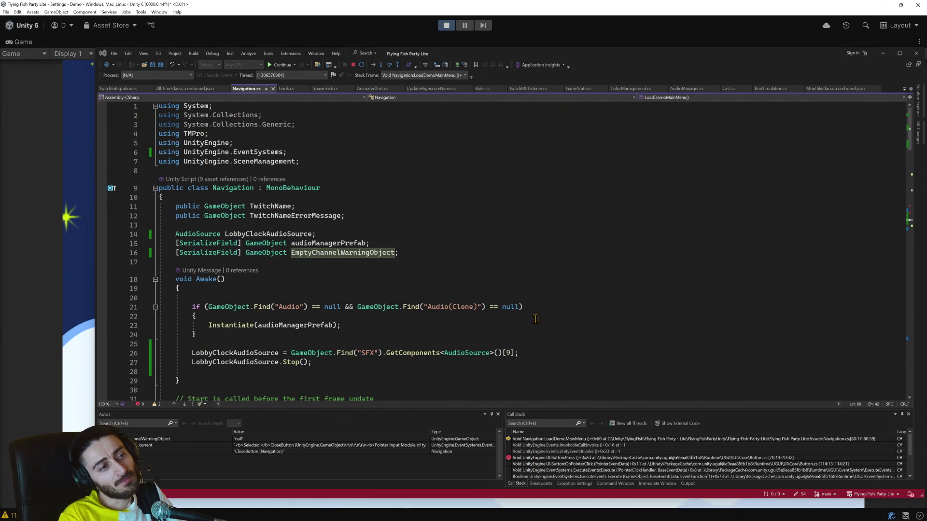
click(916, 54)
click(462, 292)
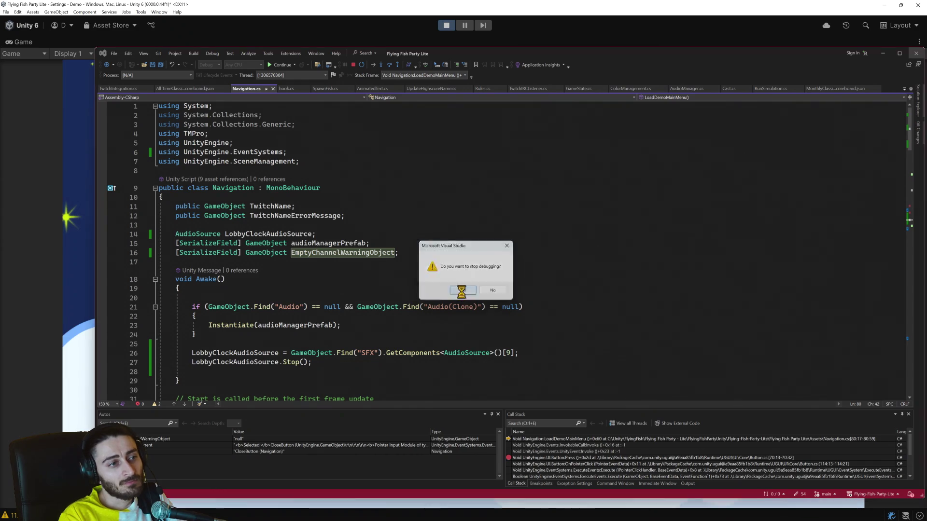
scroll(455, 253, up, 3)
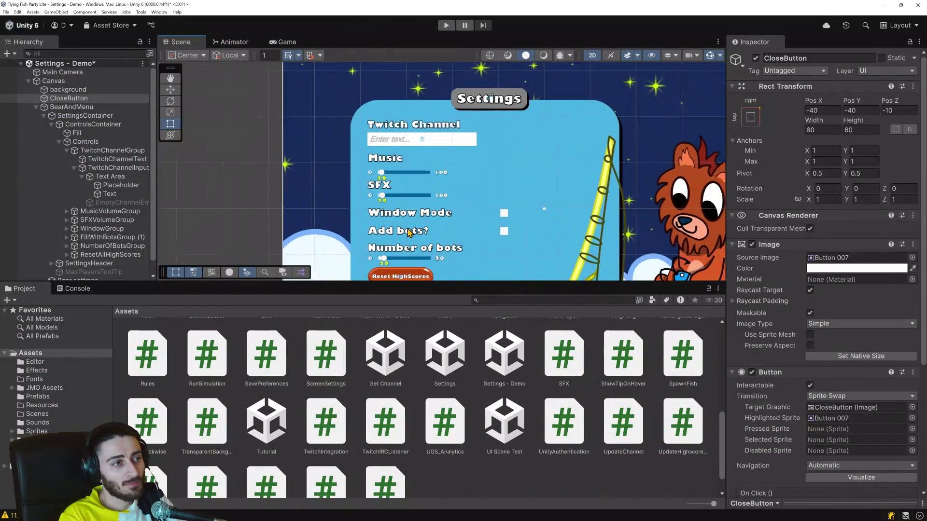
Change the WindowModeText label to read 'Windowed mode'.
click(437, 219)
scroll(437, 224, up, 1)
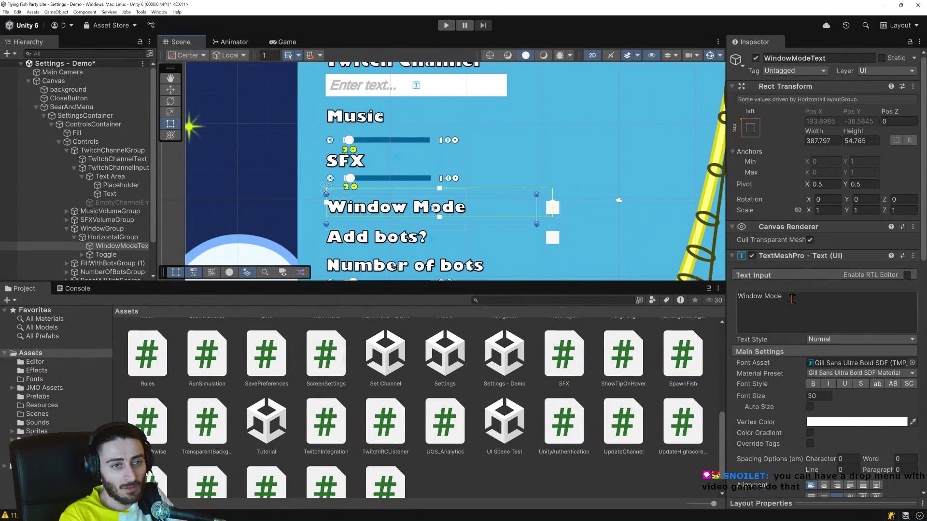
click(767, 298)
key(BackSpace)
key(ctrl+z)
click(768, 298)
text(ed)
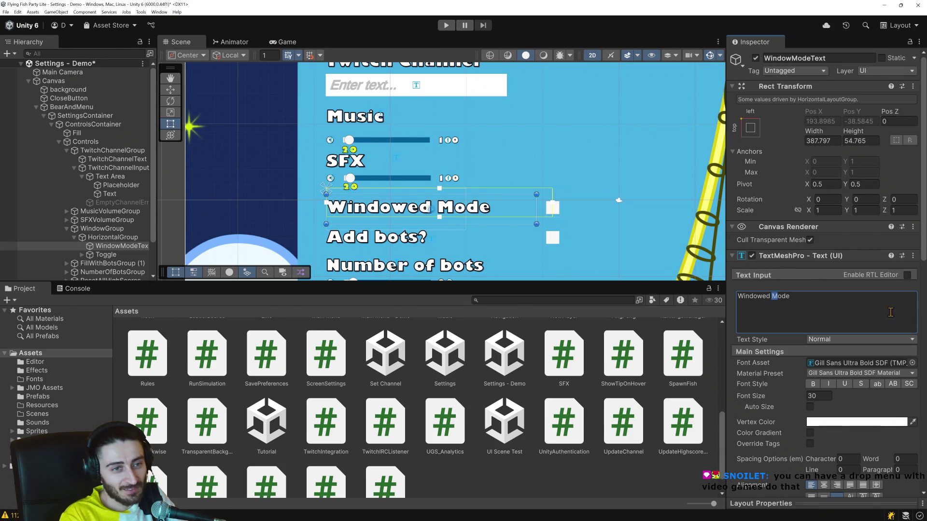
key(BackSpace)
text(m)
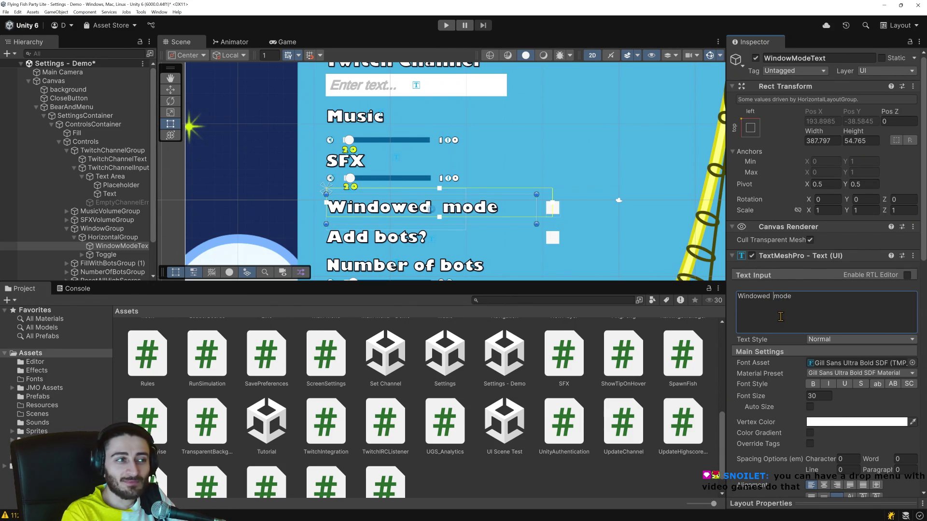
key(BackSpace)
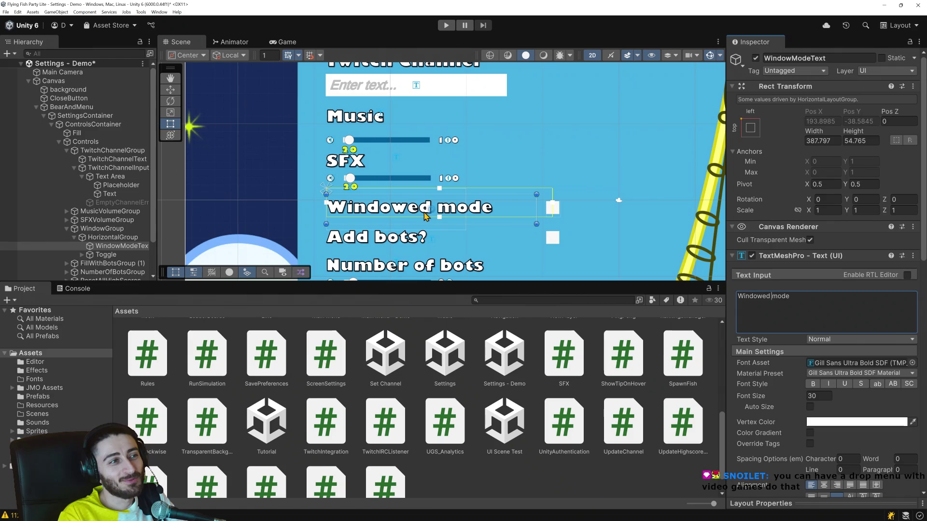
Change the TwitchChannelText label to 'Twitch channel' with a lowercase c.
click(469, 240)
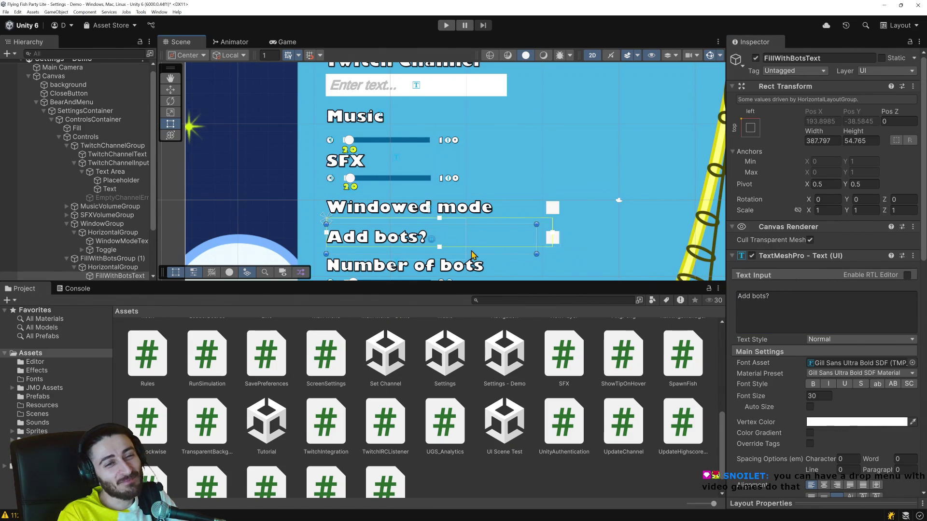
scroll(472, 255, down, 1)
scroll(425, 161, down, 2)
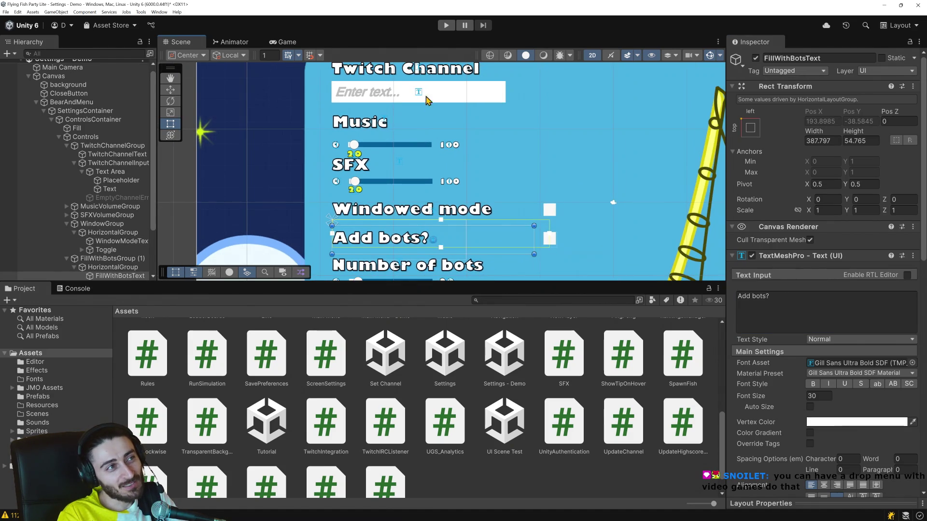
scroll(433, 140, down, 1)
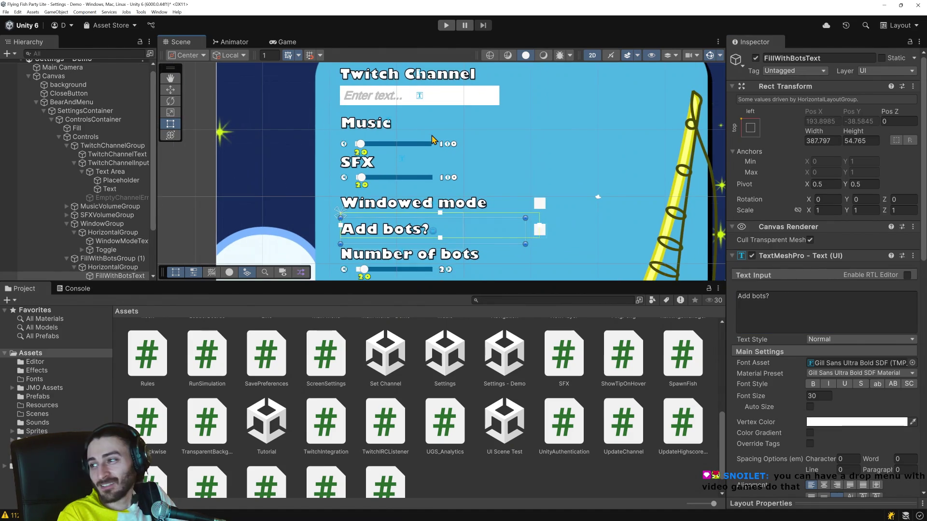
click(409, 81)
scroll(497, 131, up, 1)
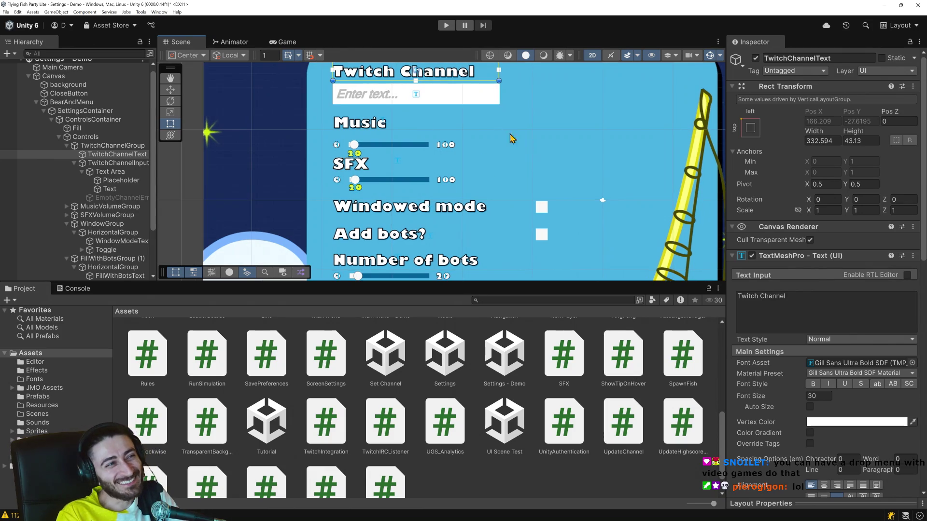
click(763, 295)
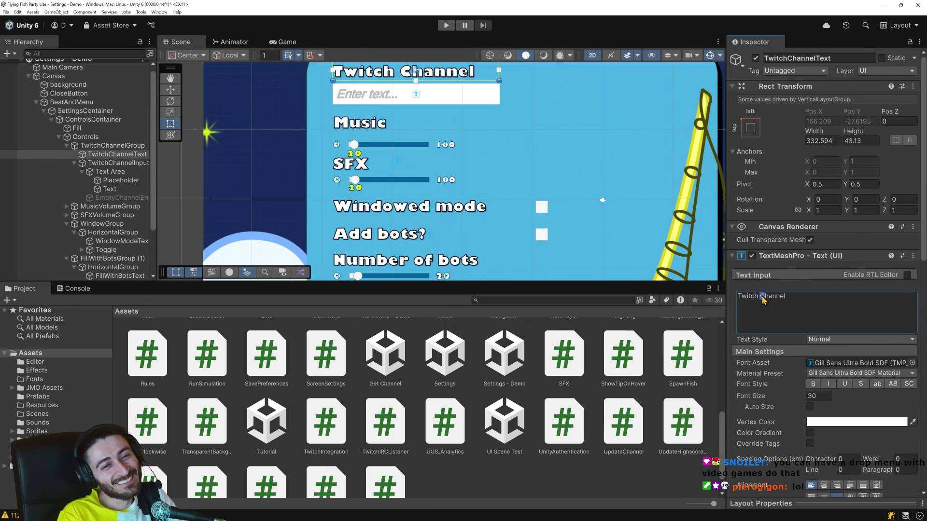
key(BackSpace)
text(c)
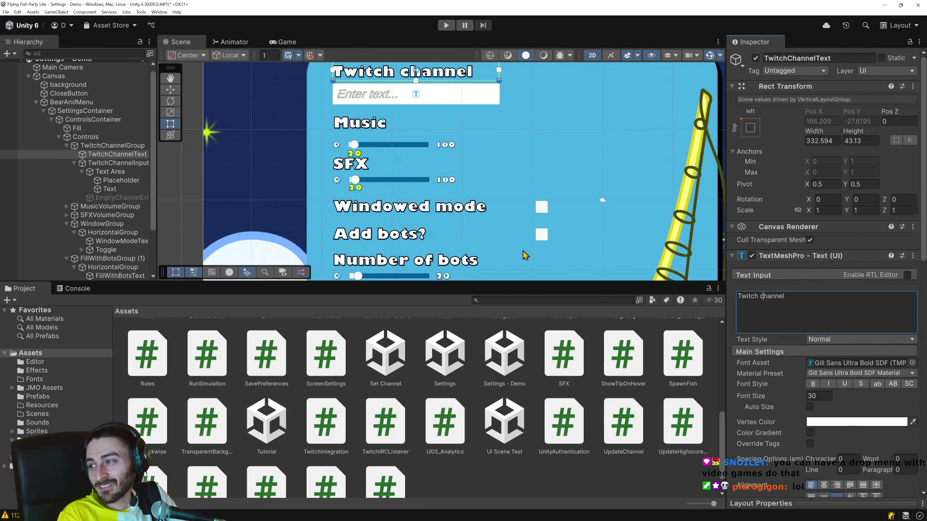
scroll(390, 243, down, 3)
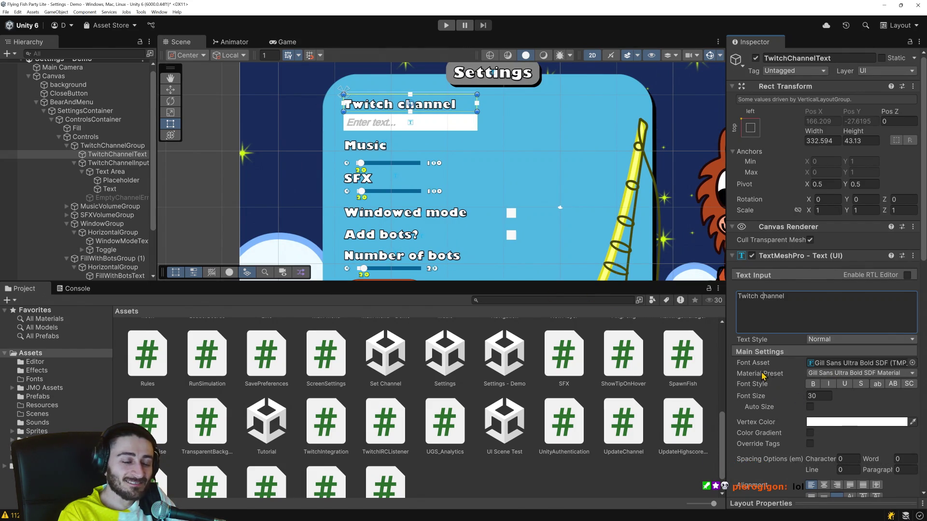
Review the label font sizes and select the Windowed mode, Add bots? and SFX labels together.
click(818, 396)
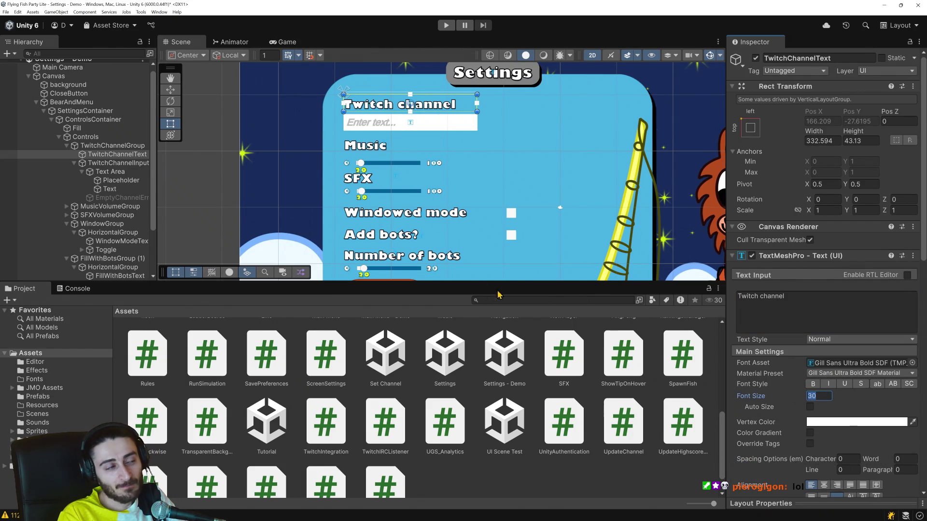
click(360, 149)
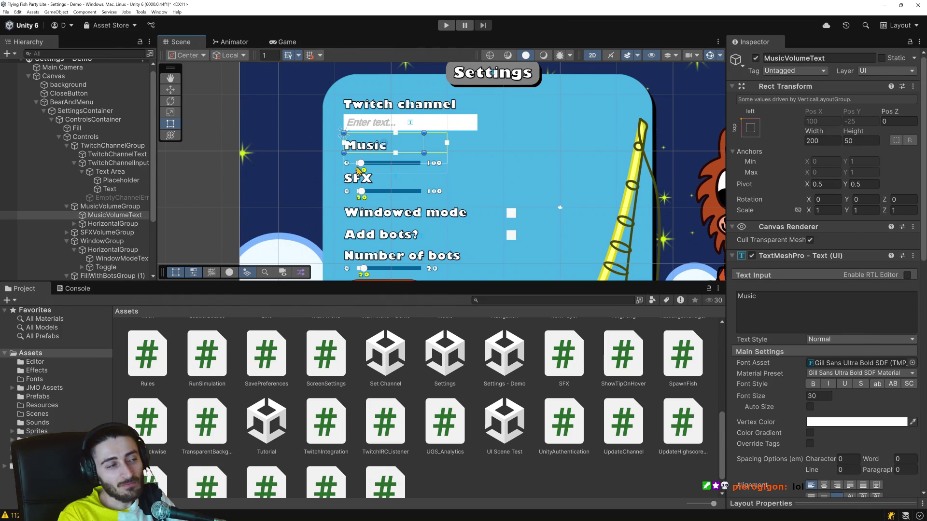
click(358, 185)
click(362, 185)
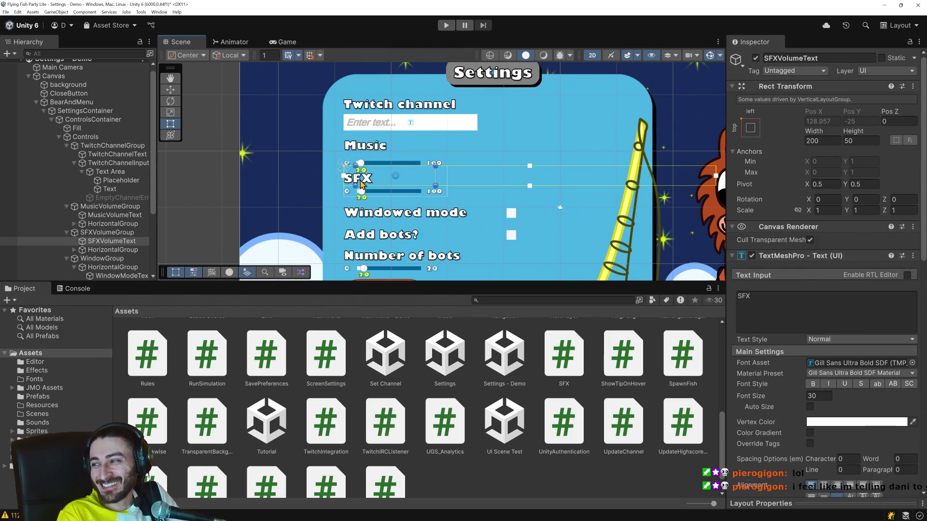
click(410, 217)
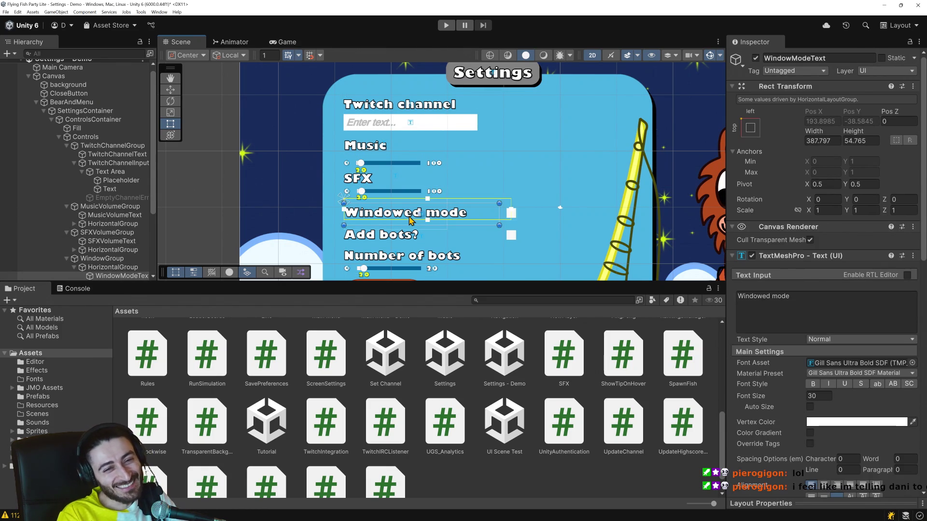
click(392, 238)
click(407, 262)
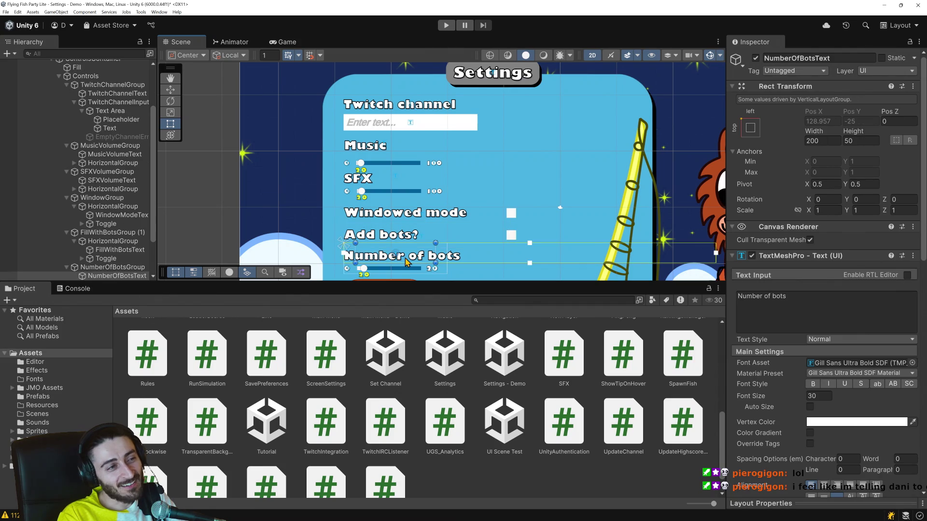
scroll(435, 255, down, 1)
scroll(425, 251, up, 1)
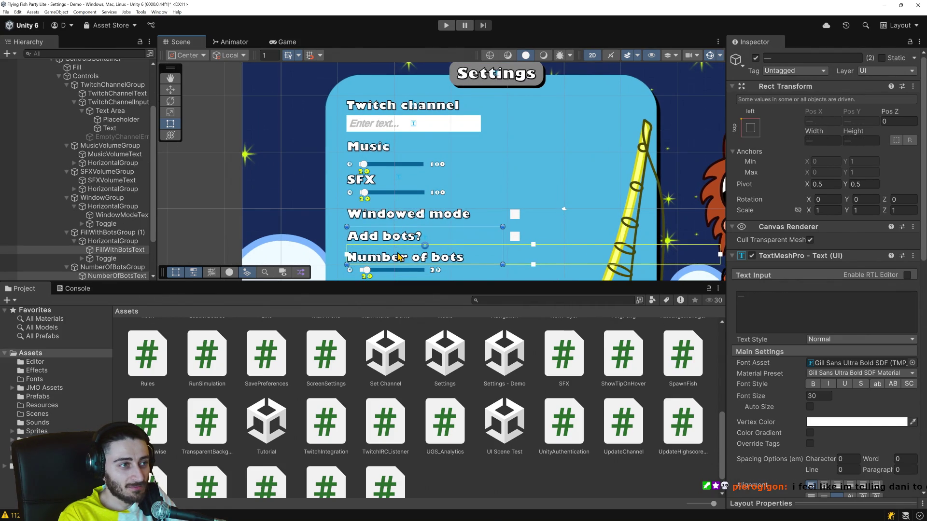
shift+click(396, 239)
shift+click(401, 217)
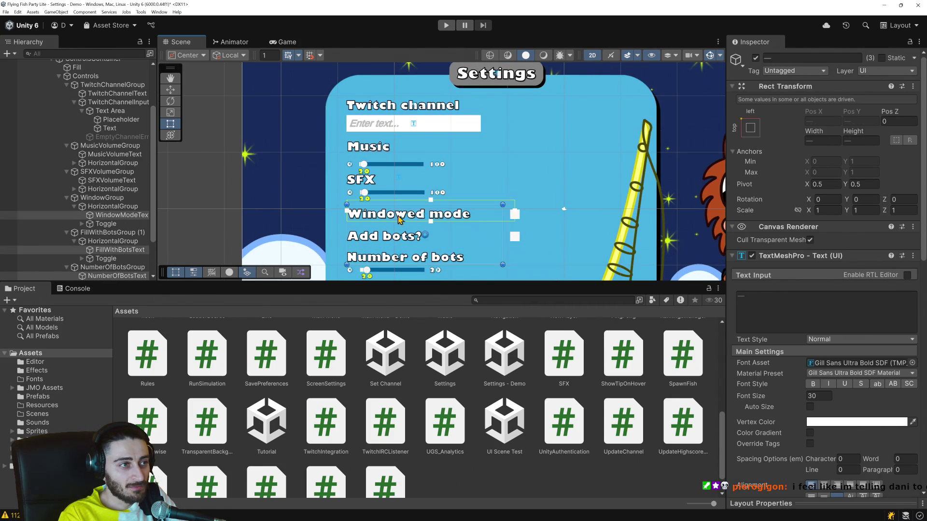
shift+click(360, 181)
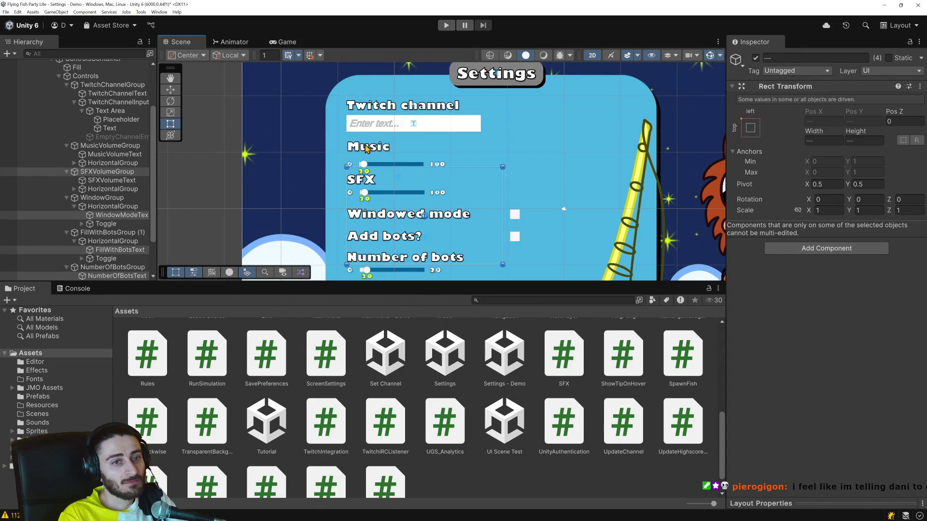
shift+click(363, 182)
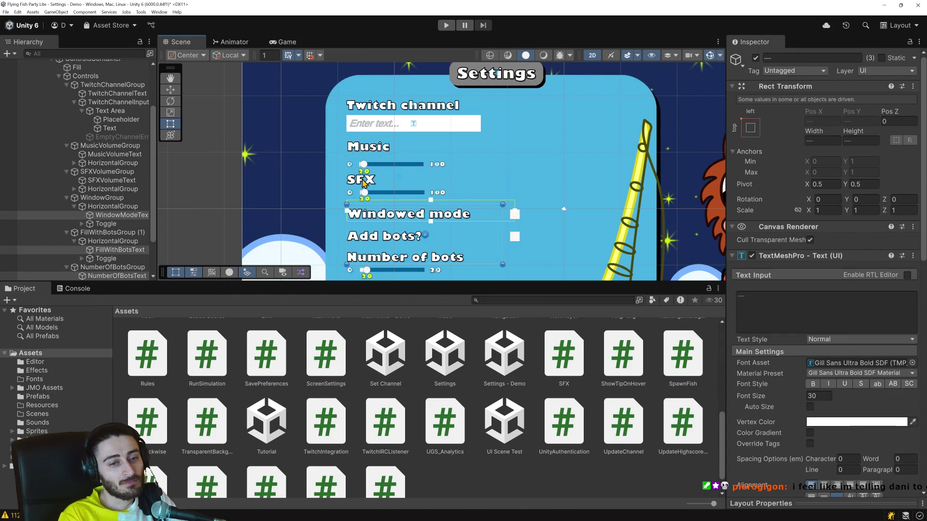
Set the font size of the option labels and the SFX label to 24.
click(811, 396)
text(24)
click(361, 183)
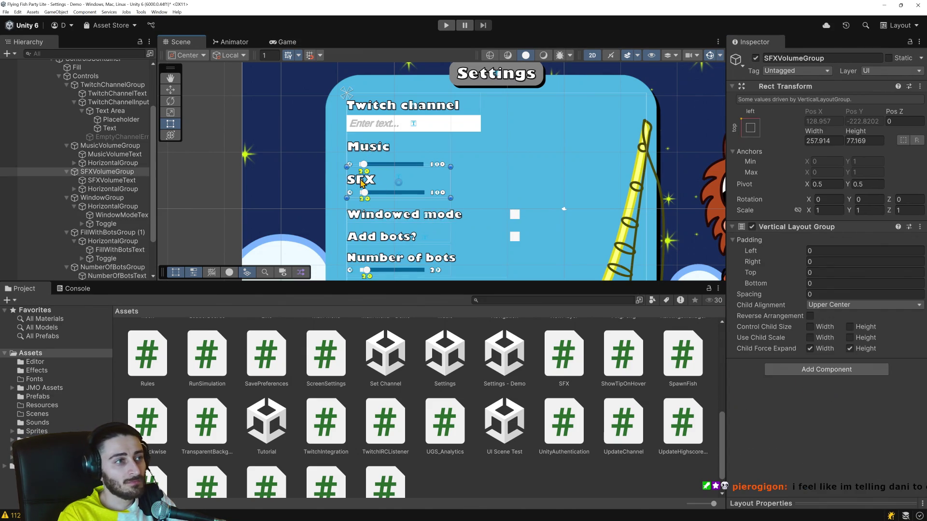
click(362, 182)
click(820, 396)
text(24)
Set the Music and Twitch channel labels' font size to 28 and run the game.
click(367, 152)
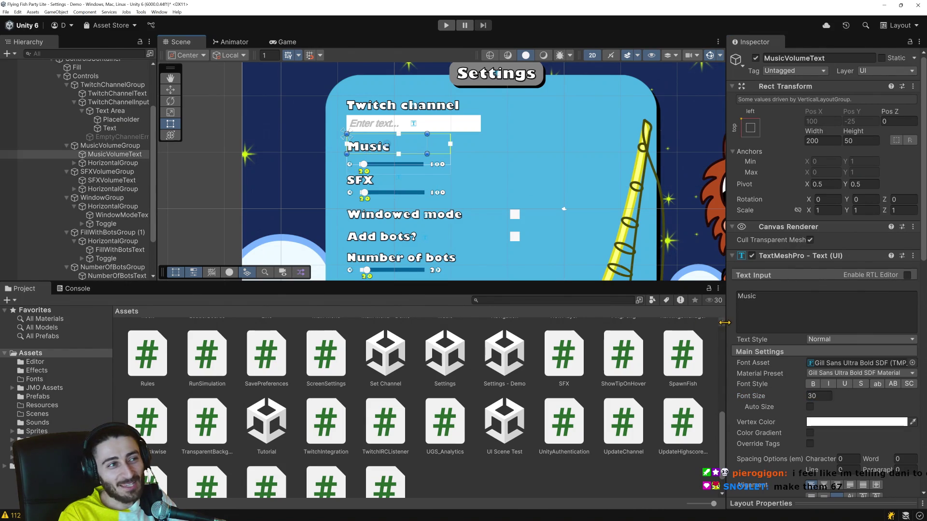
click(818, 395)
text(28)
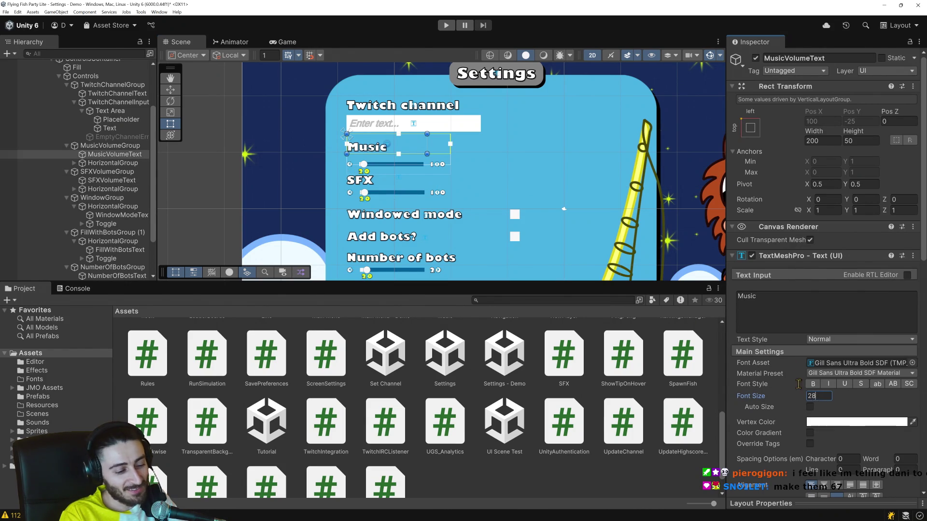
click(403, 104)
click(821, 396)
text(28)
click(446, 25)
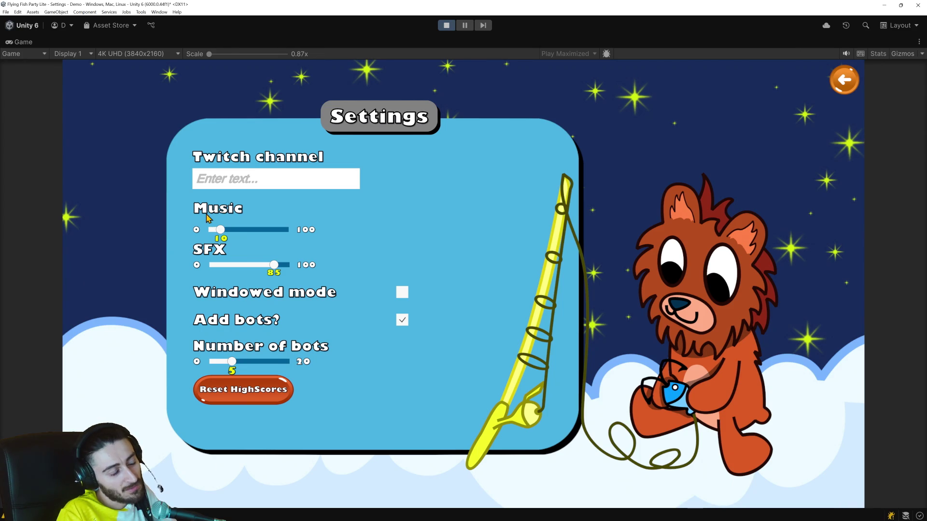
Stop the play test and select the Music label in the Hierarchy.
click(446, 25)
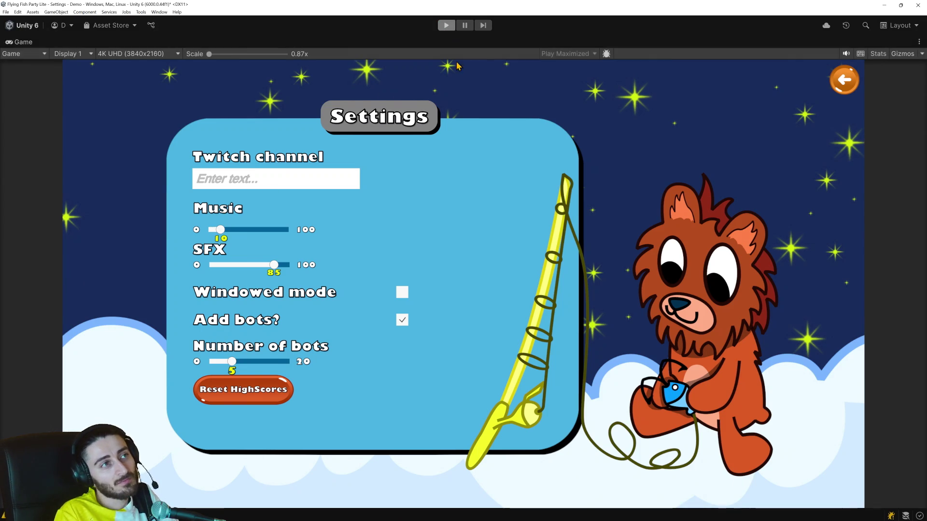
click(115, 154)
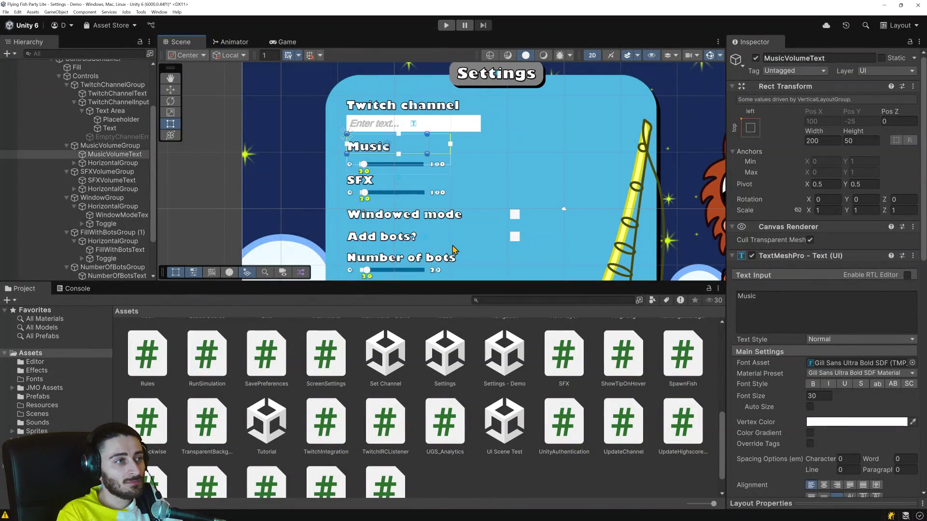
click(111, 180)
click(107, 171)
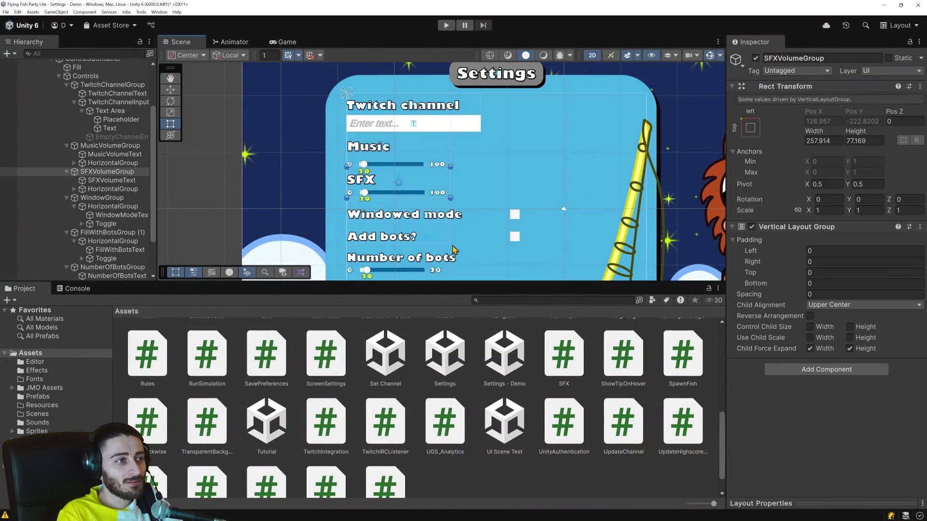
click(122, 215)
ctrl+click(120, 249)
ctrl+click(117, 275)
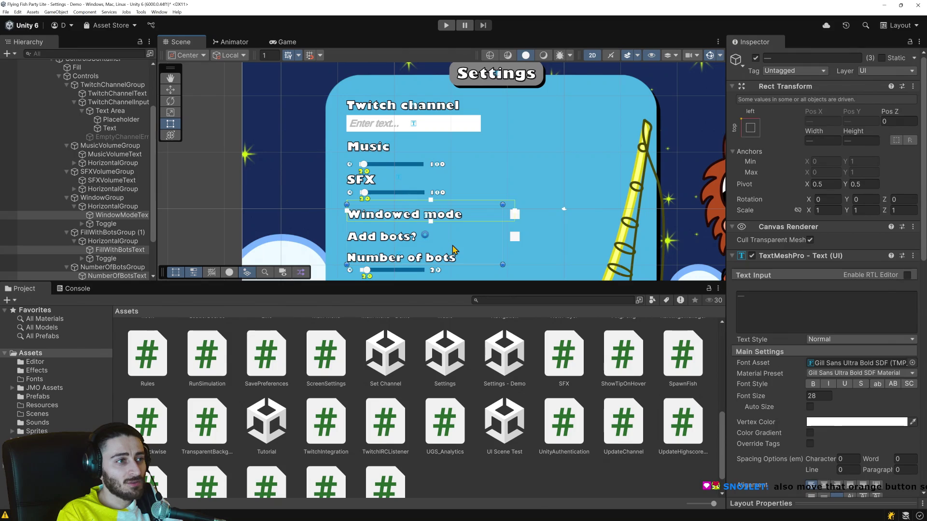
click(371, 151)
scroll(369, 163, up, 3)
scroll(369, 163, up, 2)
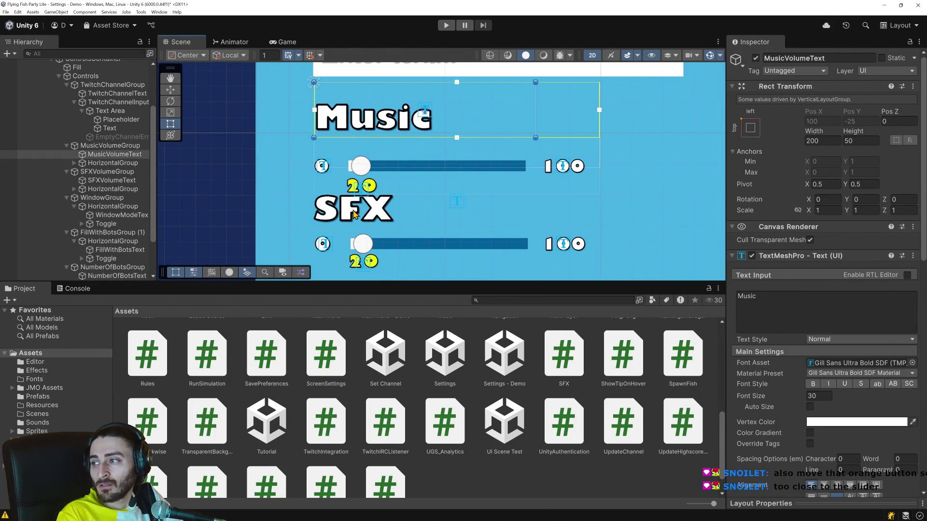
scroll(354, 214, down, 5)
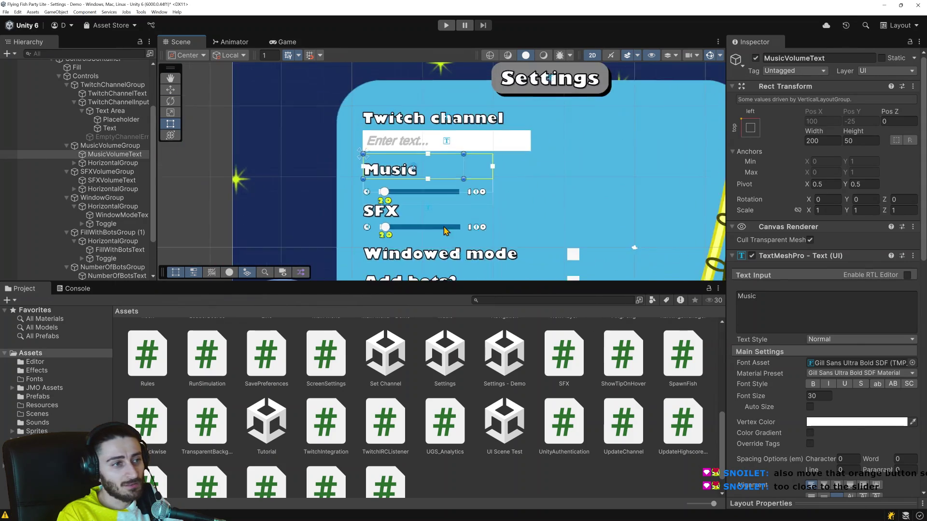
scroll(473, 244, down, 3)
scroll(418, 206, up, 6)
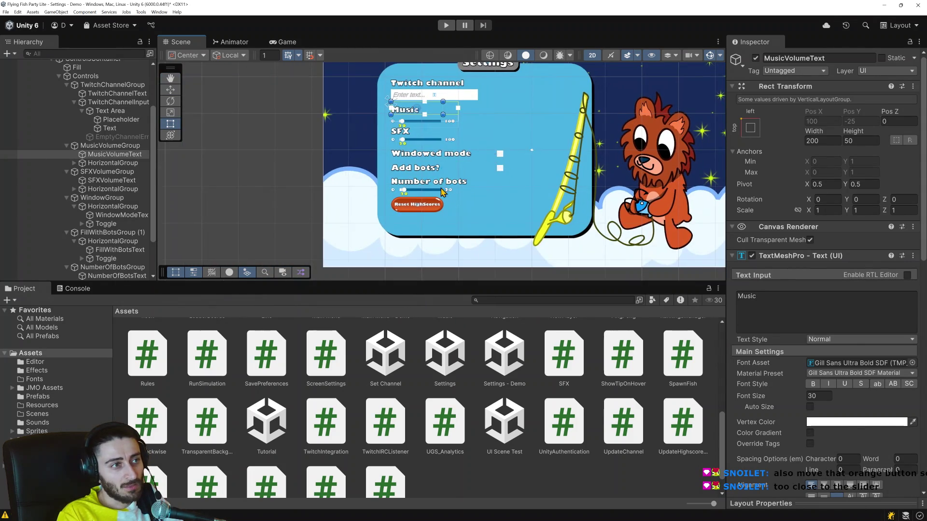
click(418, 206)
Review the Reset HighScores button's On Click handler, ClearHighscores.ShowDialog, in the Inspector.
scroll(415, 217, up, 5)
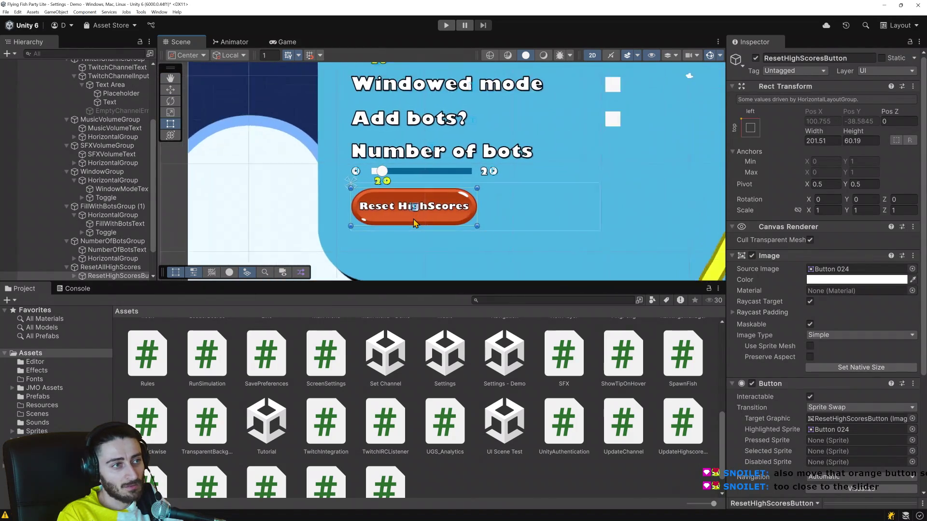
scroll(414, 223, up, 1)
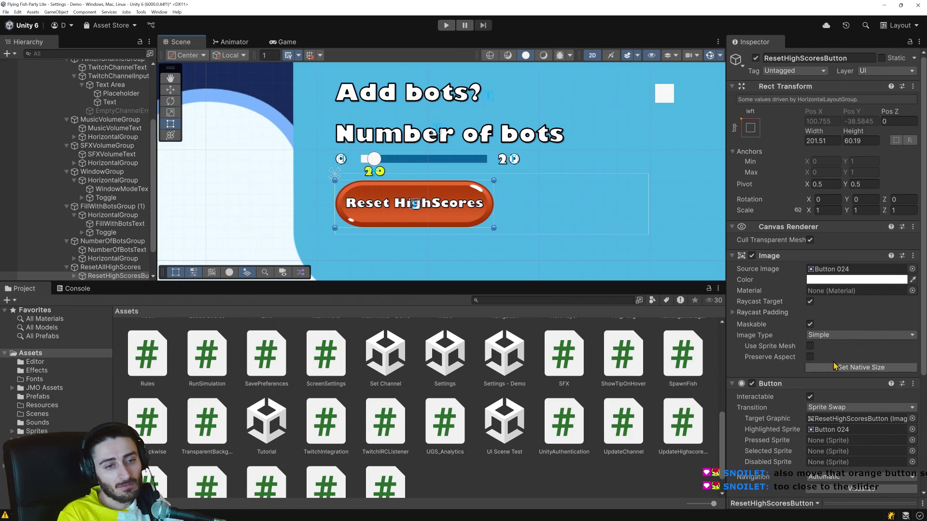
scroll(830, 365, down, 3)
scroll(838, 368, up, 2)
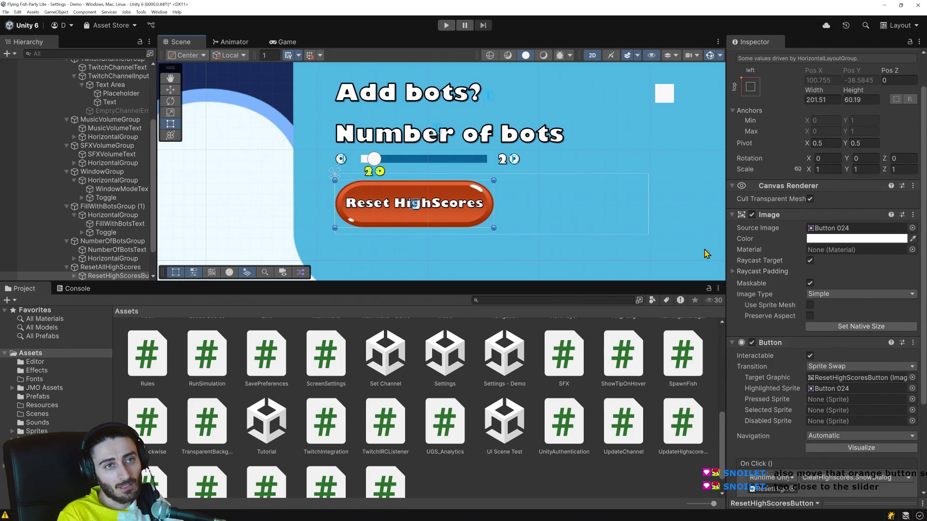
scroll(806, 328, down, 4)
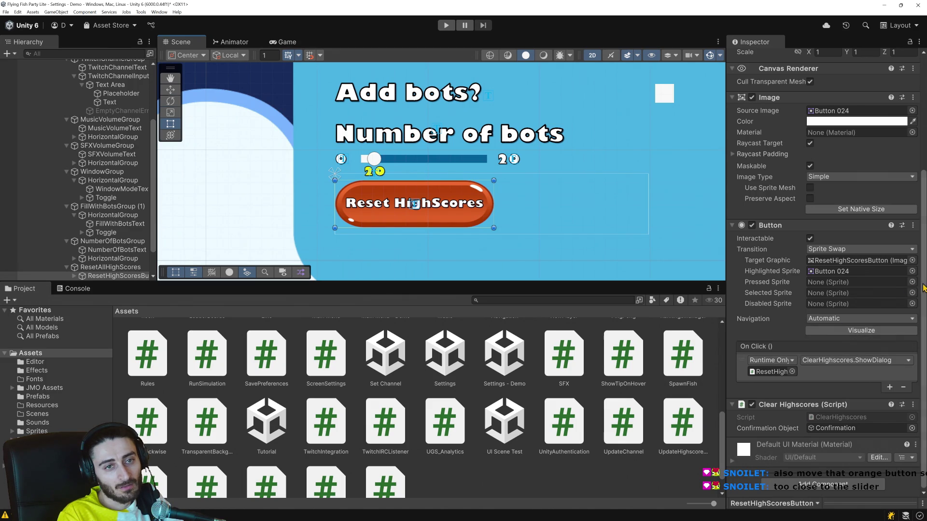
scroll(879, 291, up, 5)
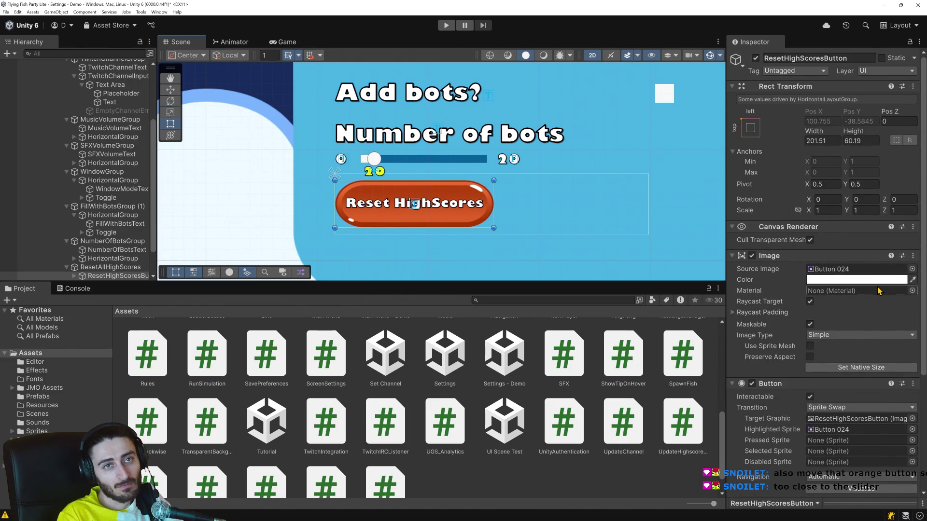
scroll(462, 203, up, 1)
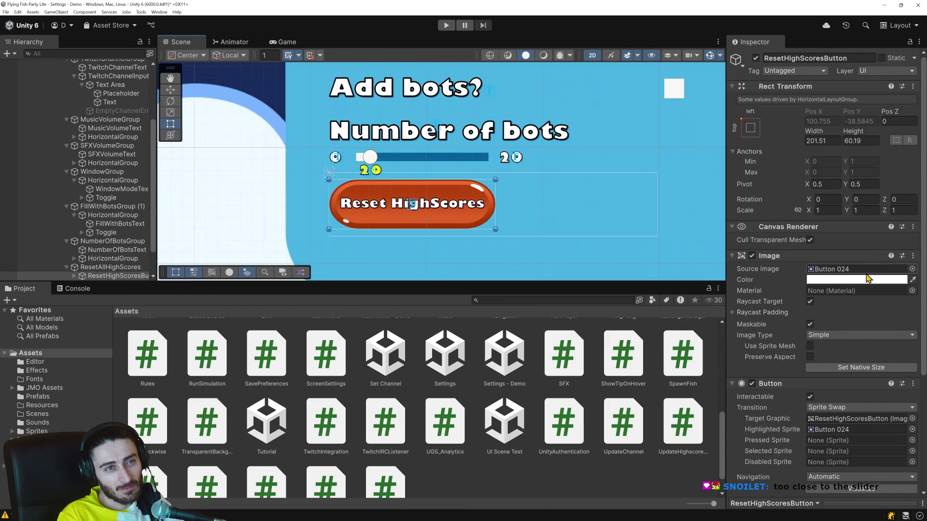
scroll(74, 251, down, 3)
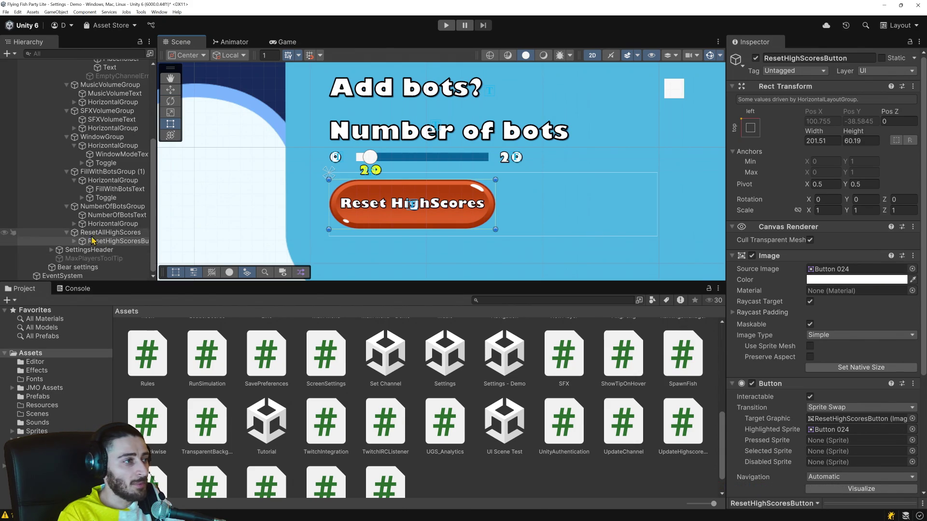
Expand the reset button, check its text object, then select the ResetAllHighScores group.
click(74, 241)
click(105, 250)
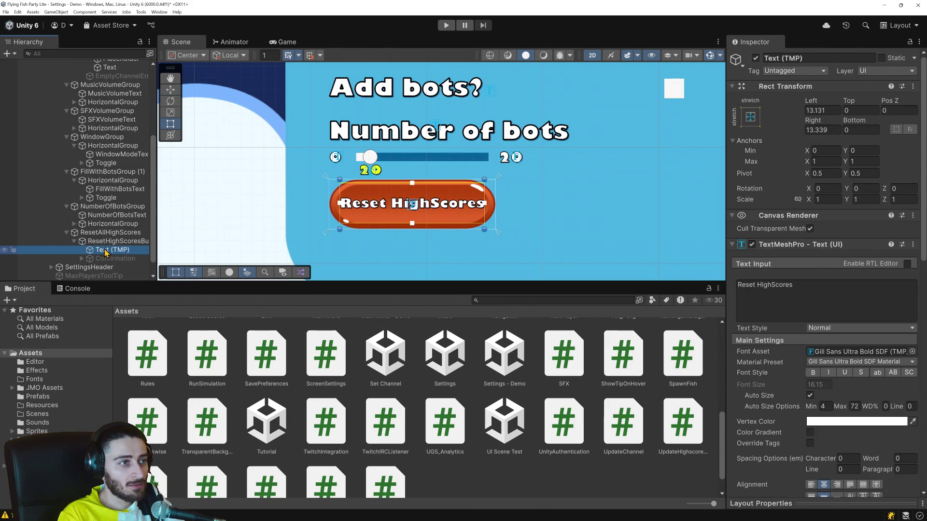
click(98, 243)
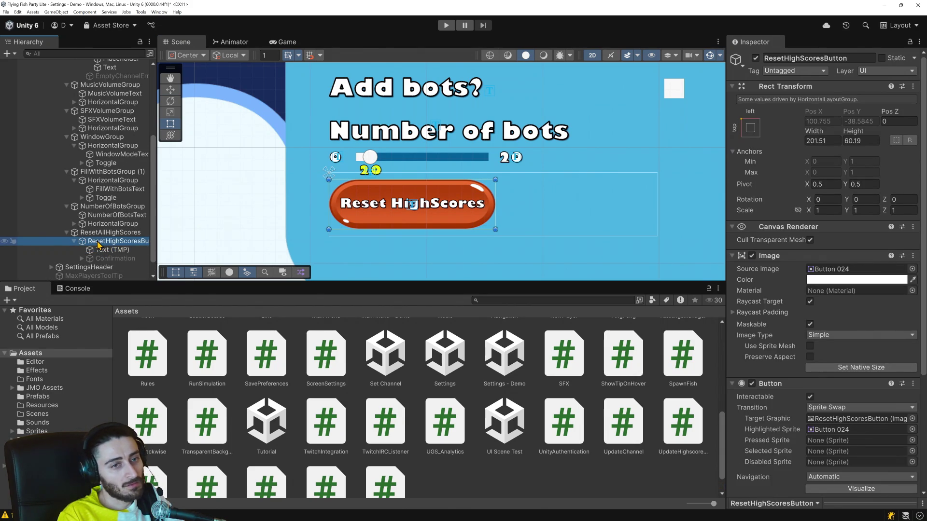
scroll(781, 358, down, 3)
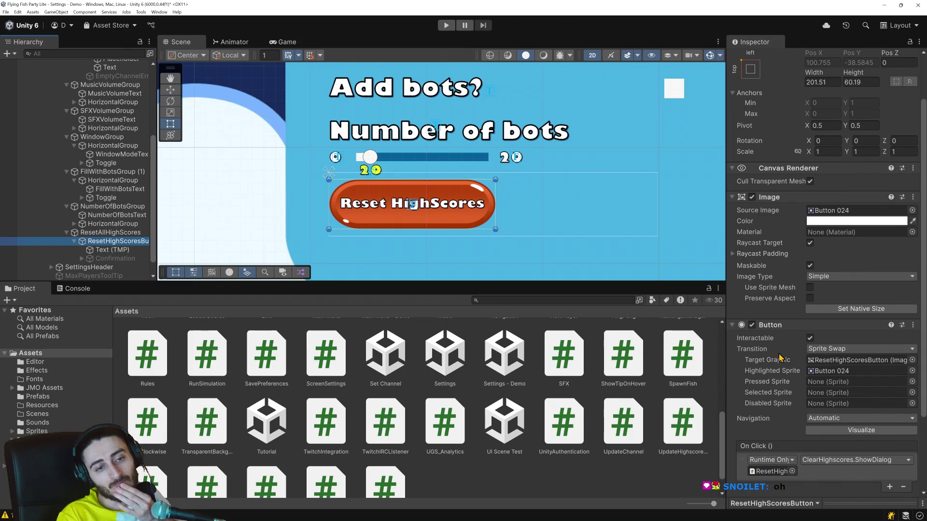
scroll(781, 358, down, 4)
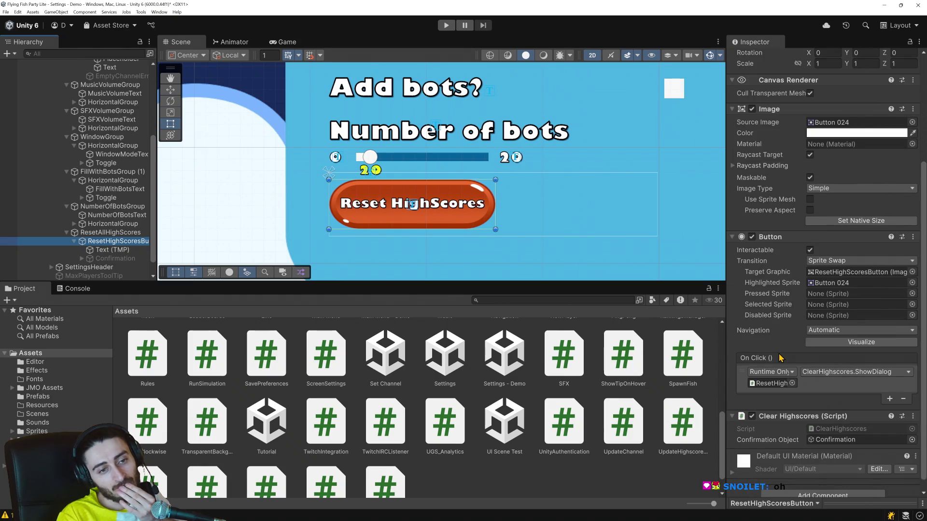
click(91, 234)
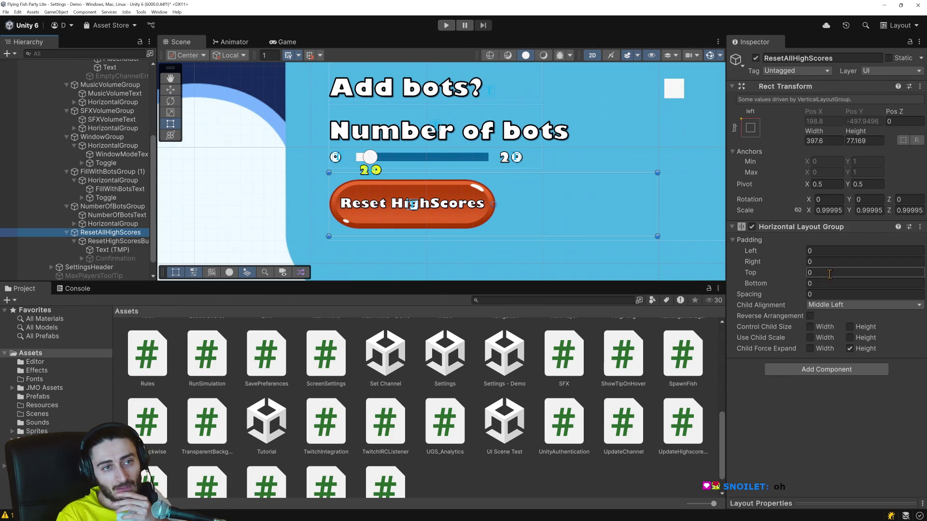
Set ResetAllHighScores' top padding to 20 and check the button spacing in Play mode.
click(826, 273)
text(2)
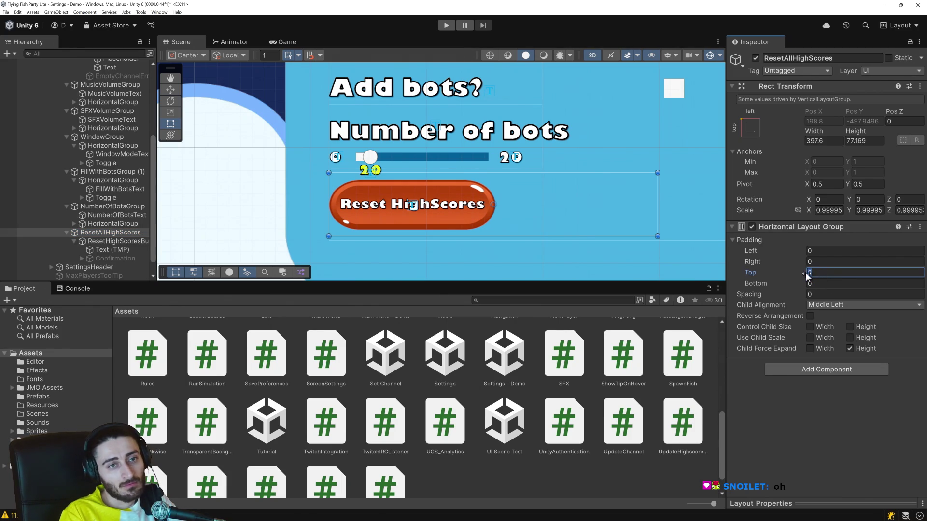
text(5)
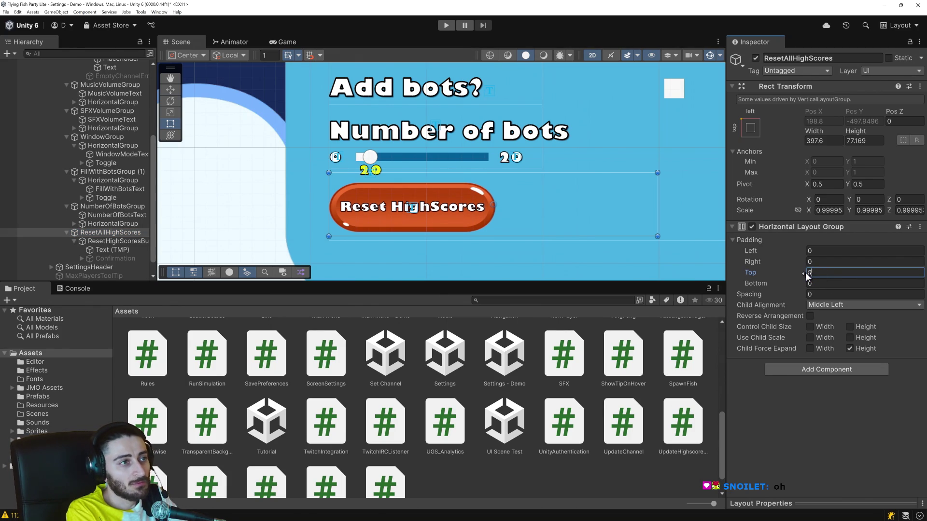
key(BackSpace)
text(10)
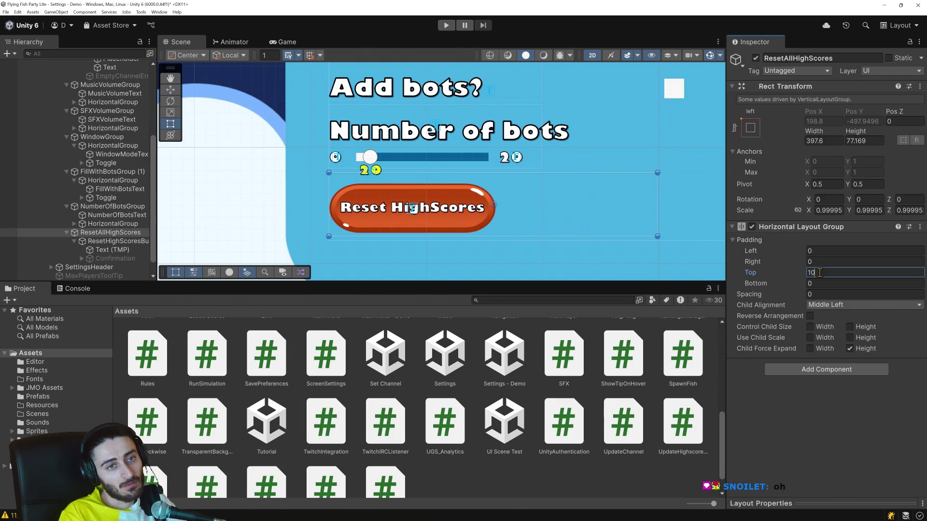
text(20)
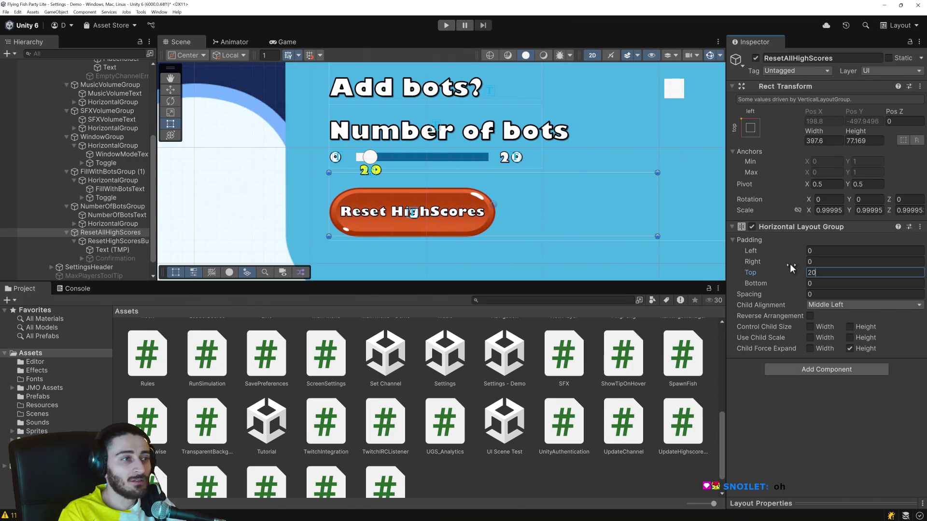
click(445, 25)
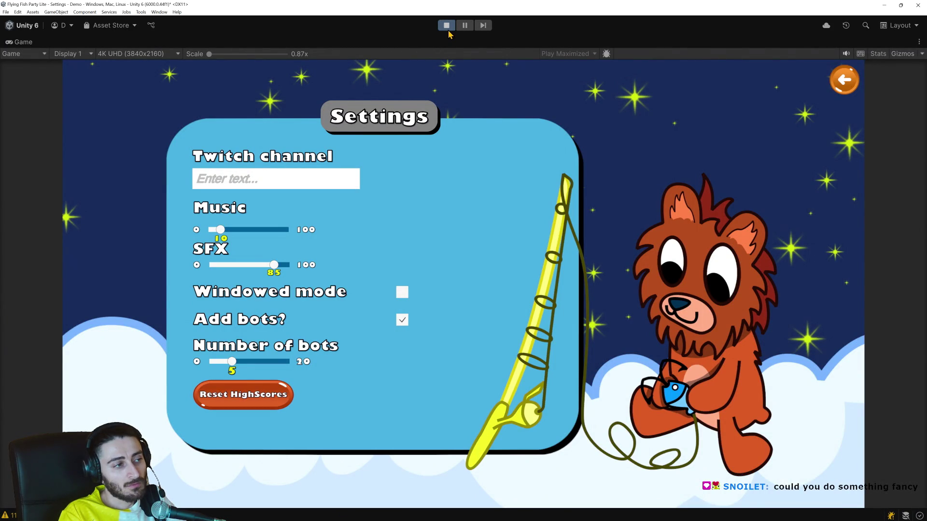
click(447, 27)
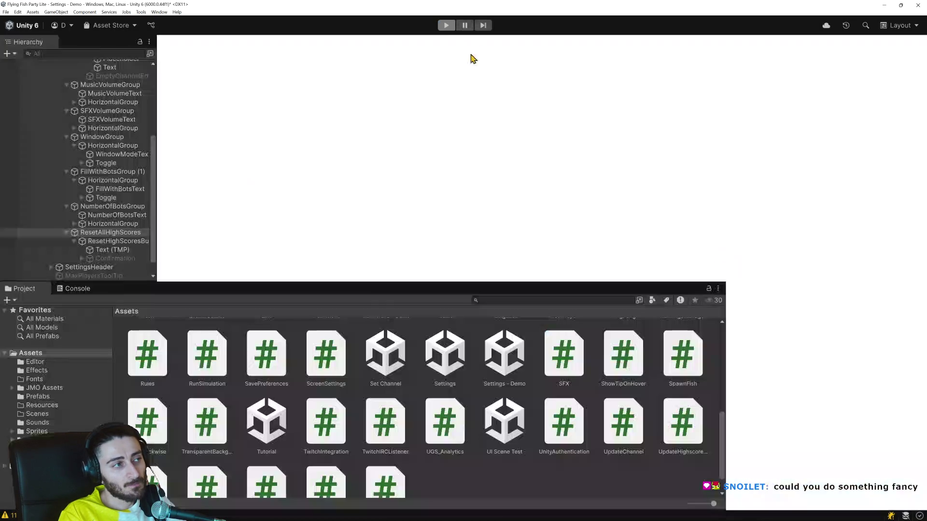
scroll(374, 129, down, 3)
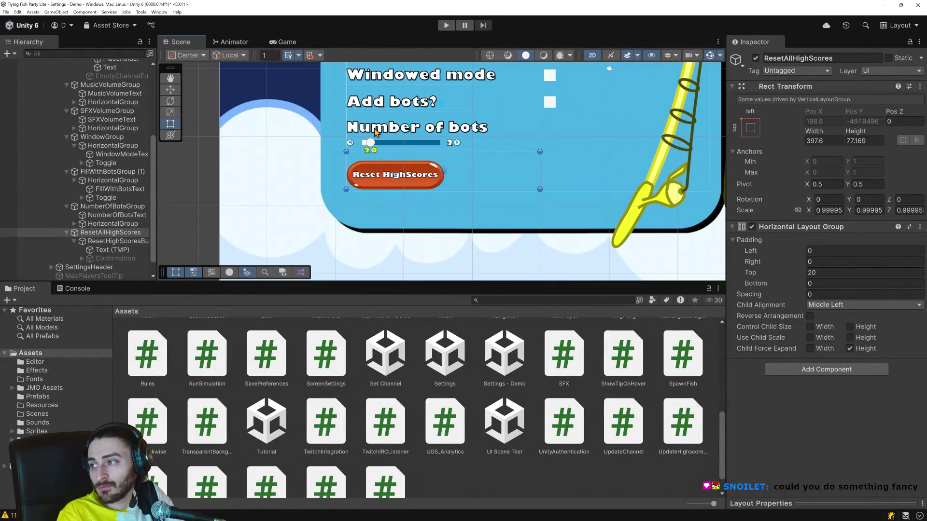
key(Up)
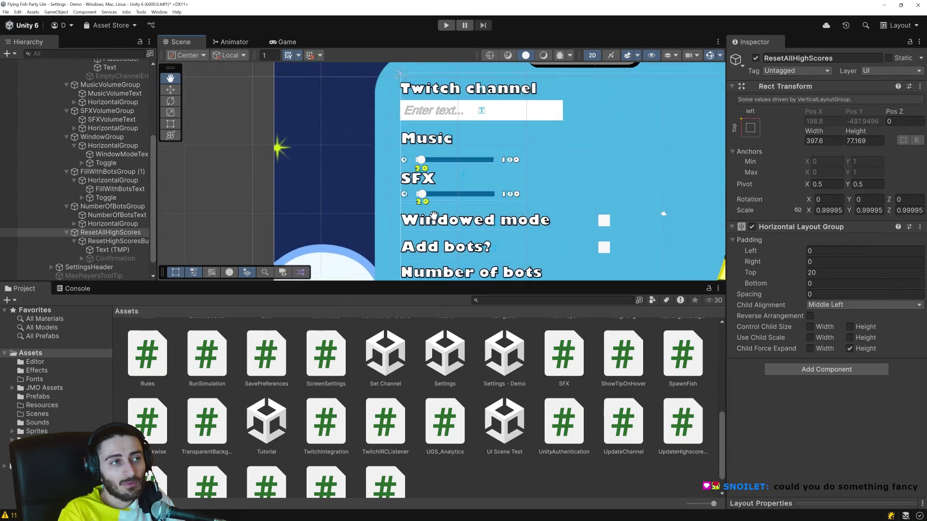
scroll(436, 154, up, 4)
click(398, 155)
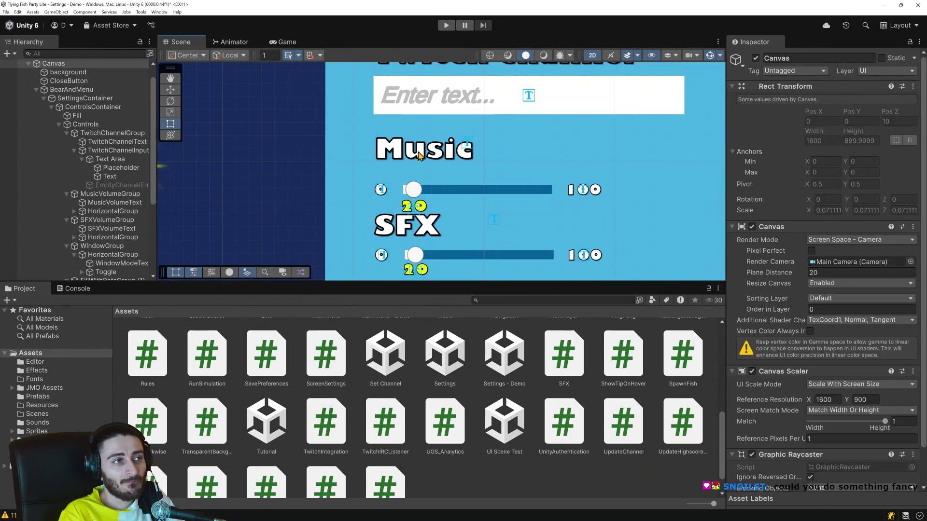
click(397, 156)
scroll(427, 159, up, 2)
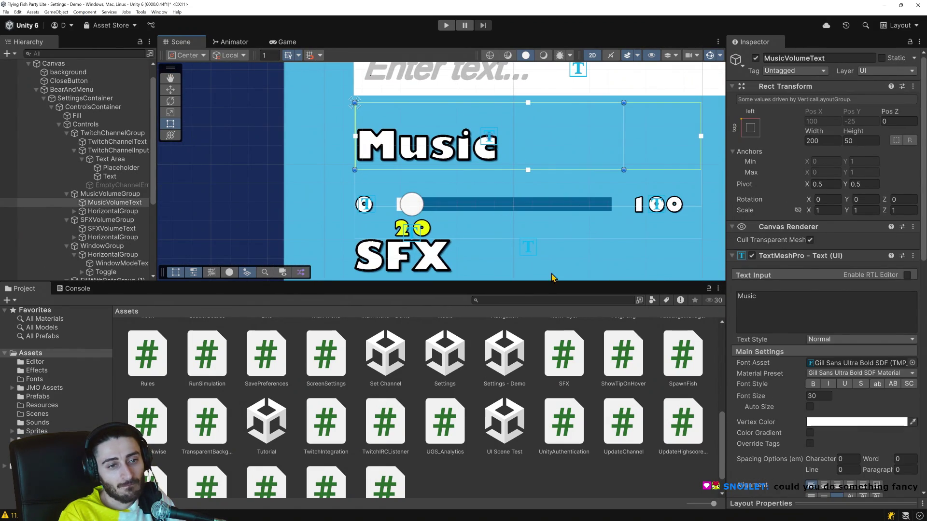
click(470, 200)
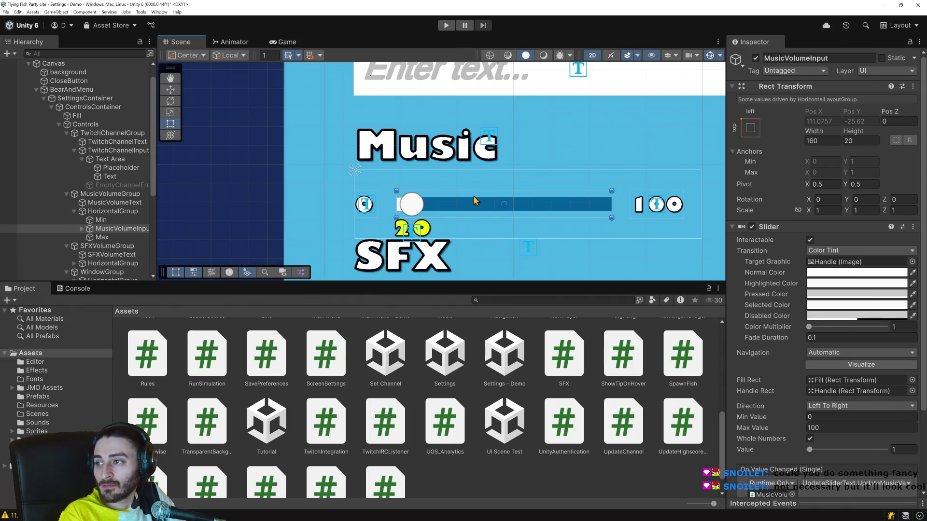
click(469, 145)
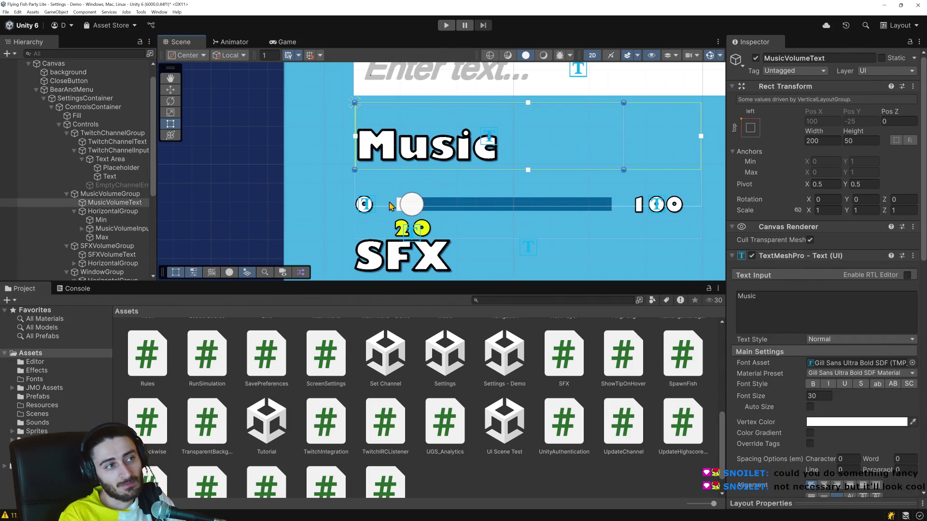
click(95, 194)
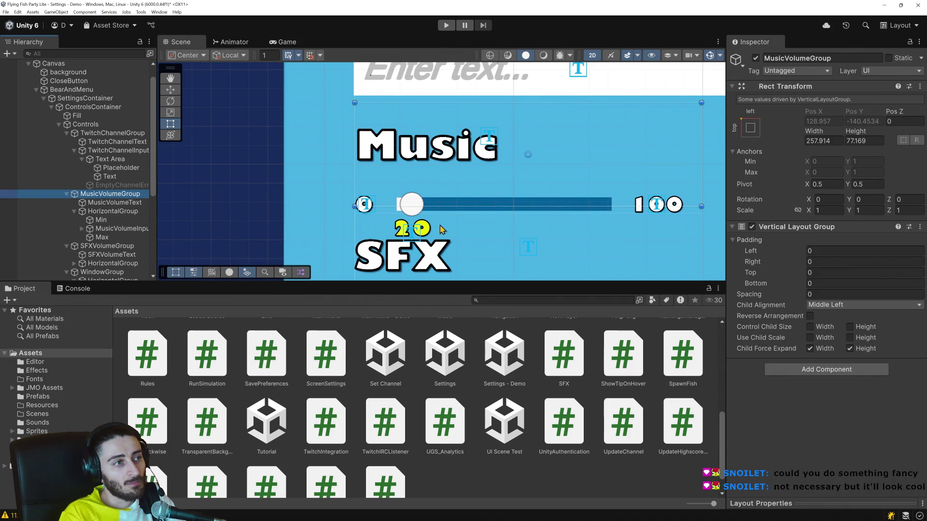
scroll(521, 244, down, 2)
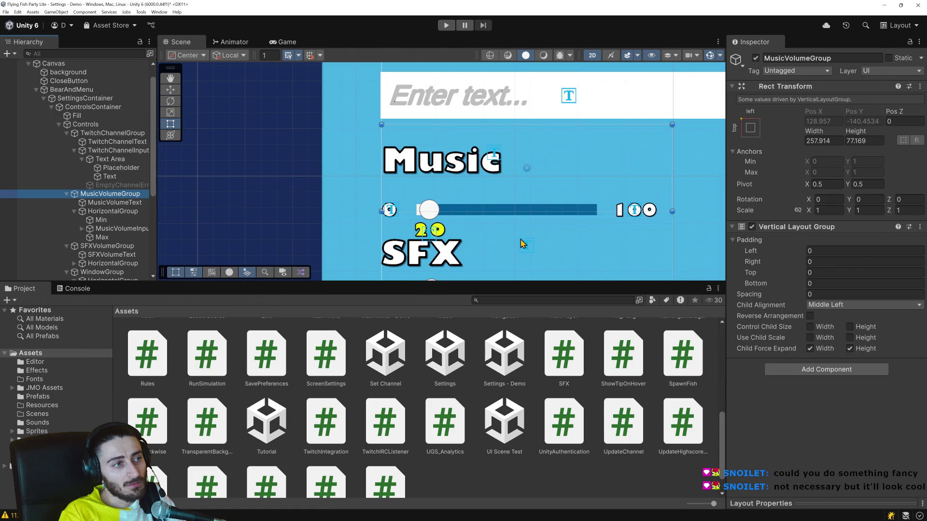
click(113, 211)
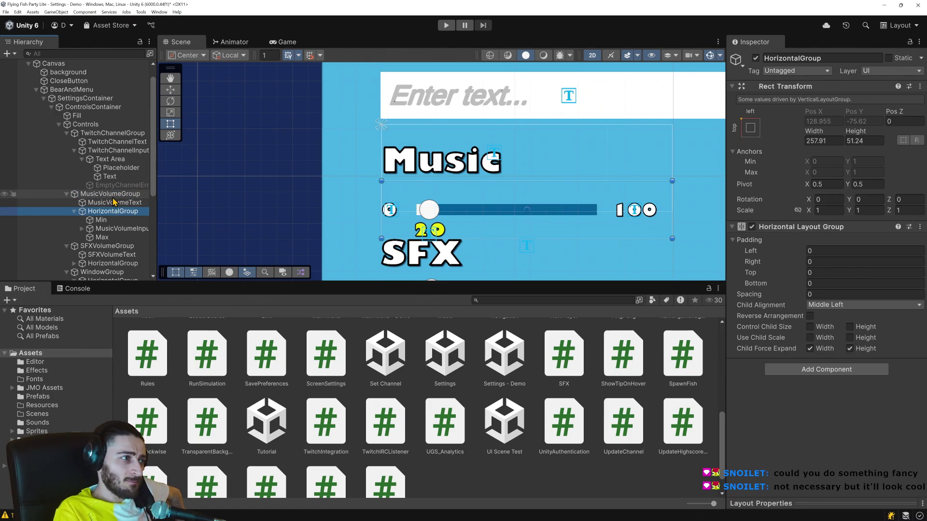
click(114, 194)
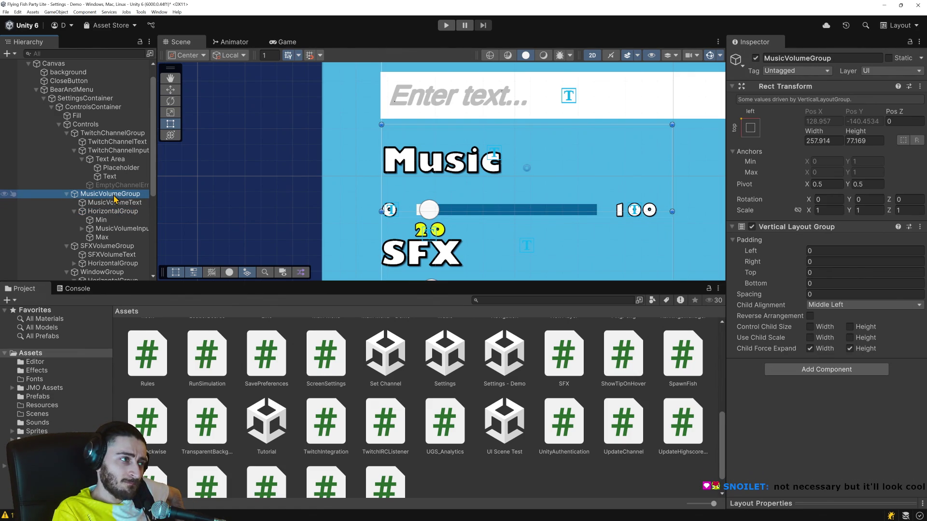
click(112, 212)
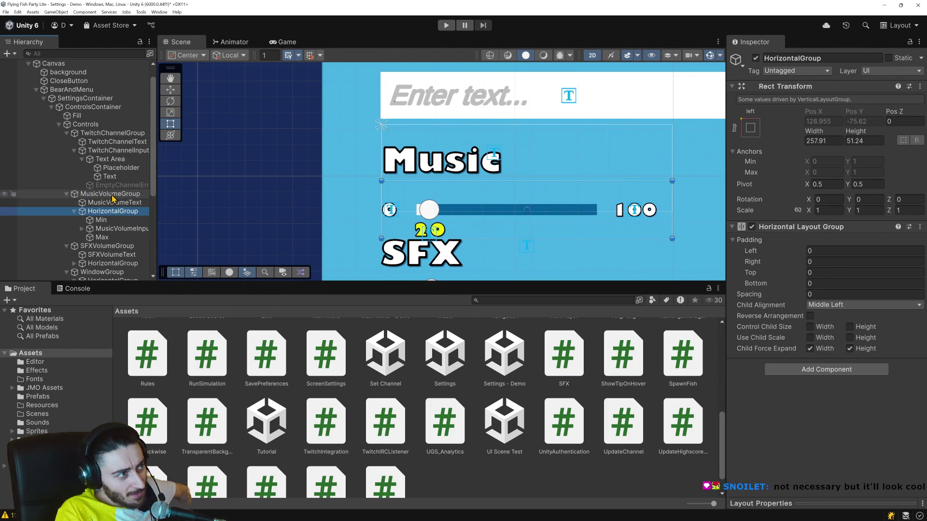
click(114, 195)
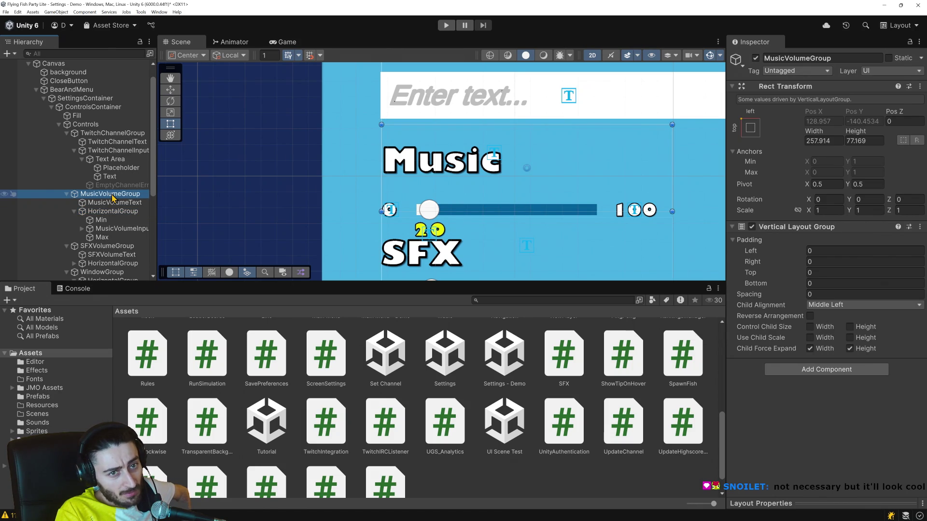
click(112, 203)
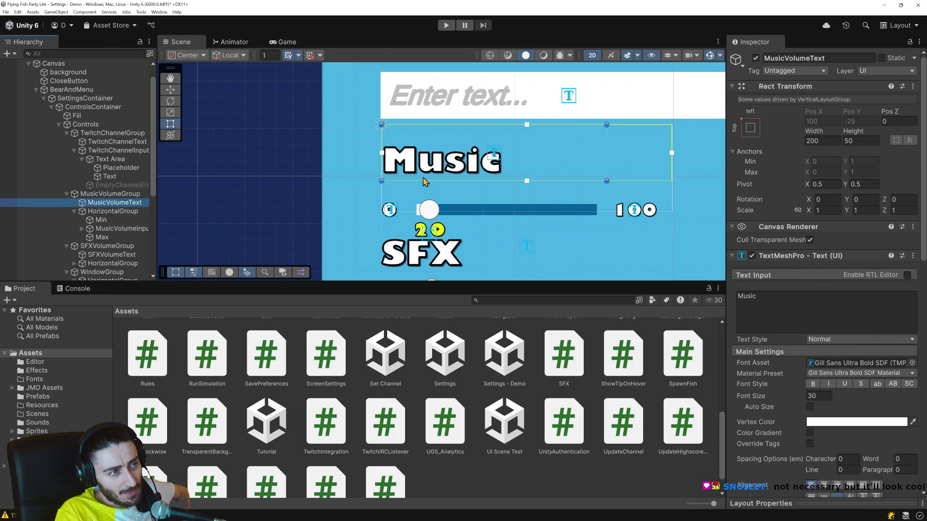
Shorten the Music label box and resize the Music HorizontalGroup row to about 25 high, then play.
drag(527, 186, 529, 164)
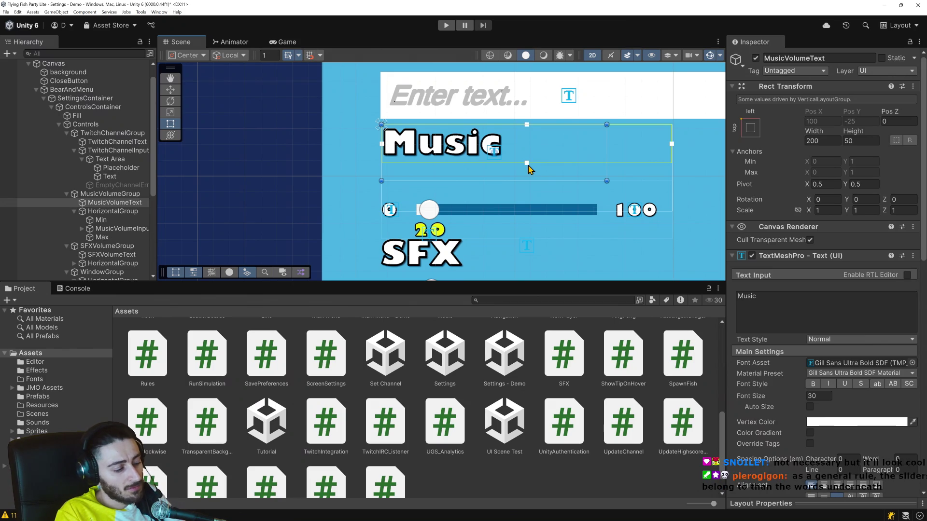
click(102, 213)
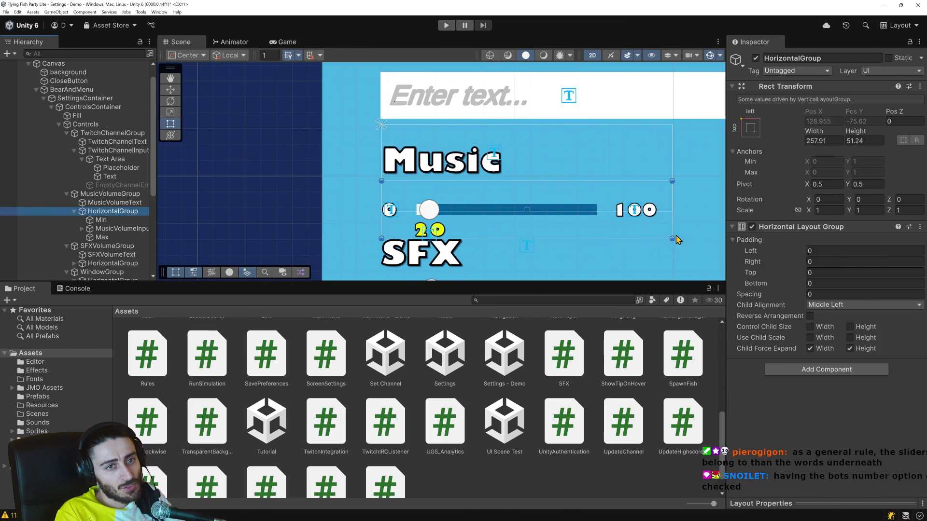
drag(672, 238, 668, 209)
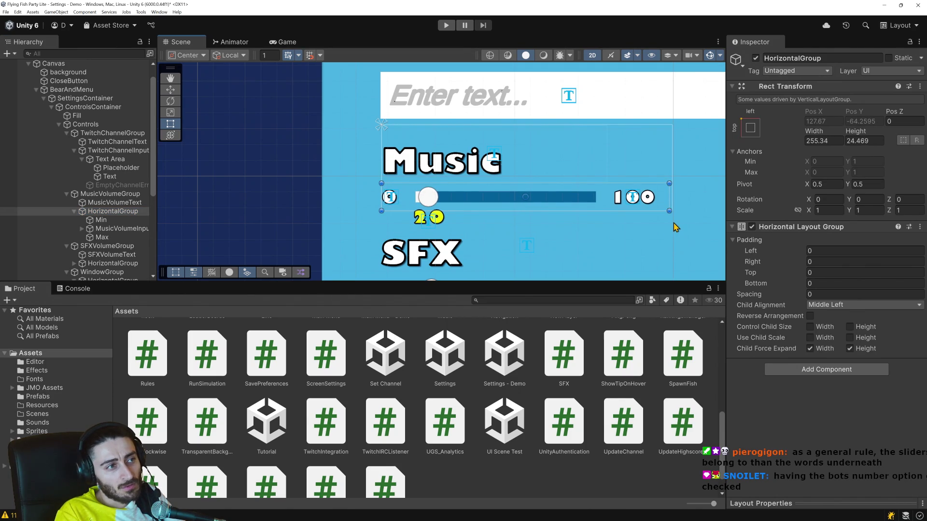
drag(669, 211, 671, 216)
scroll(627, 237, down, 3)
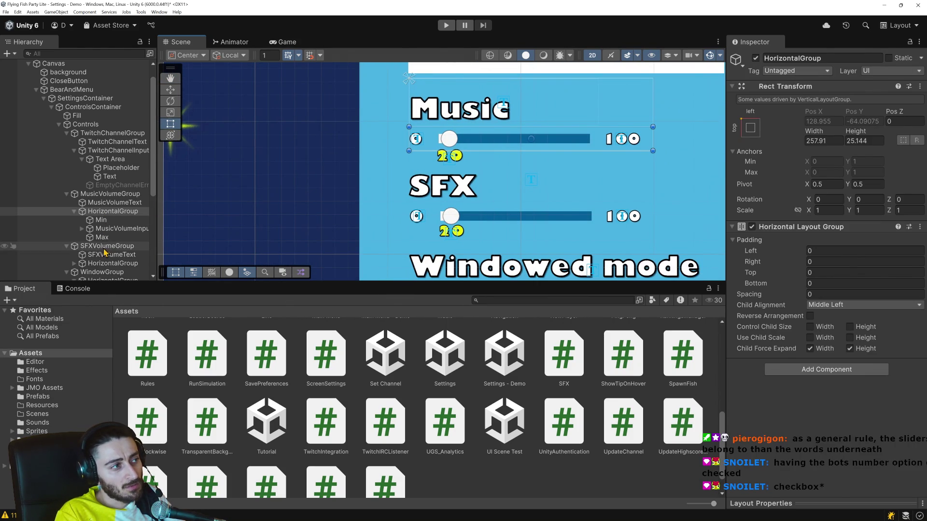
click(443, 28)
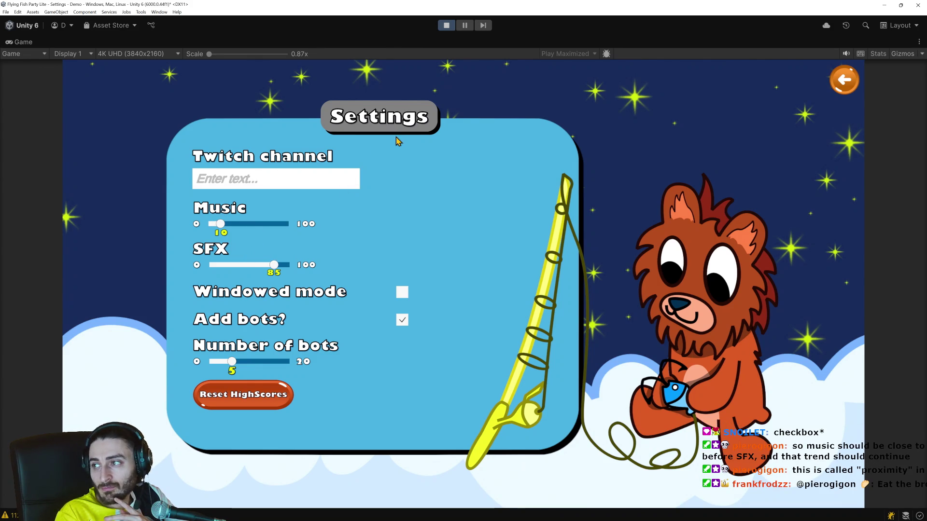
click(446, 25)
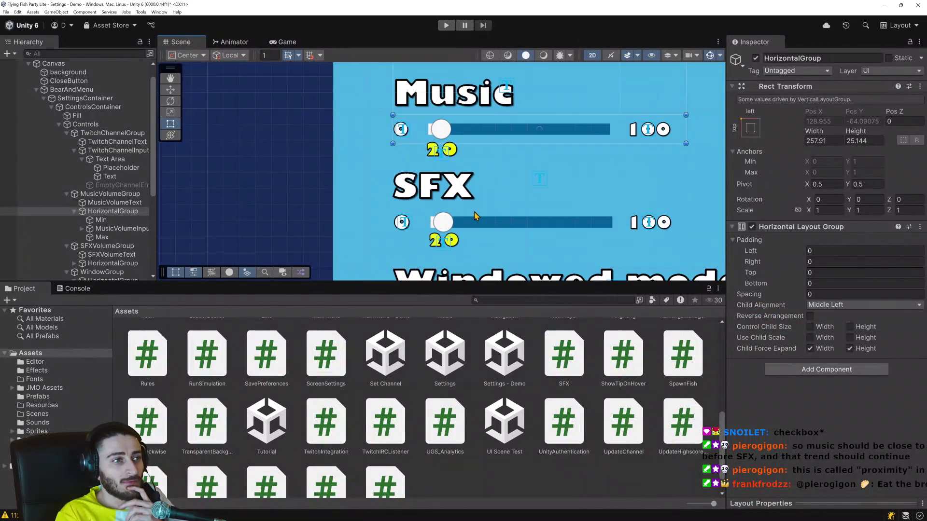
click(488, 221)
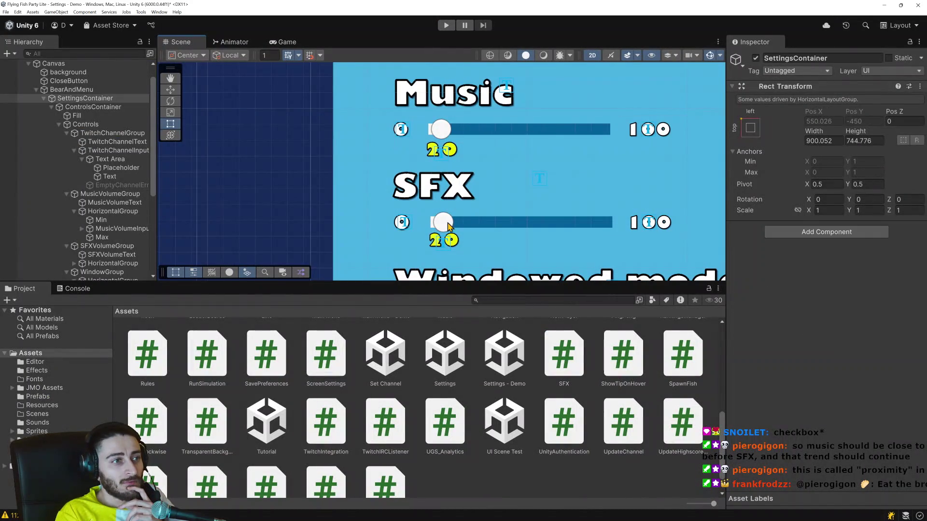
click(490, 221)
scroll(122, 244, down, 3)
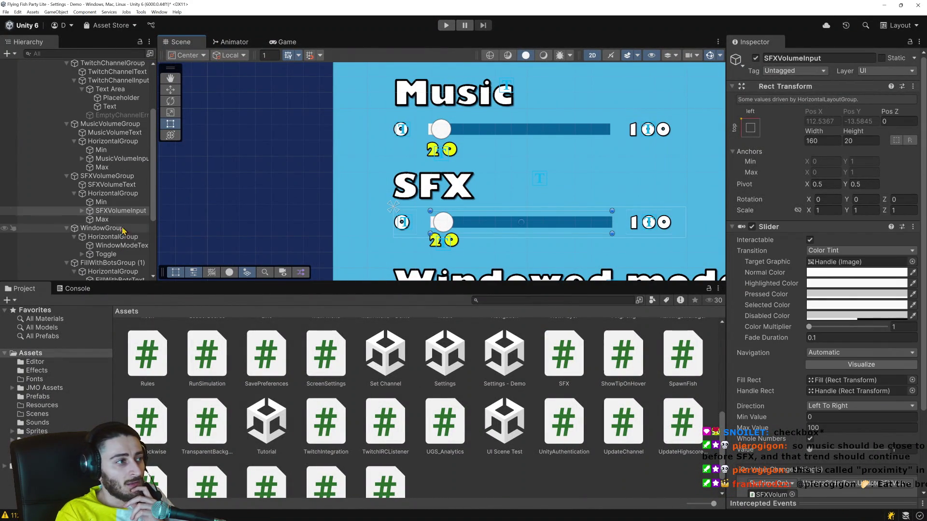
click(113, 201)
click(113, 194)
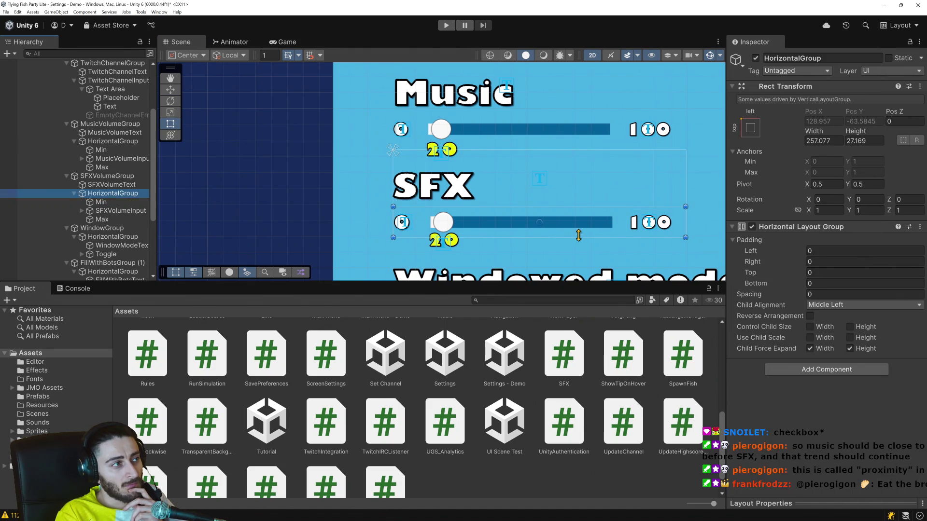
click(685, 237)
drag(685, 237, 684, 234)
key(ctrl+z)
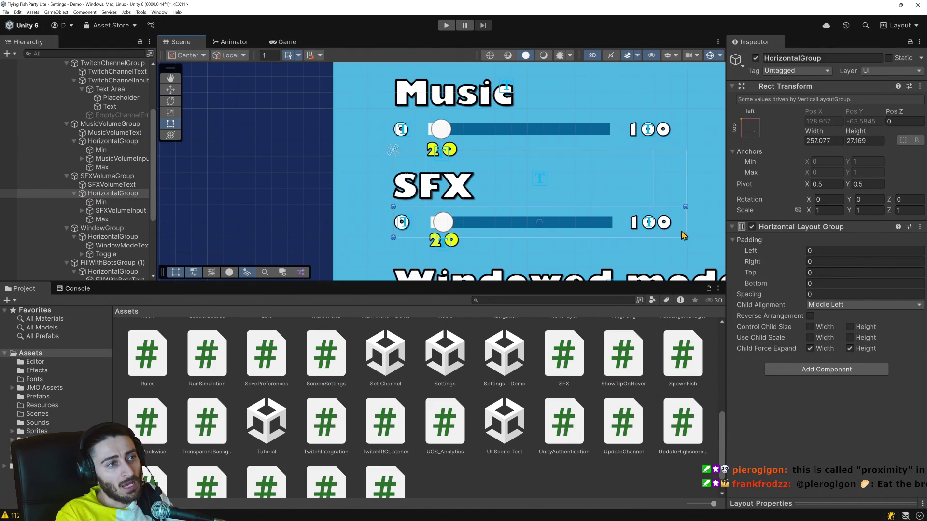
scroll(491, 149, down, 2)
mouse_move(507, 152)
mouse_down()
mouse_move(487, 213)
mouse_move(485, 197)
mouse_move(452, 207)
mouse_up()
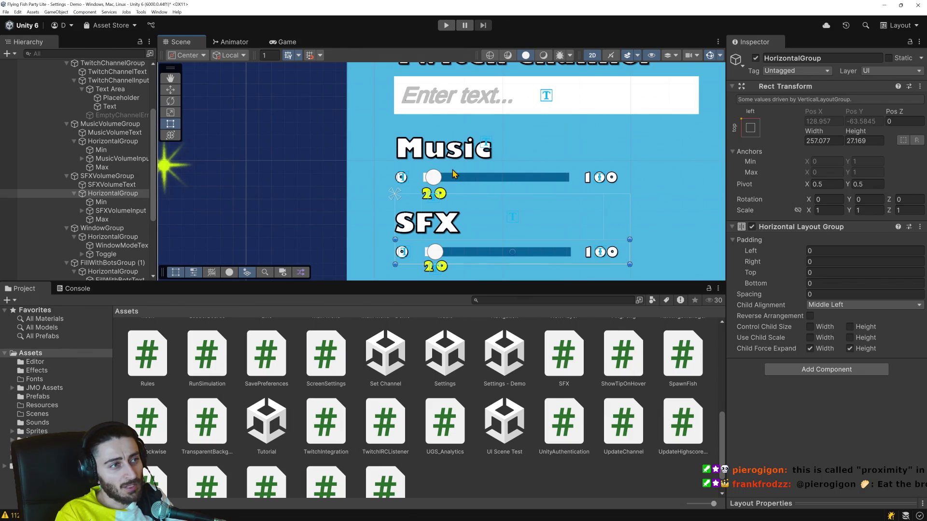
click(112, 185)
click(108, 177)
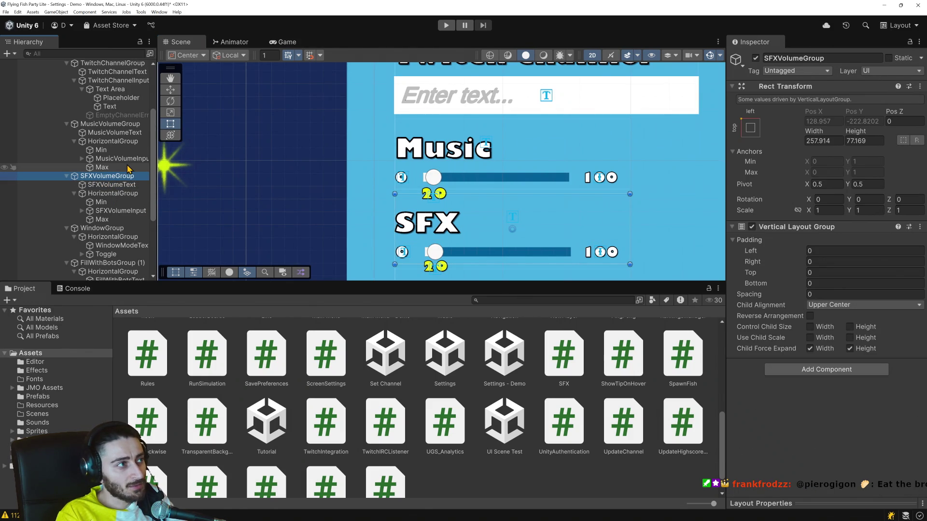
scroll(116, 147, down, 1)
scroll(116, 146, up, 2)
scroll(116, 146, up, 2)
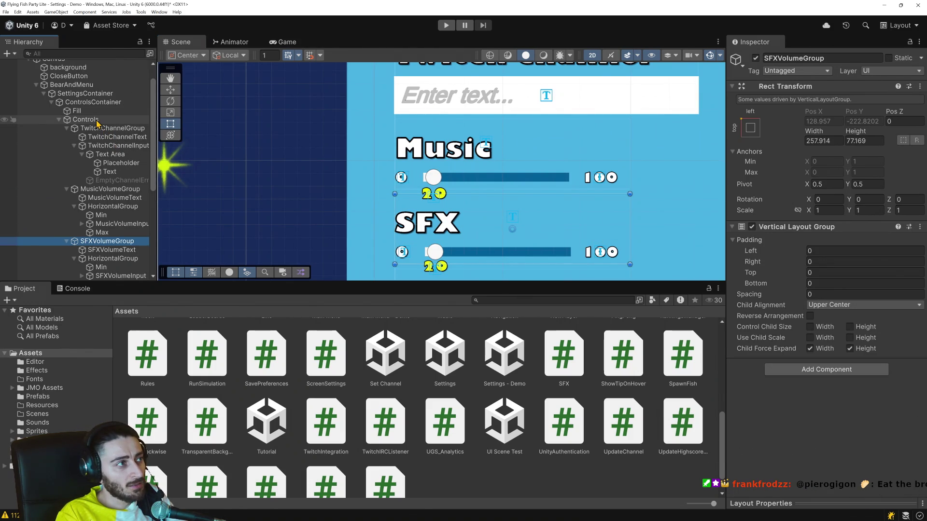
click(98, 120)
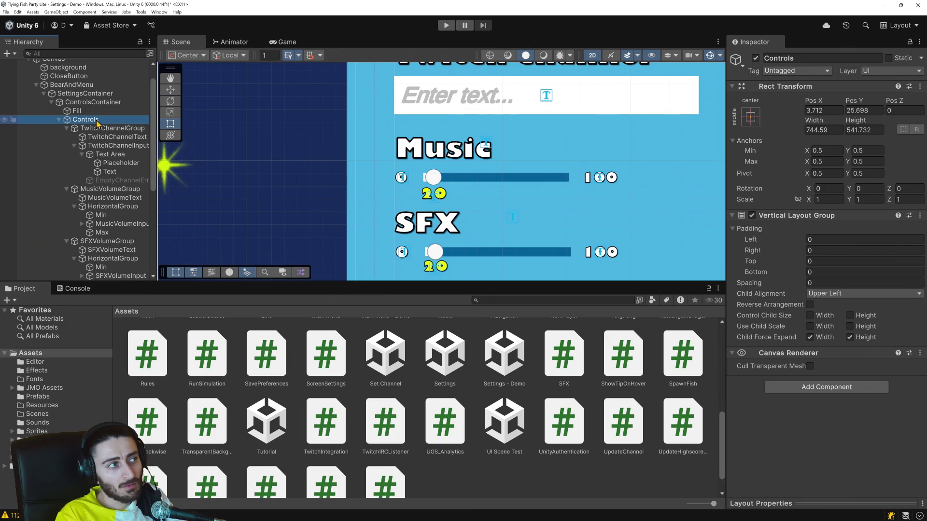
Give the Controls Vertical Layout Group bottom padding 0 and spacing 10, then start play mode.
click(97, 131)
click(86, 120)
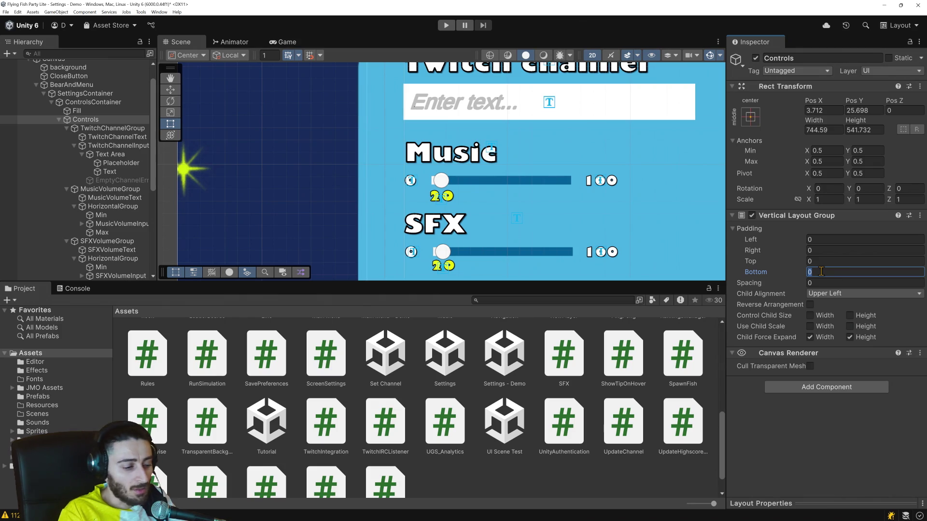
text(5)
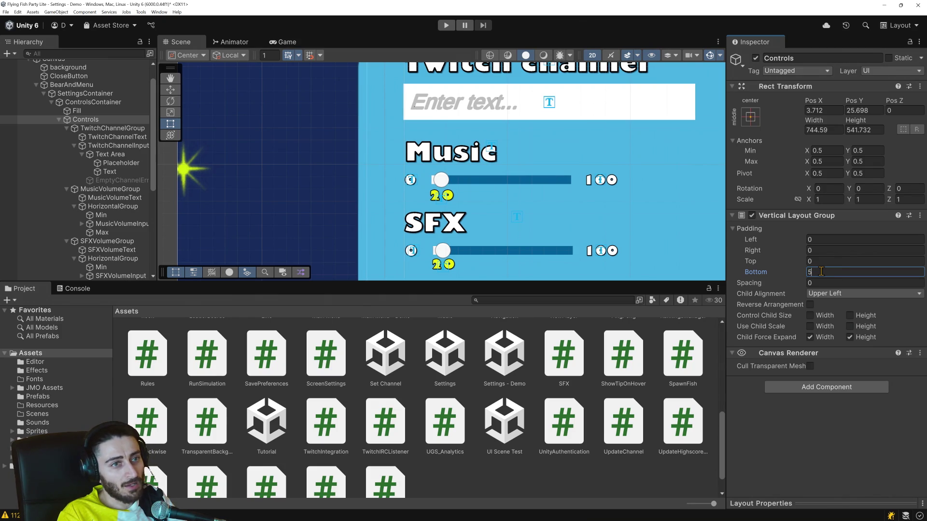
text(10)
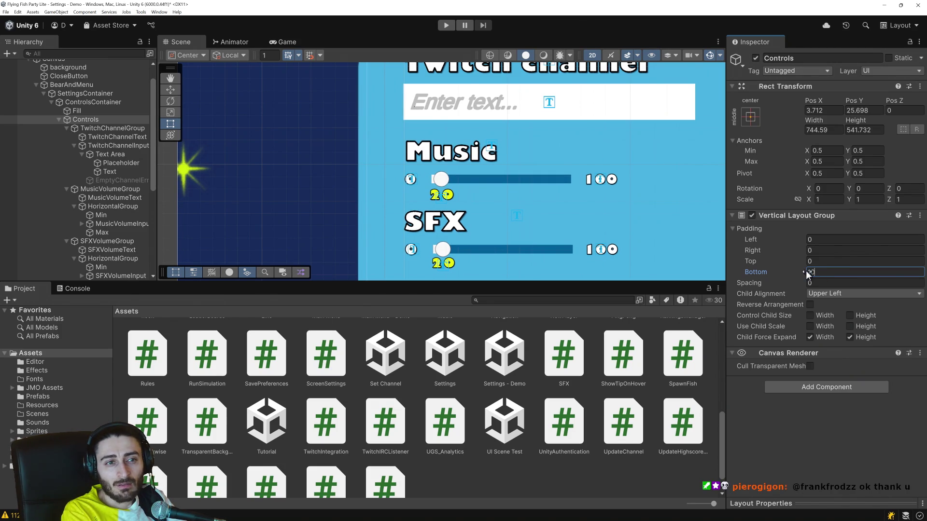
key(BackSpace)
key(BackSpace)
text(0)
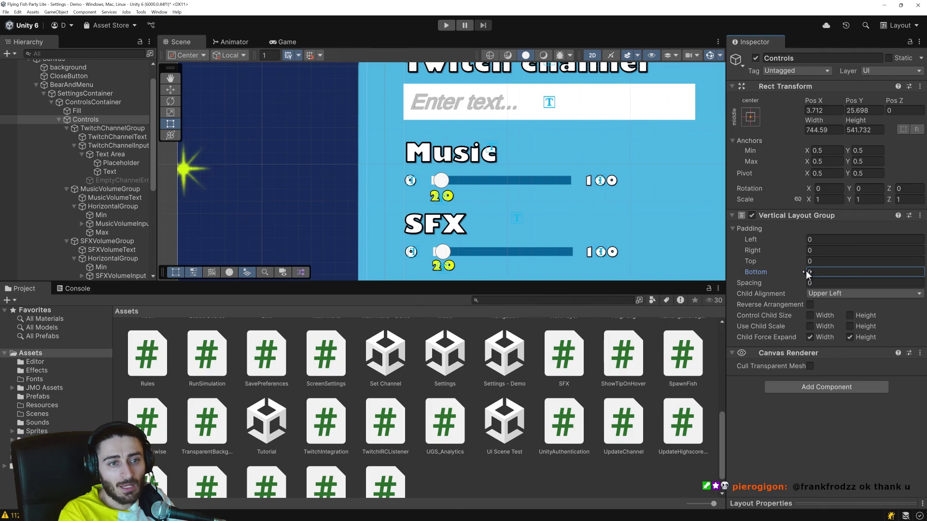
click(832, 284)
text(5)
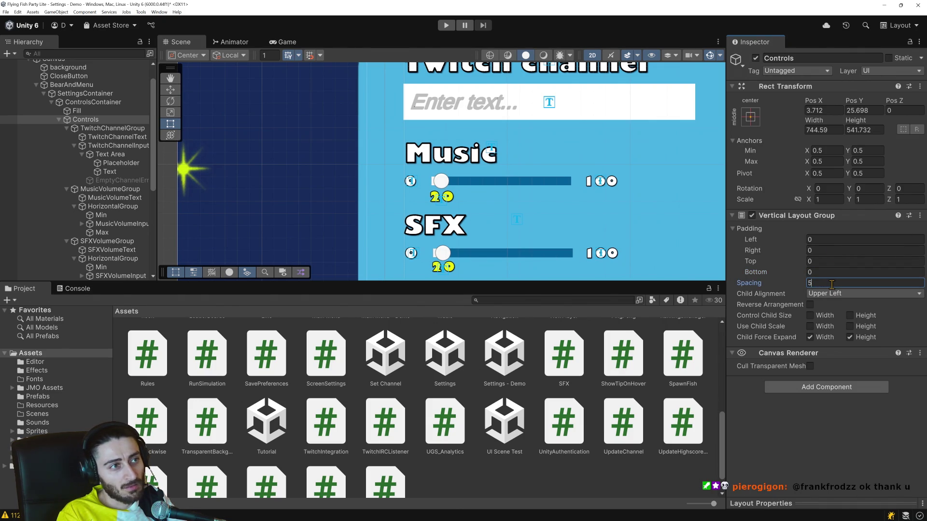
text(10)
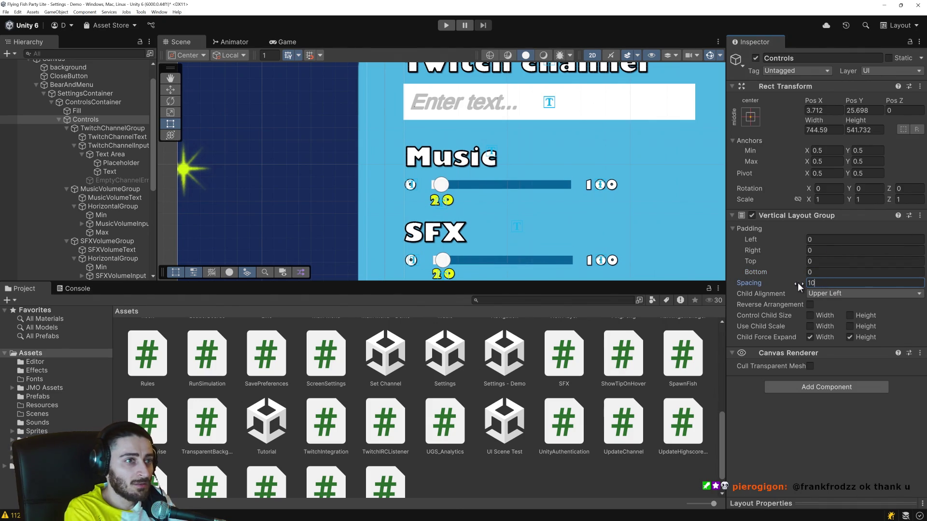
click(446, 25)
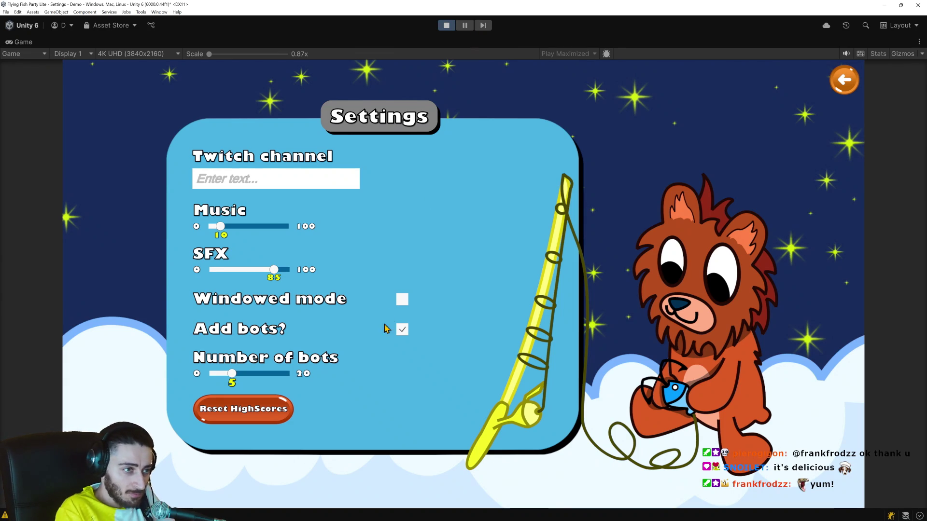
Untick and re-tick Add bots? to confirm the Number of bots slider hides and returns, then stop.
click(403, 332)
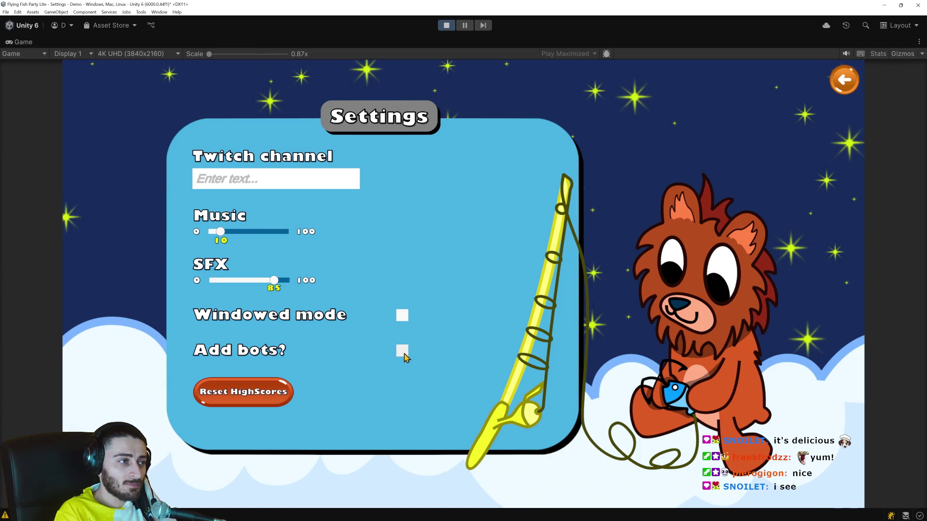
click(402, 351)
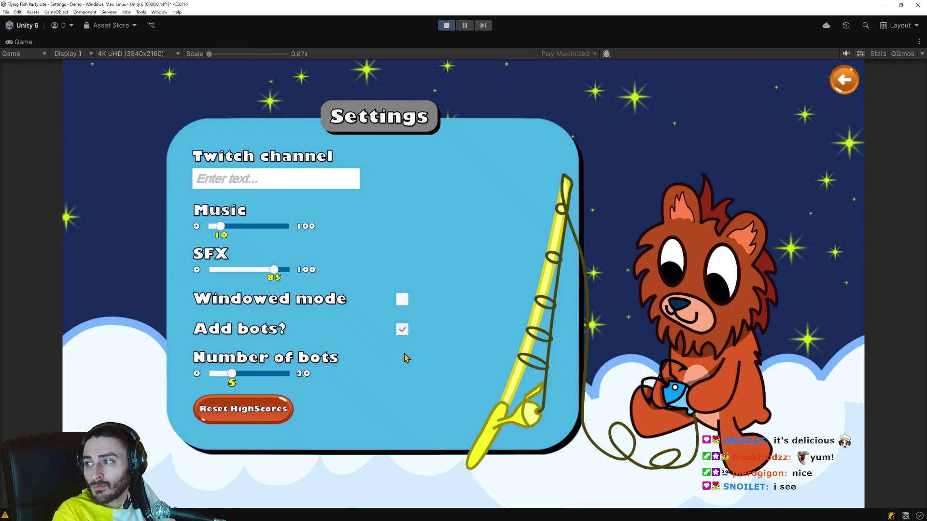
click(446, 25)
Select the ResetAllHighScores row and set its Horizontal Layout Group Padding Top to 40.
scroll(463, 193, down, 3)
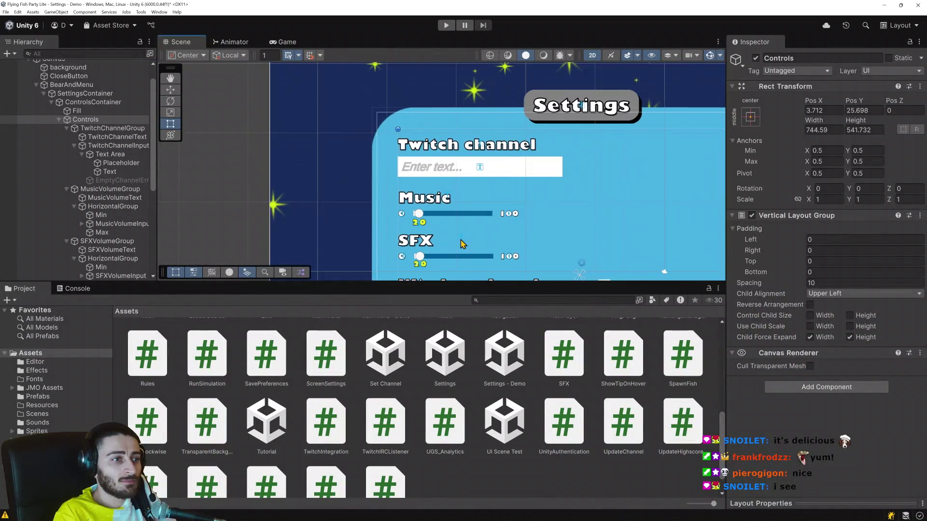
drag(461, 244, 456, 155)
scroll(477, 129, up, 3)
key(t)
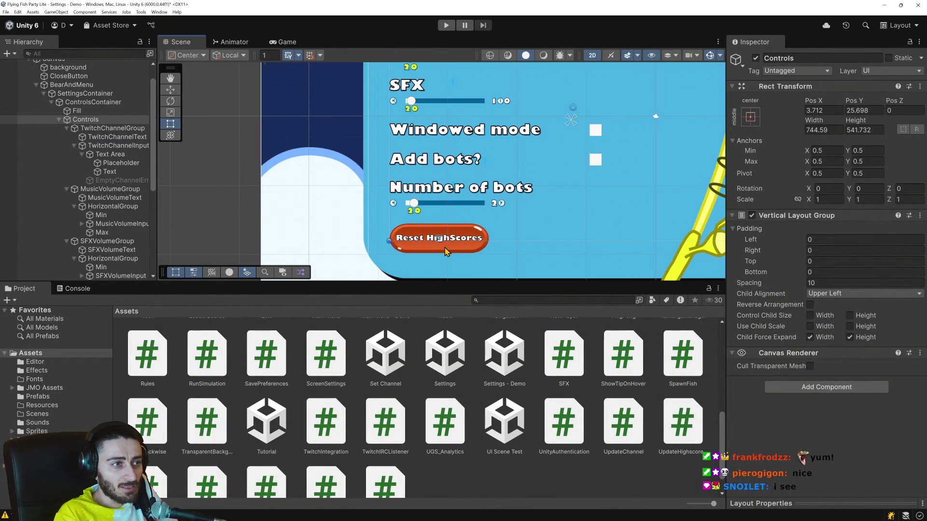
click(448, 248)
click(454, 250)
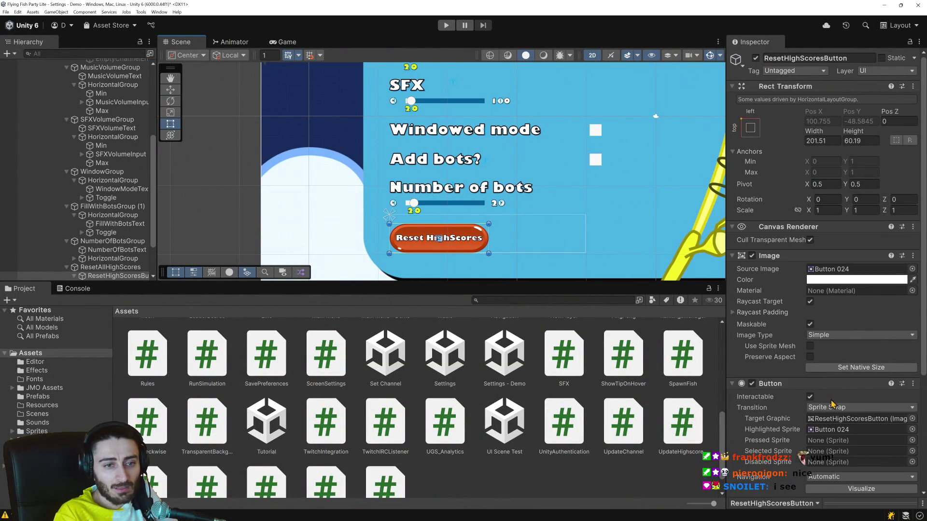
scroll(829, 404, down, 1)
scroll(97, 193, down, 1)
click(110, 235)
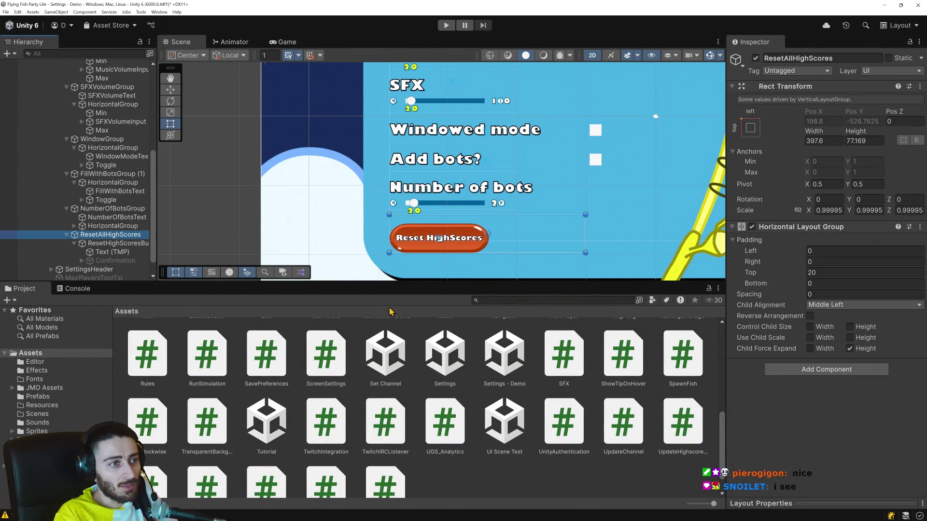
click(825, 273)
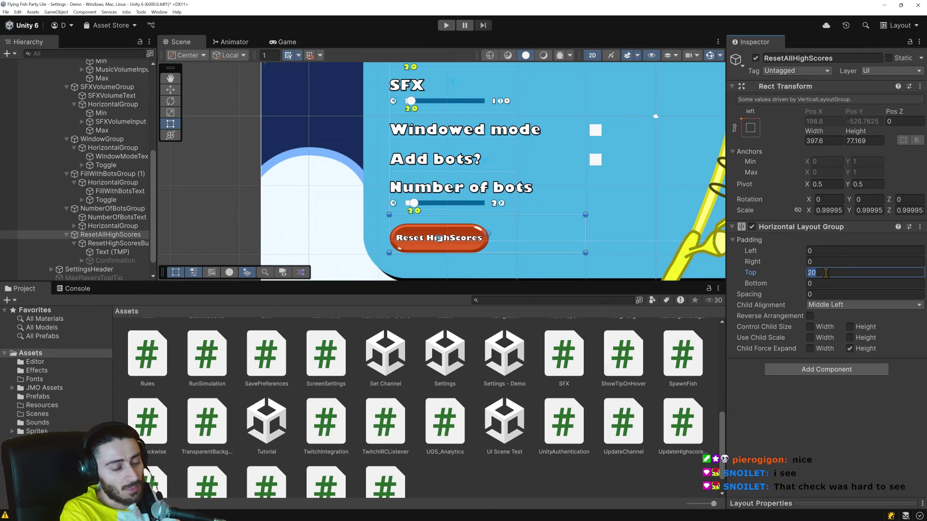
text(40)
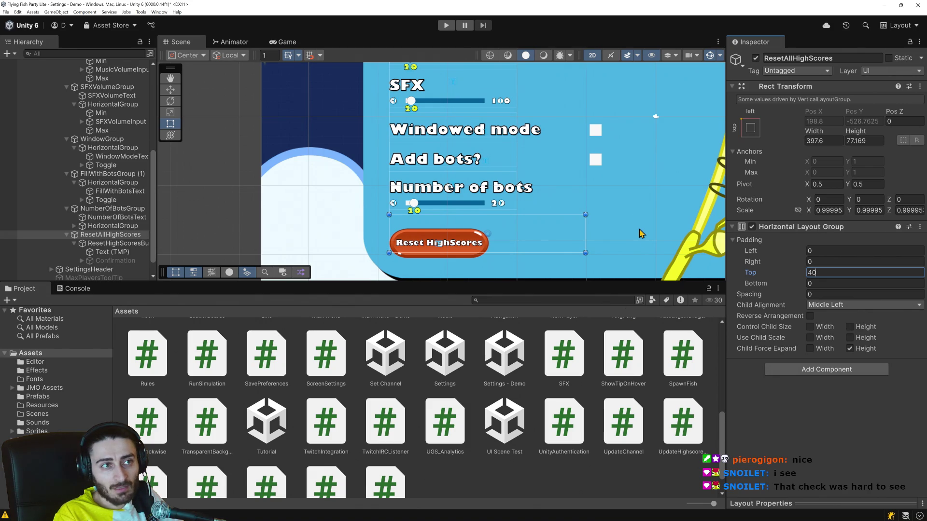
Play-test the new spacing by unticking and re-ticking Add bots?, then stop play mode.
click(445, 25)
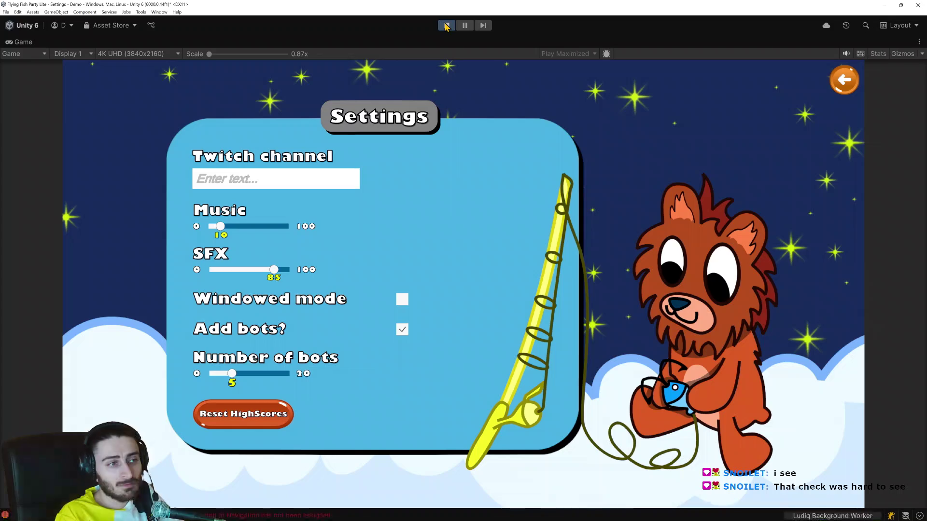
click(402, 330)
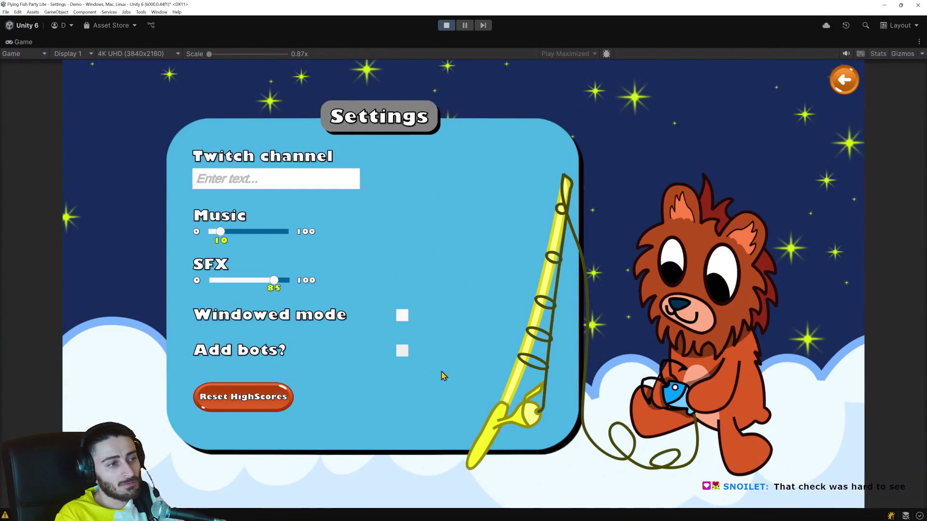
click(405, 351)
key(ctrl+p)
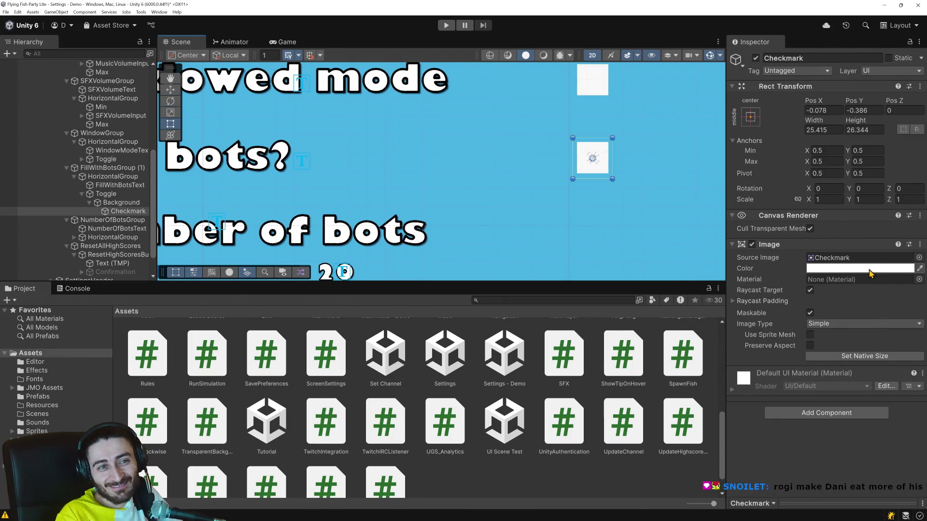
Set the Add bots Checkmark color to black (000000) and play-test toggling Add bots? twice.
click(869, 272)
drag(854, 336, 890, 374)
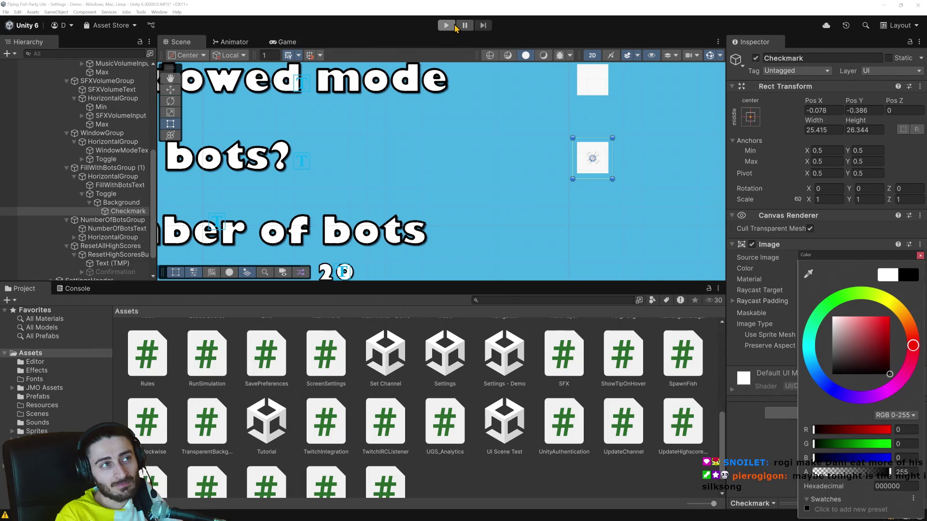
click(452, 26)
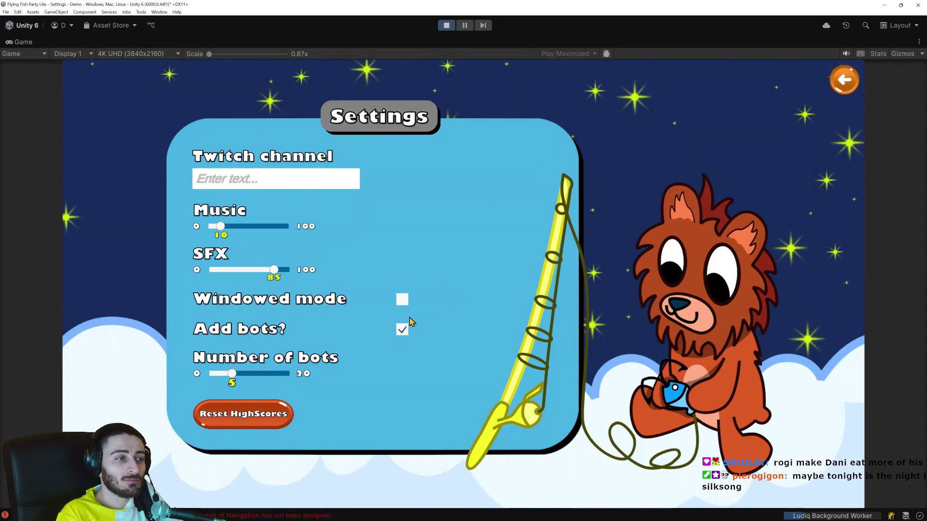
click(403, 348)
click(402, 348)
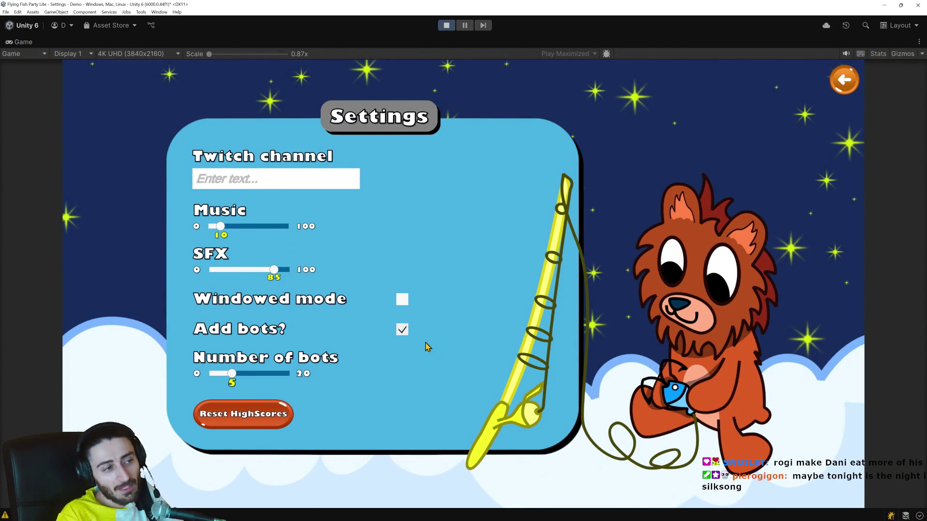
click(404, 337)
click(403, 351)
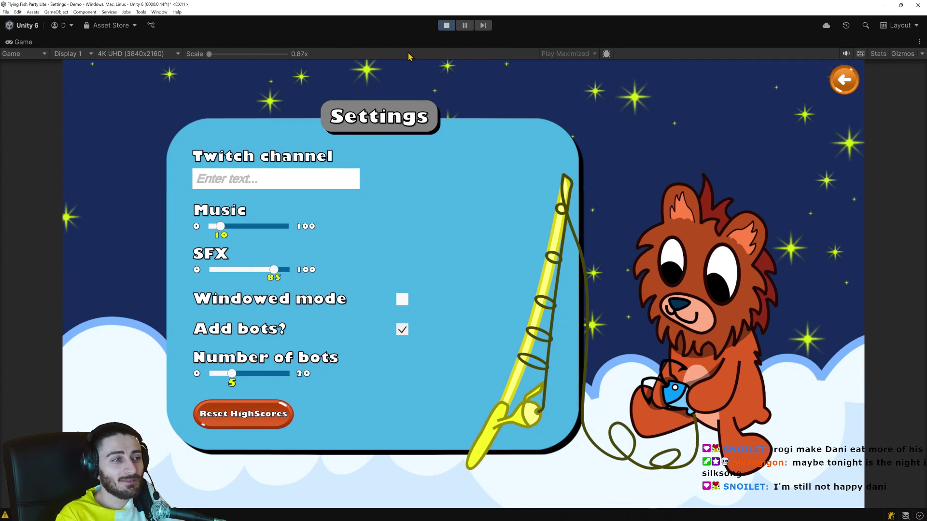
click(447, 25)
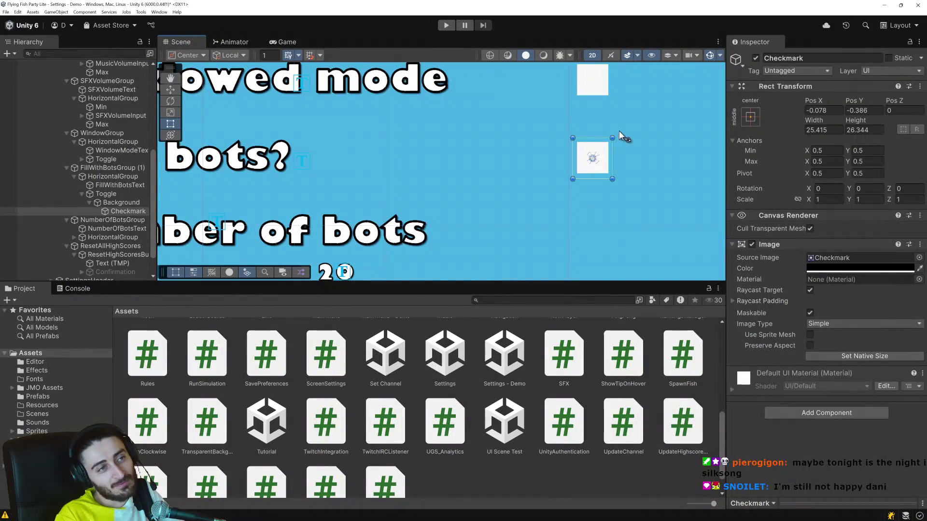
Select the Windowed mode toggle's Checkmark and enlarge its rect to about 26 × 25.6.
scroll(625, 142, down, 3)
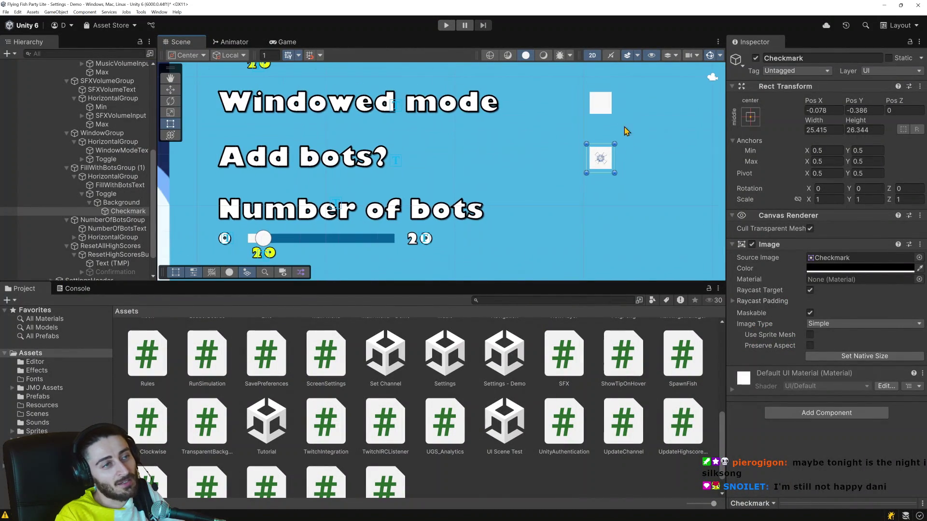
click(604, 99)
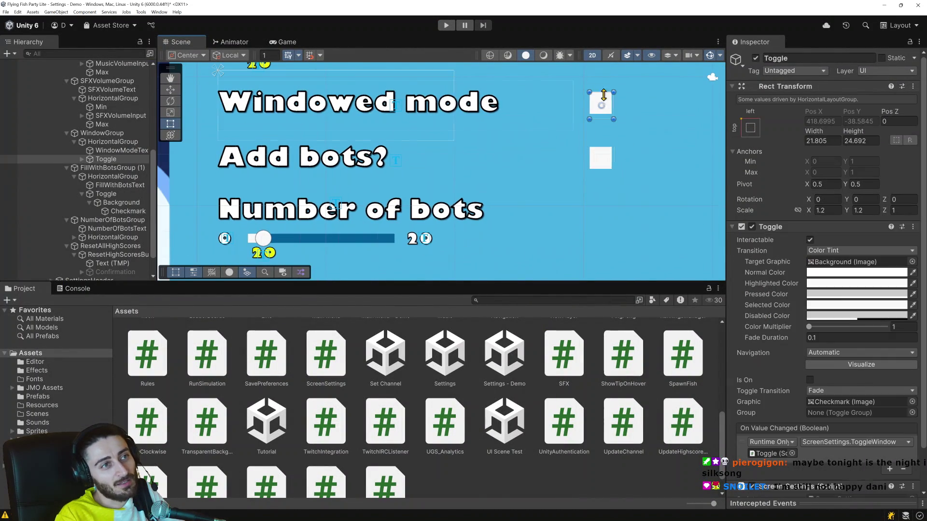
click(83, 159)
click(96, 168)
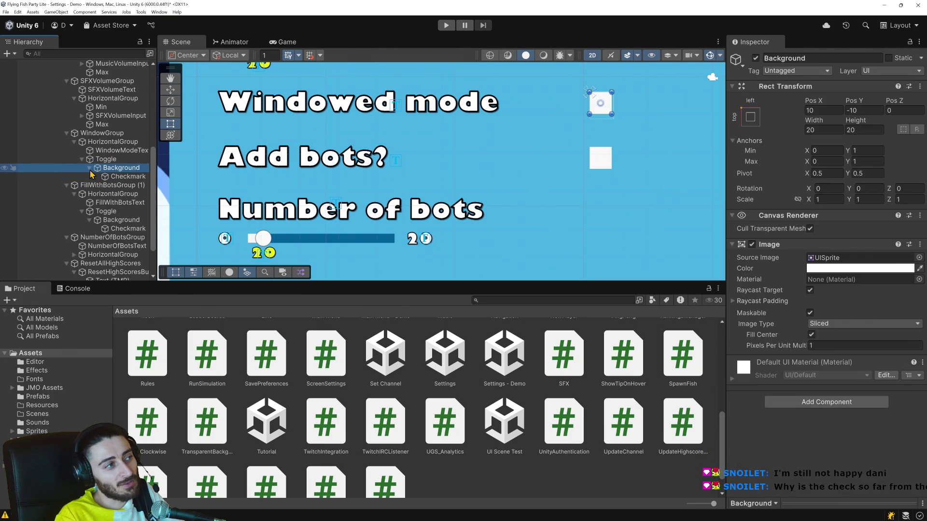
click(96, 177)
scroll(615, 112, up, 3)
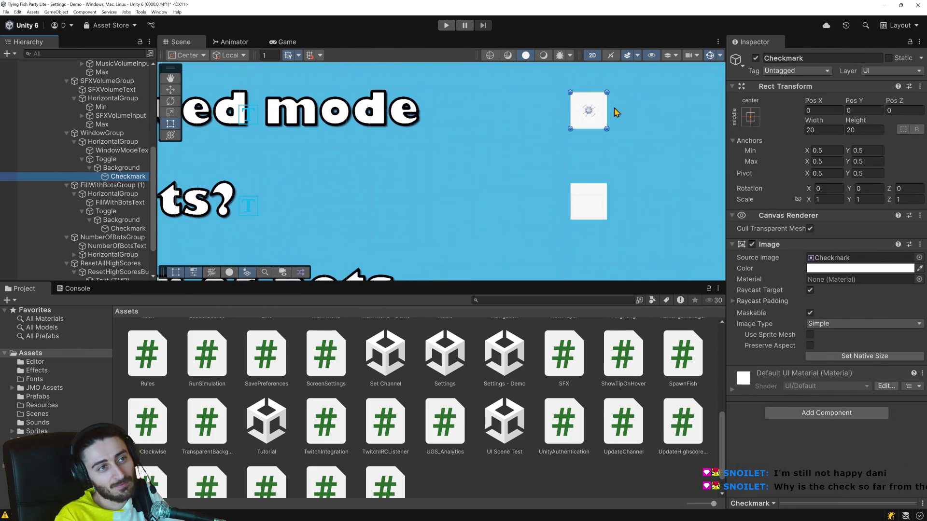
drag(607, 127, 612, 136)
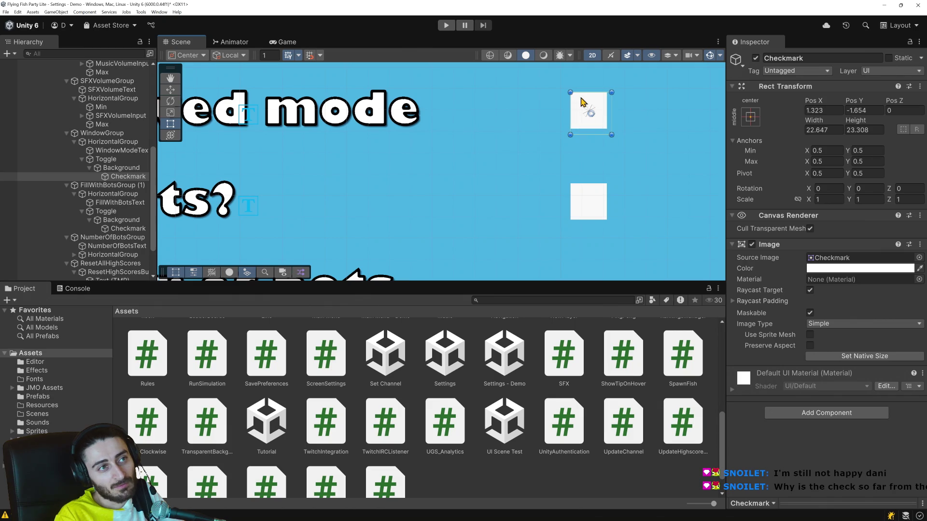
drag(571, 93, 565, 89)
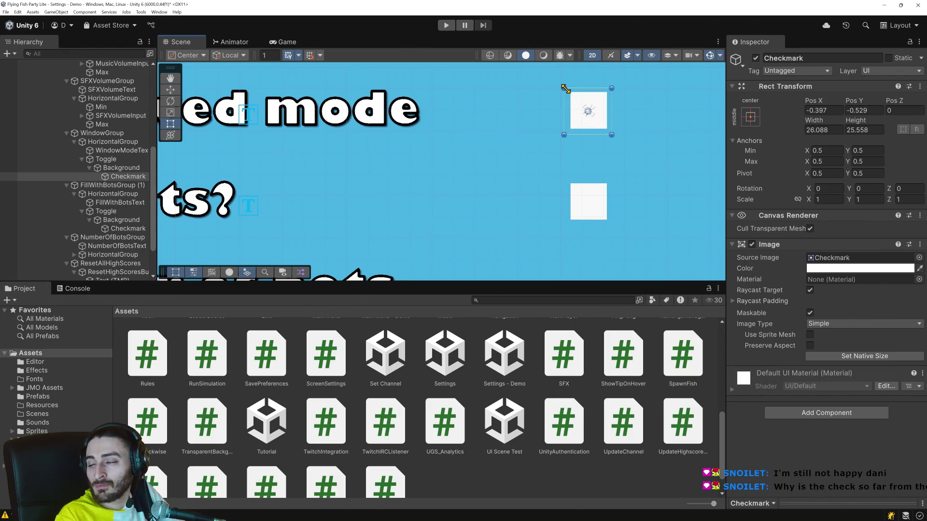
click(116, 169)
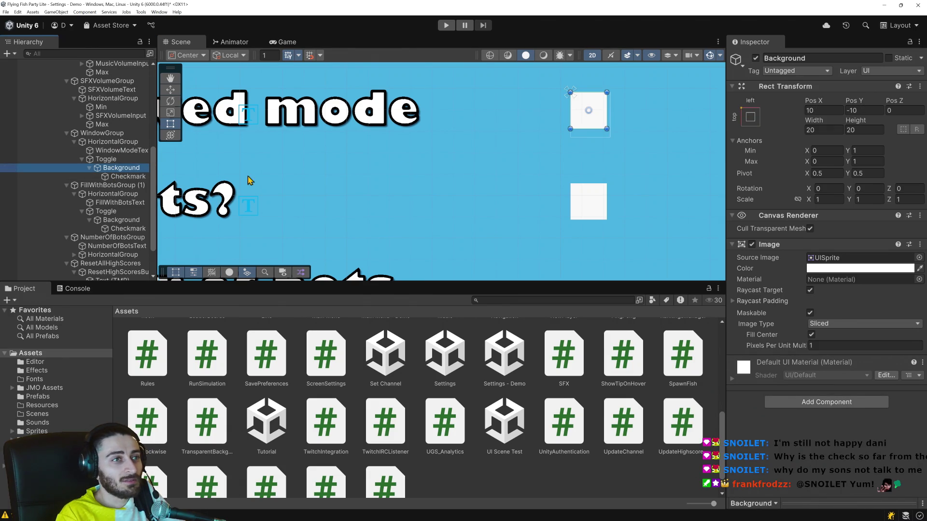
click(140, 177)
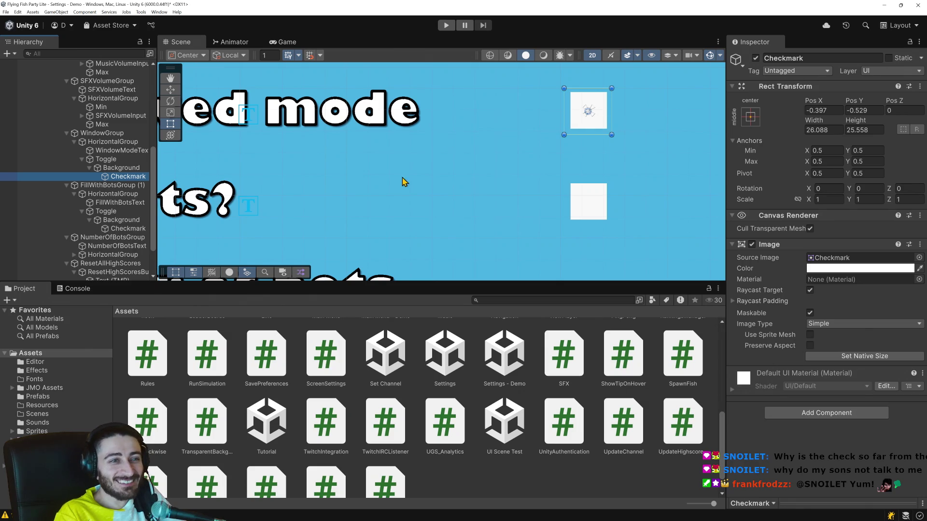
Open the Checkmark's Image Color picker and drag the colour to black (0, 0, 0).
scroll(406, 212, down, 5)
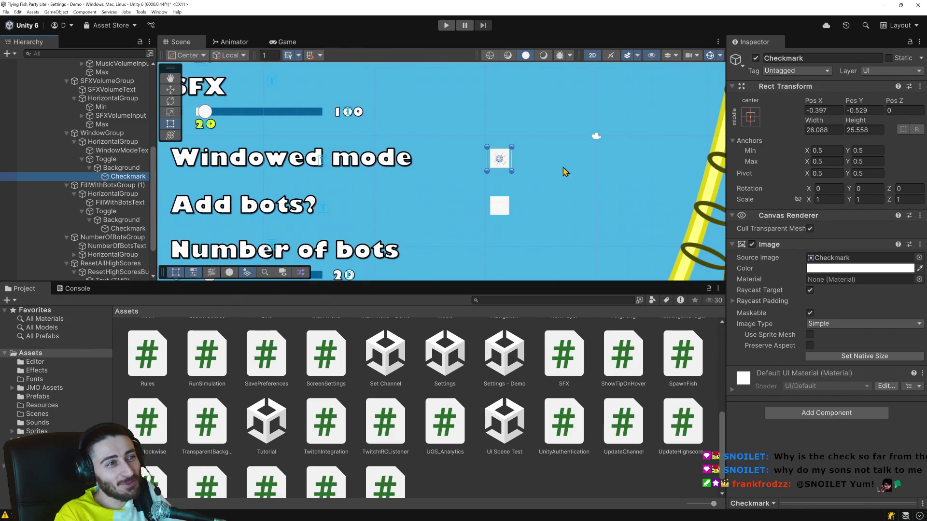
scroll(478, 174, up, 3)
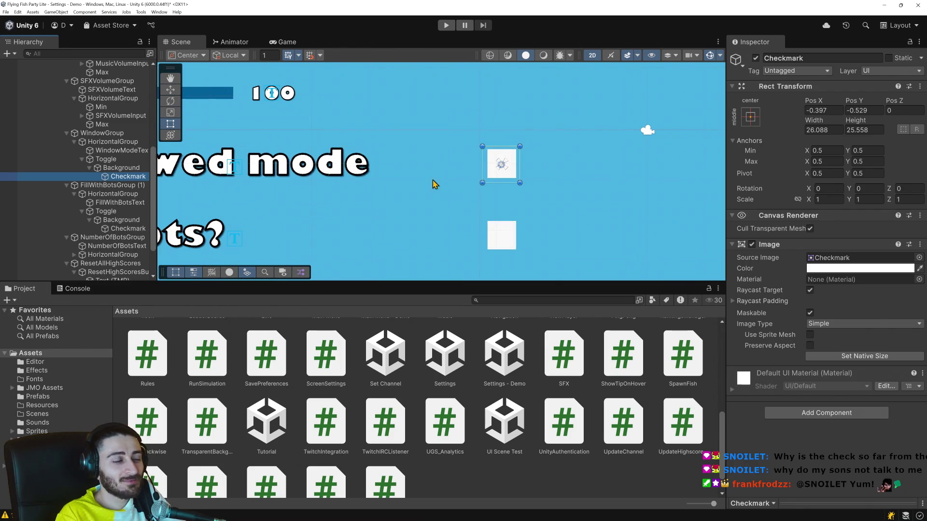
click(809, 267)
drag(859, 342, 862, 379)
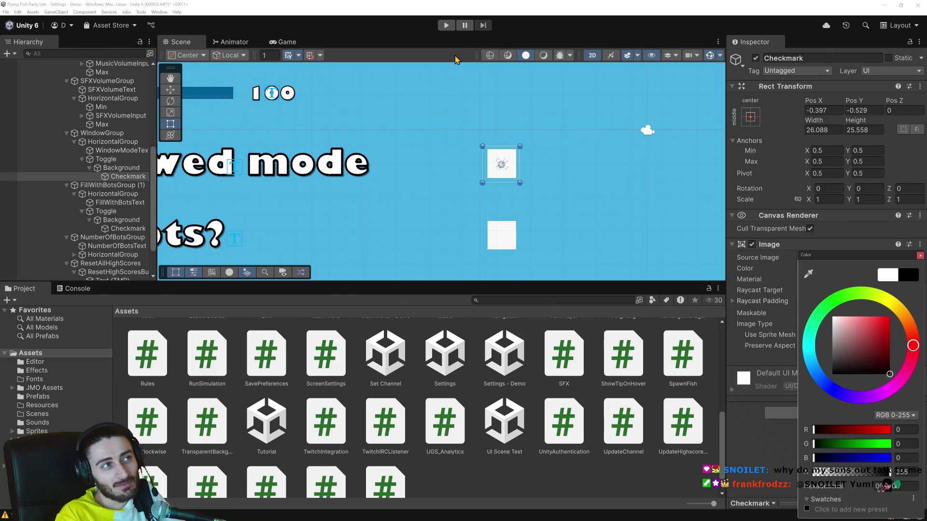
Play-test the black tick: turn Windowed mode on, toggle Add bots off and on, then stop.
click(446, 25)
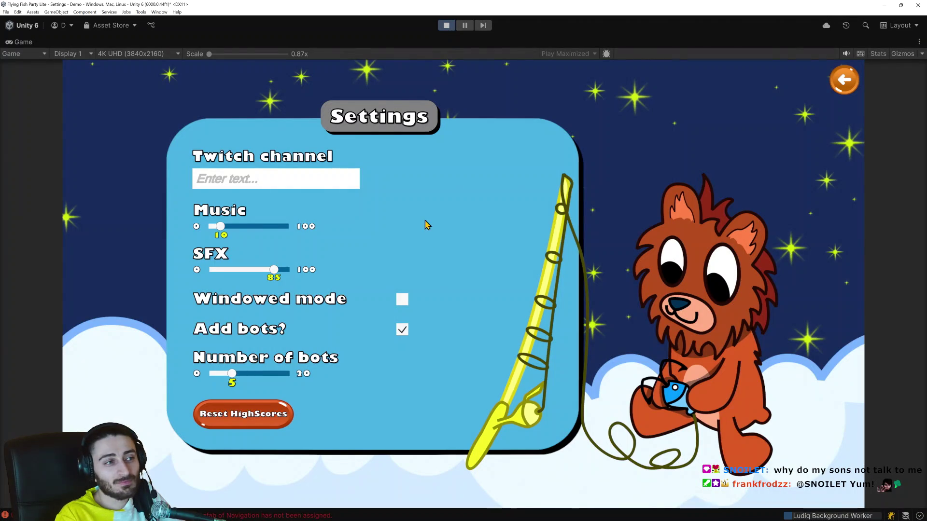
click(399, 302)
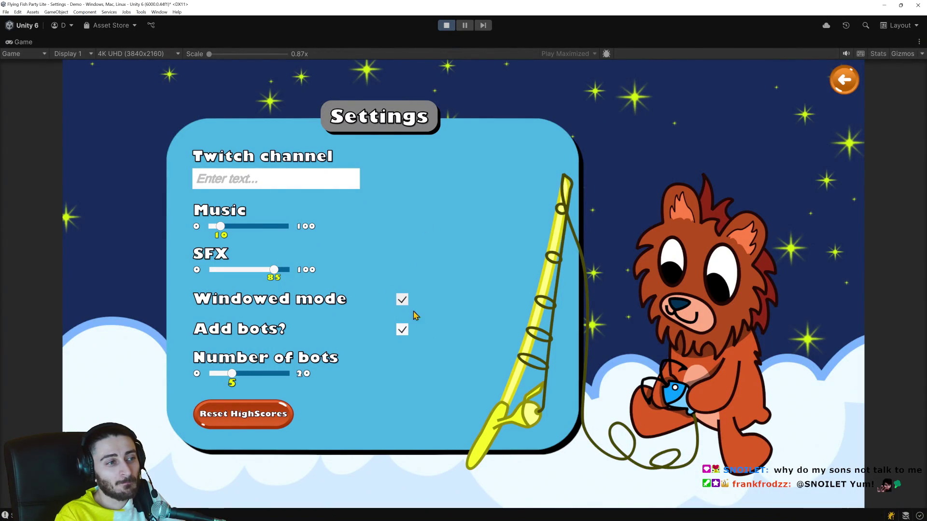
click(406, 338)
click(404, 351)
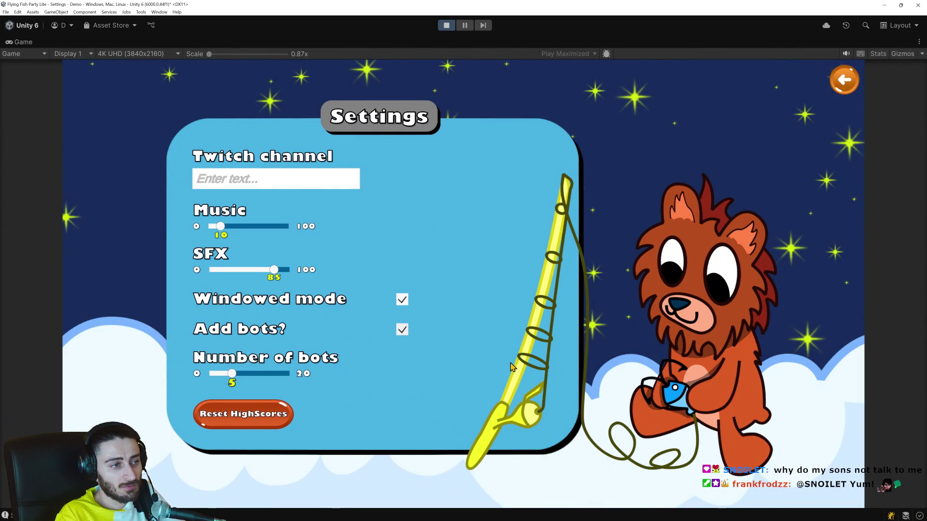
click(448, 25)
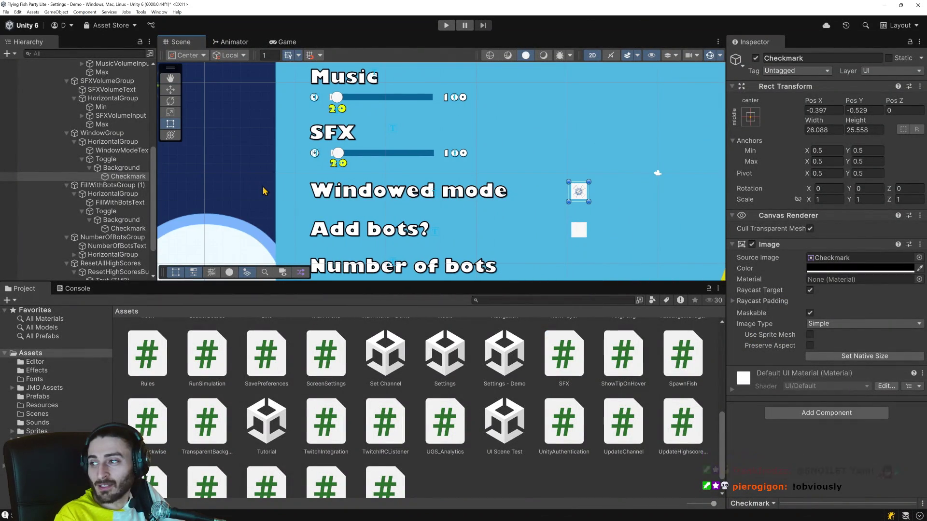
click(117, 169)
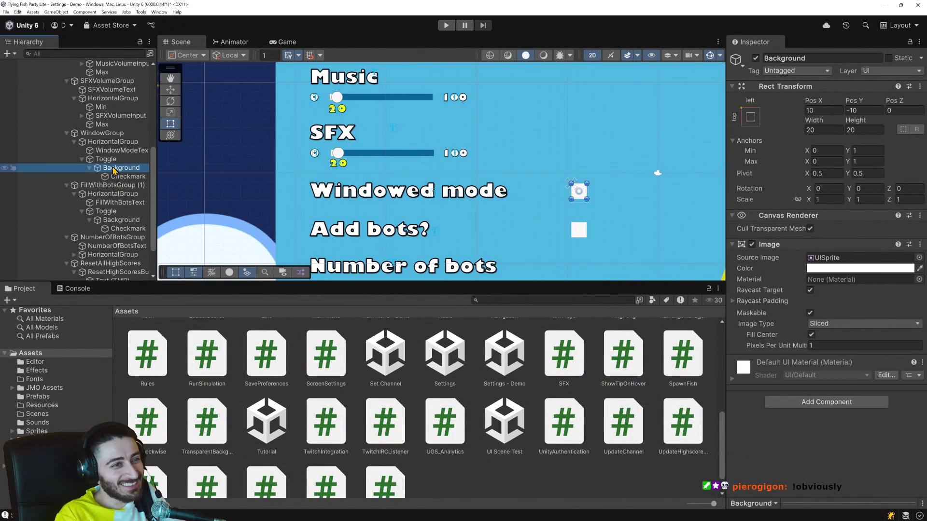
Inspect the Windowed mode row's Toggle, Background, HorizontalGroup and WindowModeText objects in the Hierarchy.
click(120, 159)
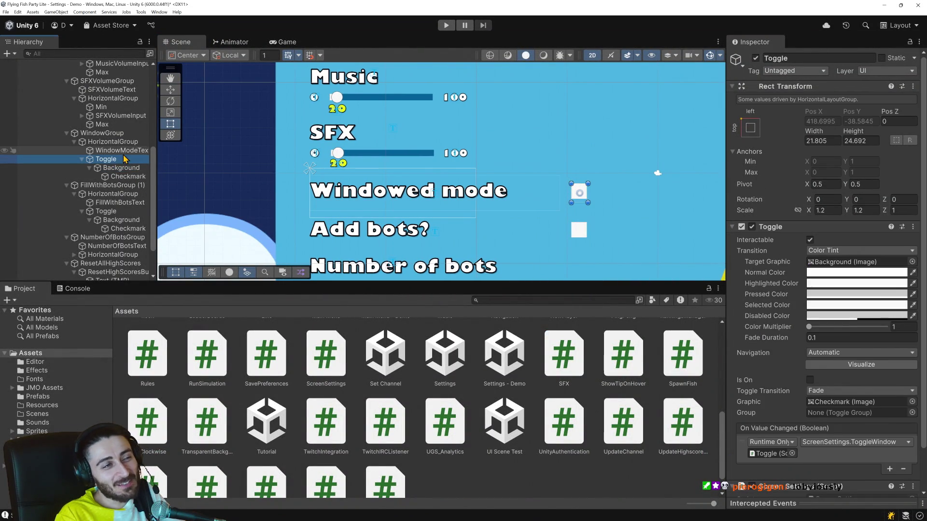
click(120, 143)
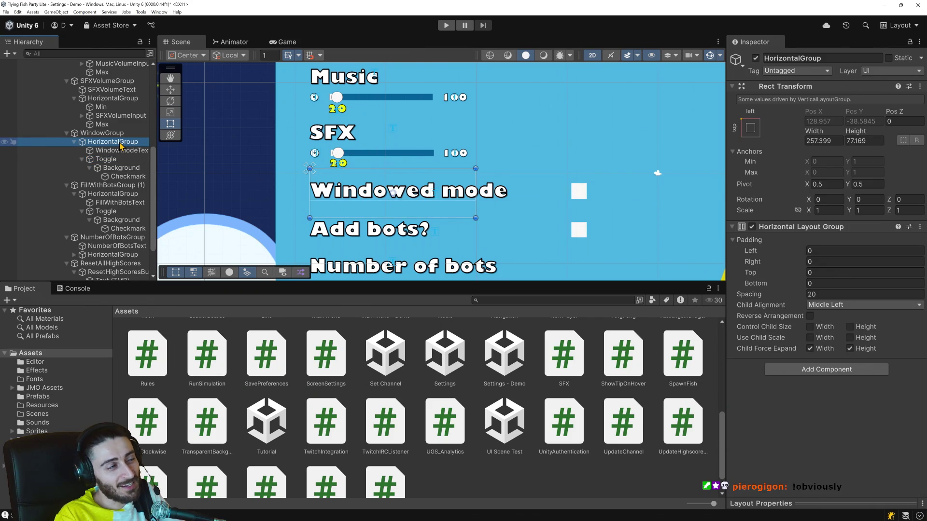
click(107, 160)
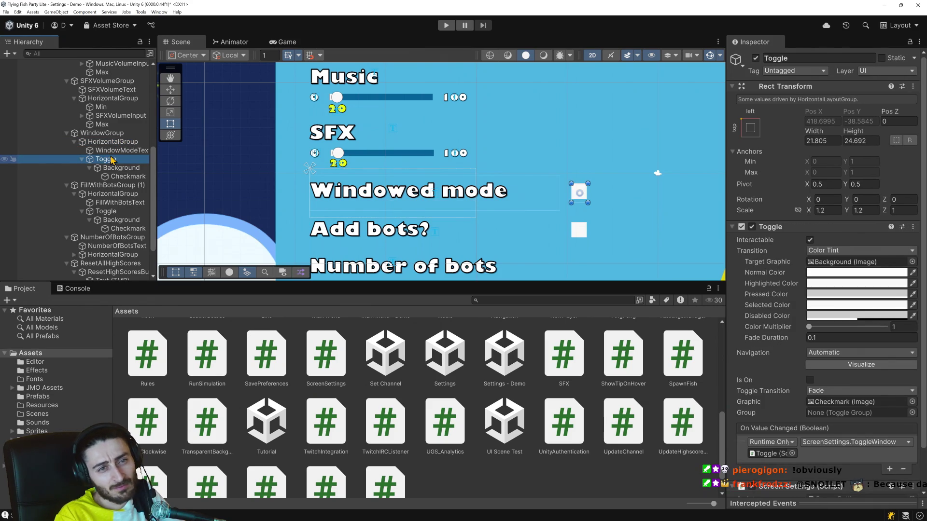
scroll(784, 353, down, 2)
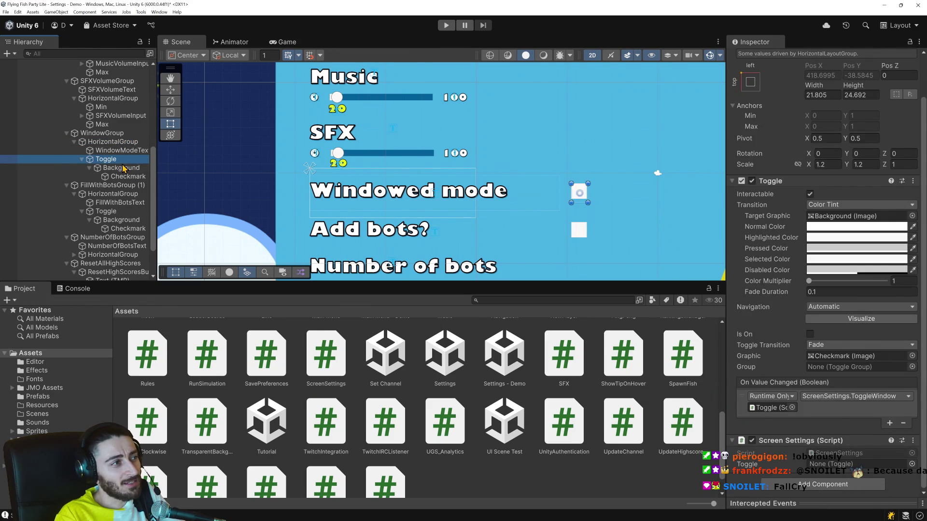
click(116, 169)
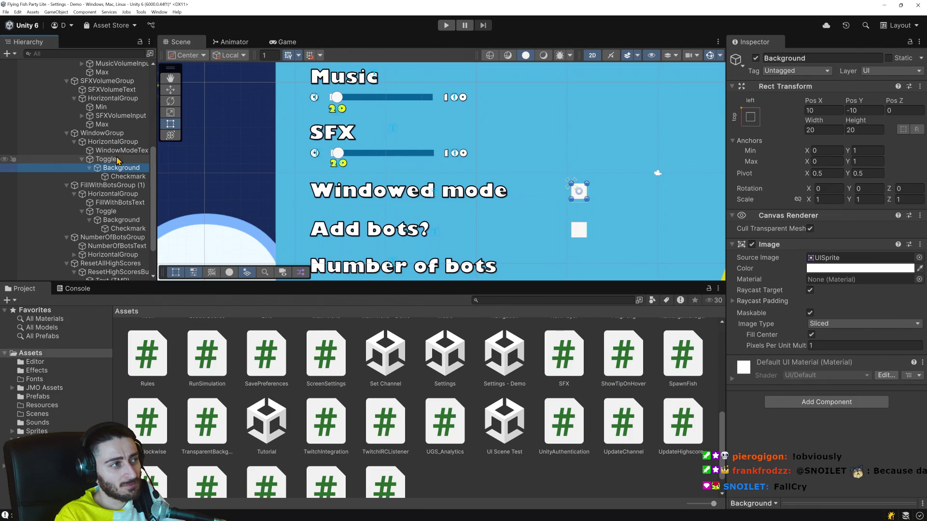
click(117, 160)
click(83, 160)
click(107, 142)
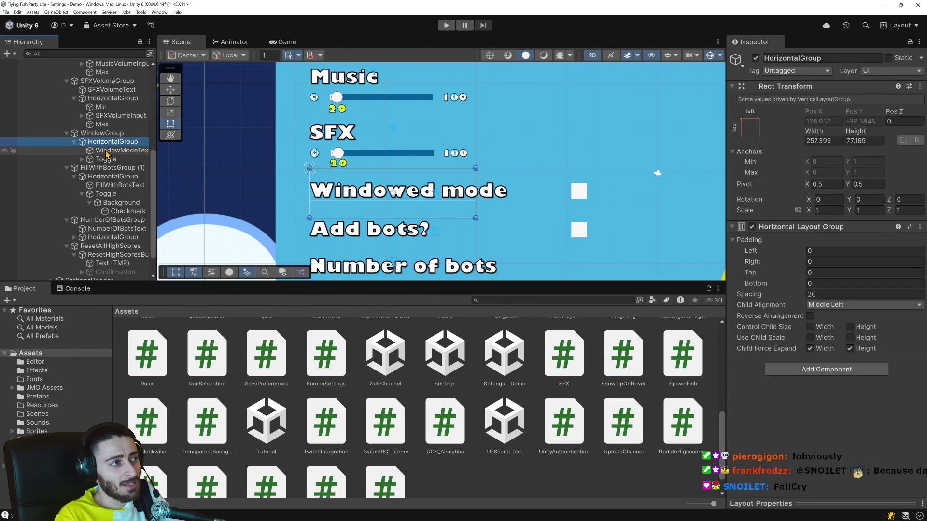
click(107, 150)
click(106, 159)
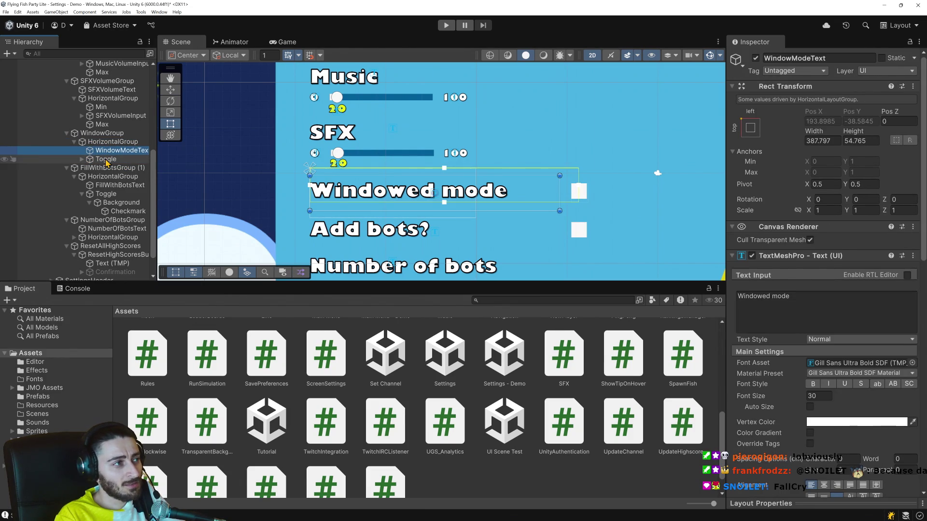
Narrow the WindowModeText and FillWithBotsText labels to about 330 wide with the rect handles.
click(107, 151)
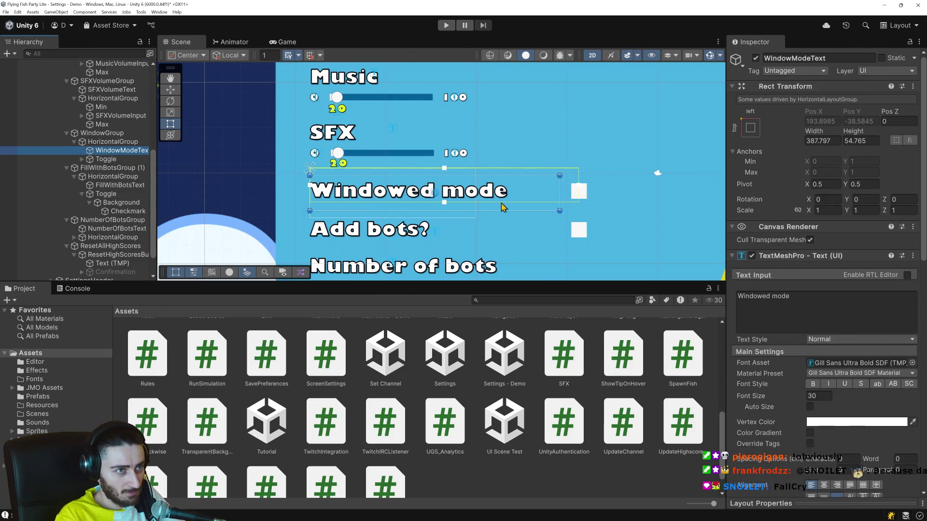
drag(559, 211, 523, 212)
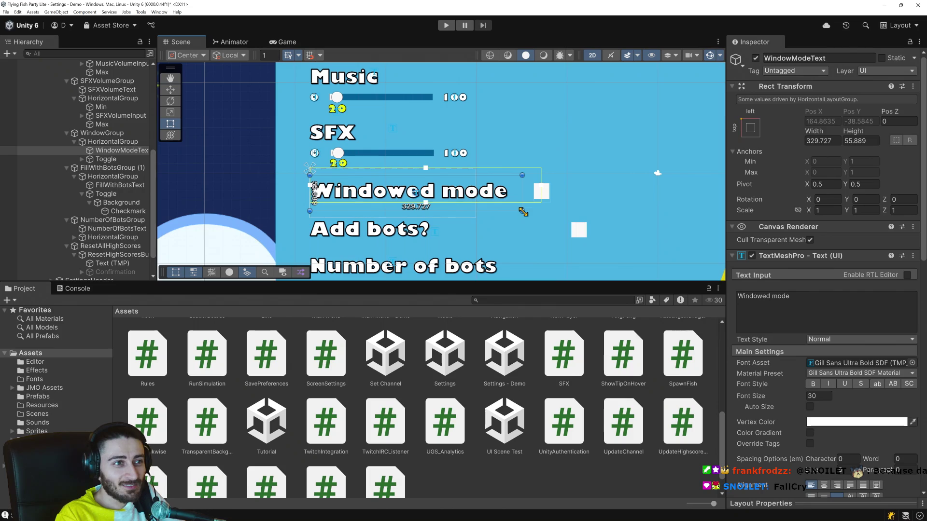
drag(523, 212, 523, 212)
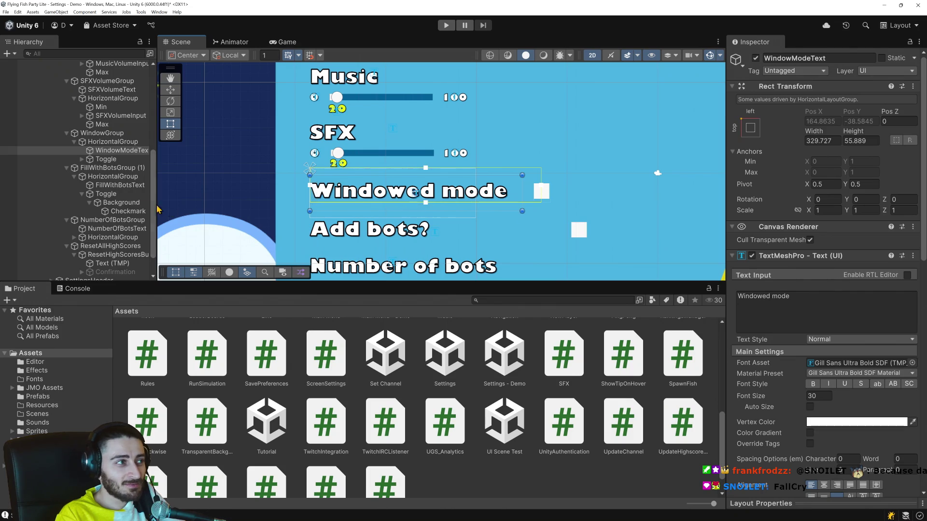
click(108, 194)
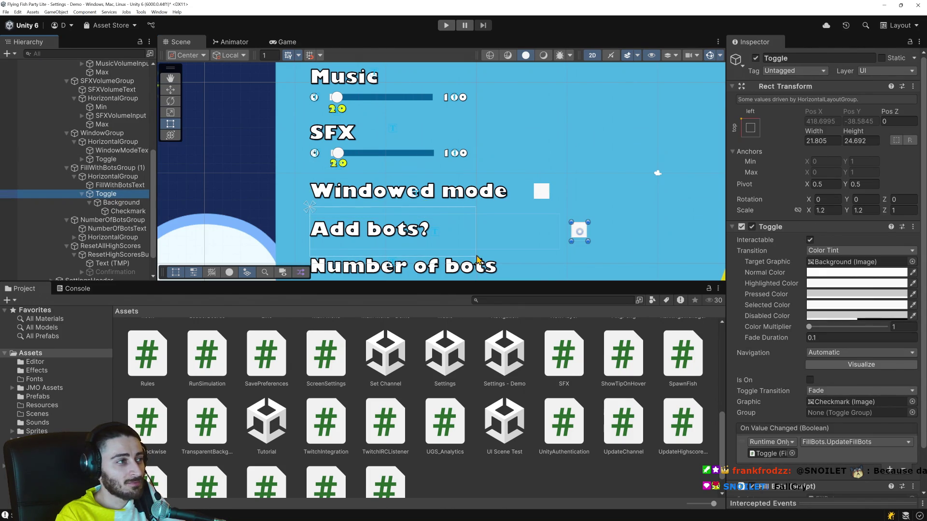
click(128, 188)
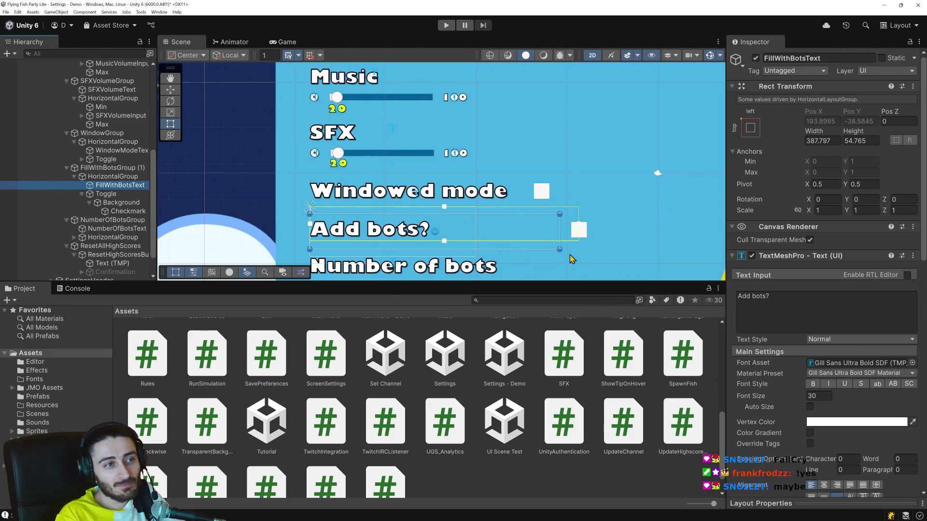
drag(562, 249, 524, 248)
Play the scene, untick Windowed mode, toggle Add bots off and on, and set Number of bots to 2.
click(446, 26)
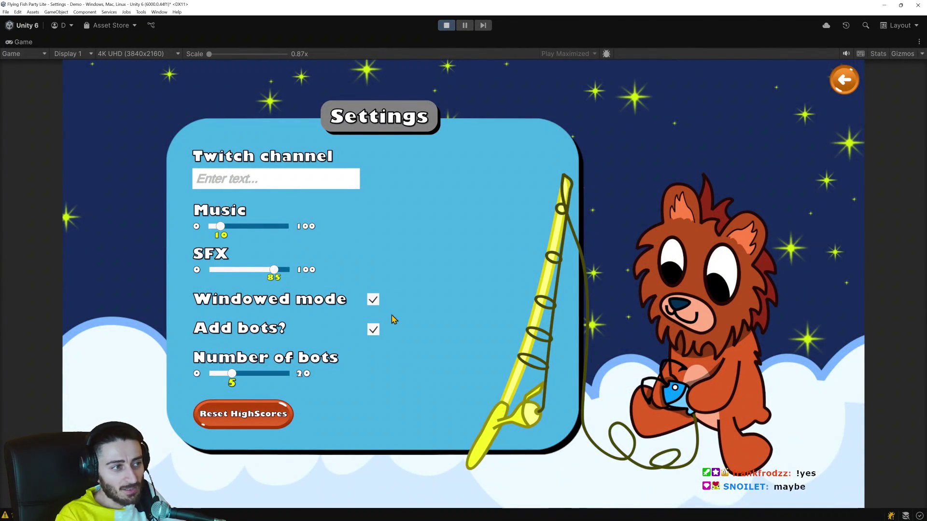
click(373, 300)
click(373, 331)
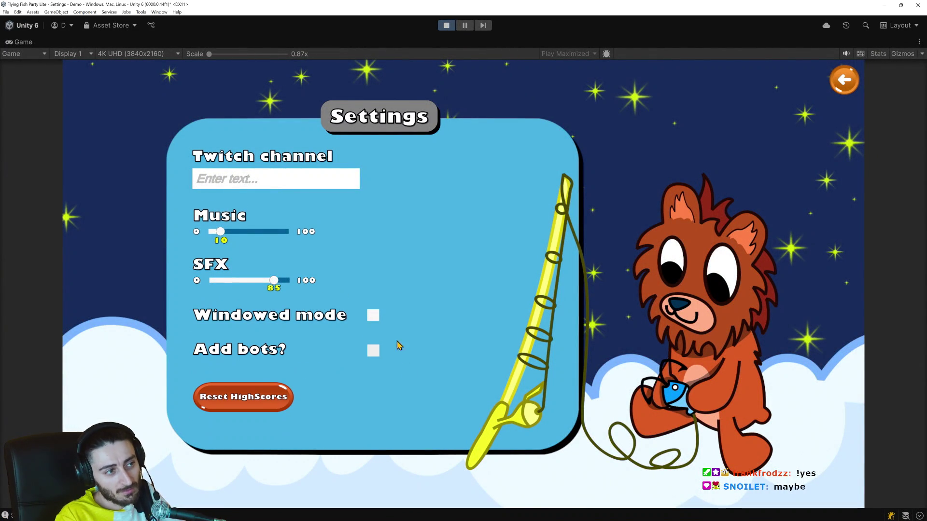
click(372, 351)
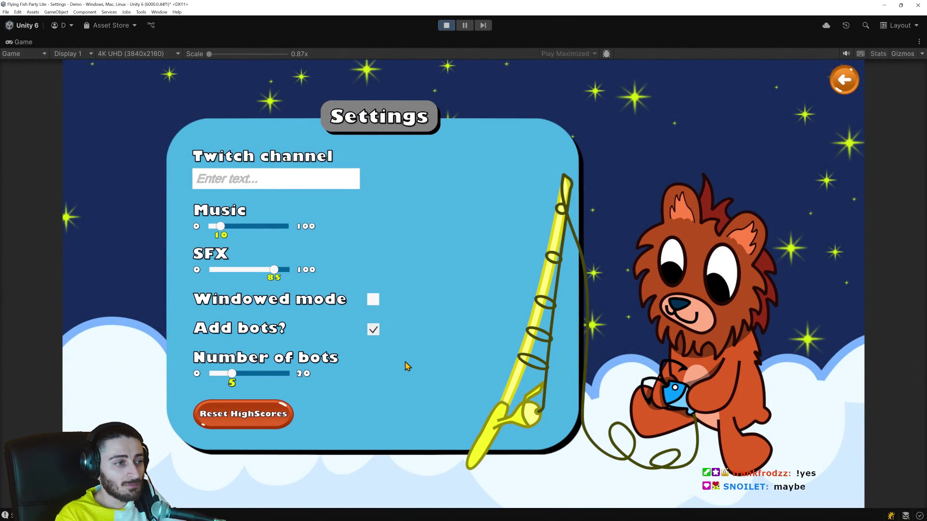
drag(232, 377, 221, 375)
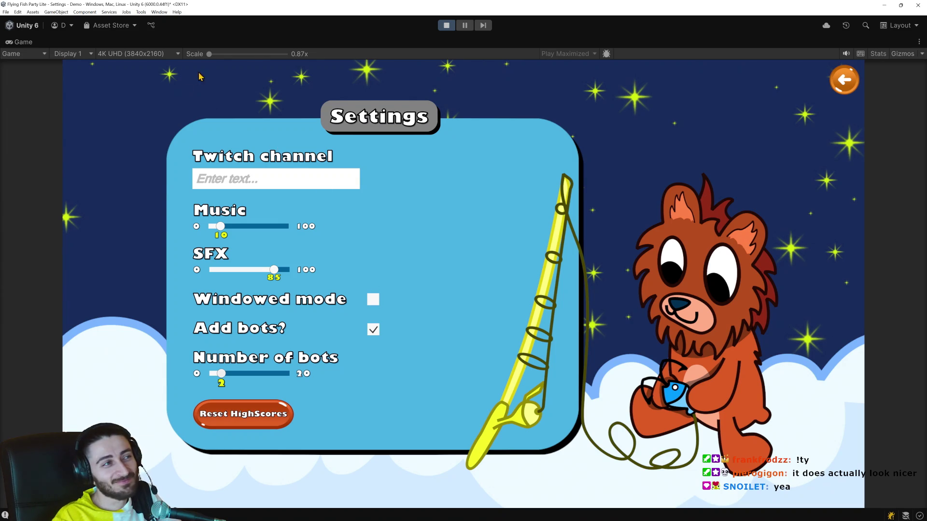
click(145, 54)
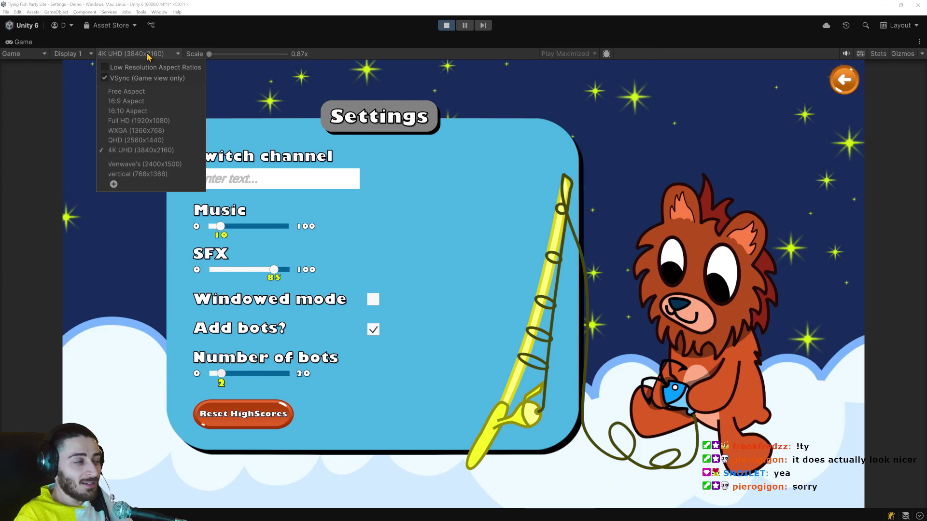
Preview the running game at Full HD 1920x1080, 2400x1500 and vertical 768x1366 resolutions.
click(178, 54)
click(179, 55)
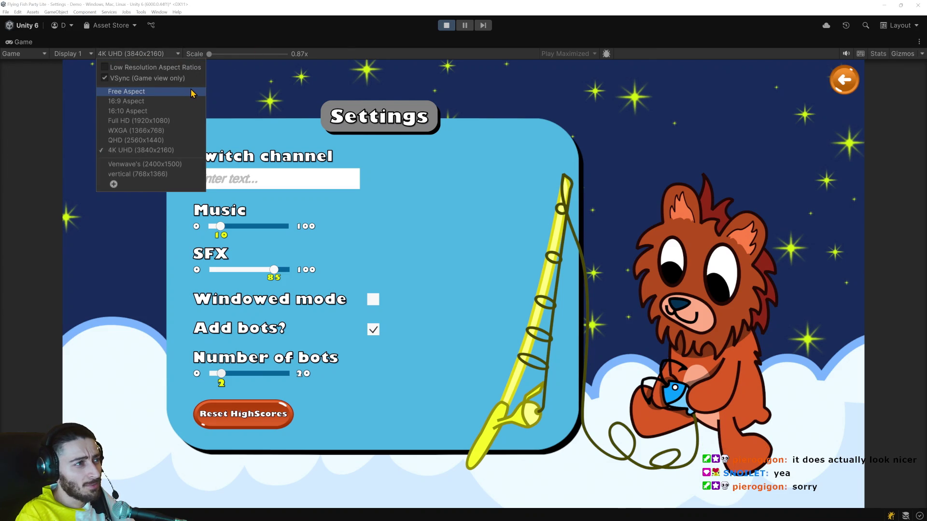
click(181, 121)
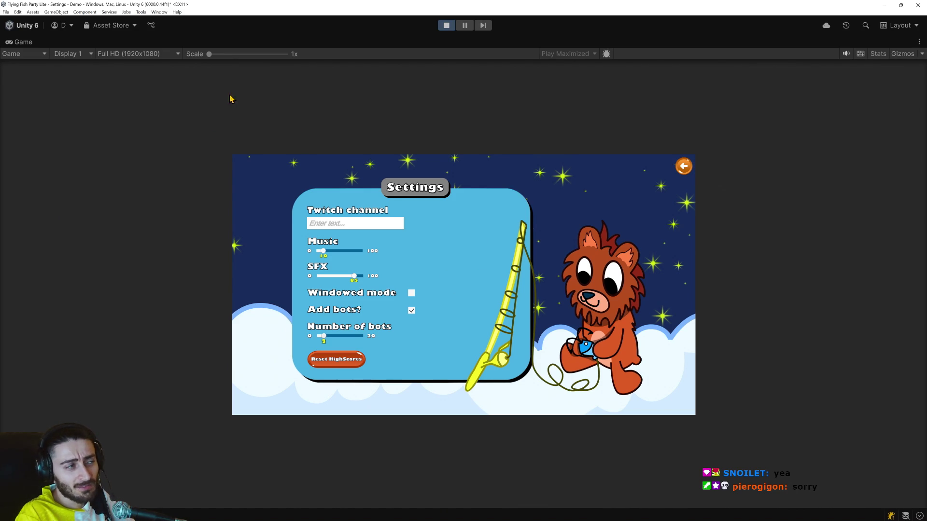
click(161, 56)
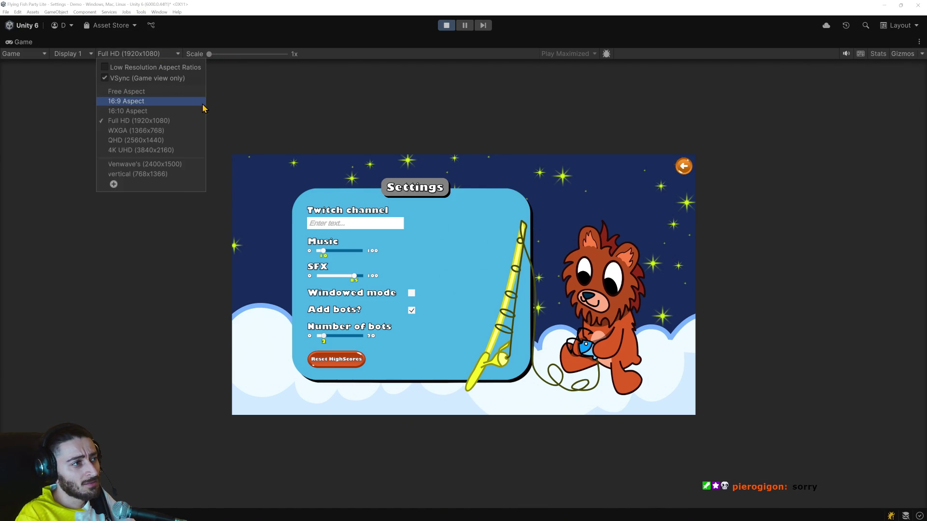
click(154, 165)
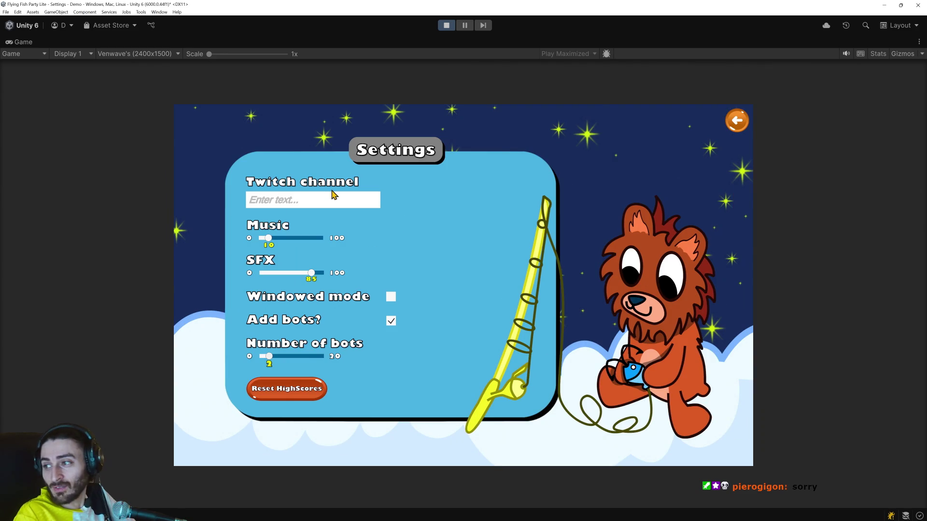
click(137, 54)
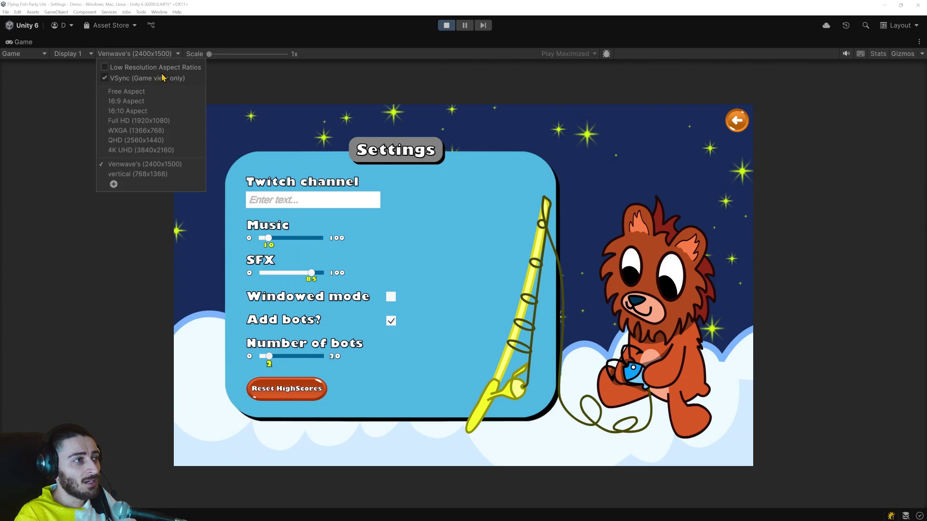
click(164, 165)
click(139, 54)
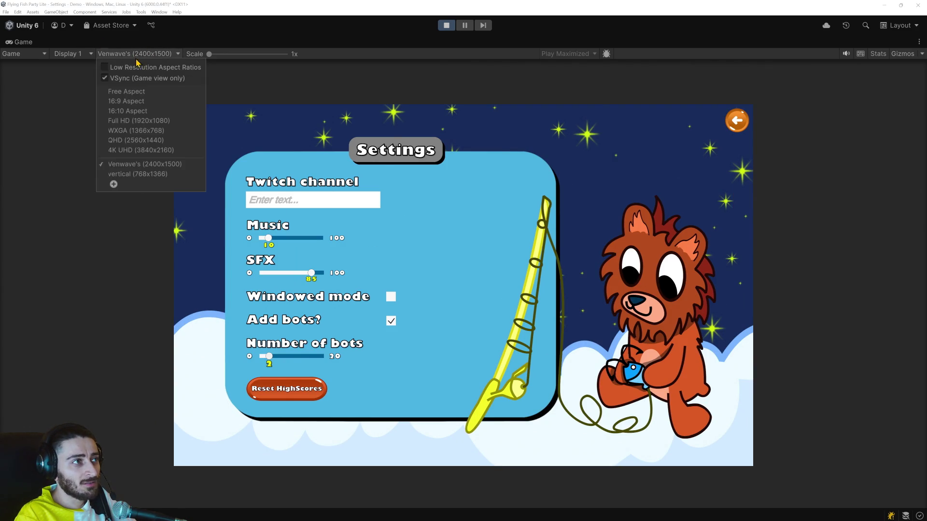
click(151, 176)
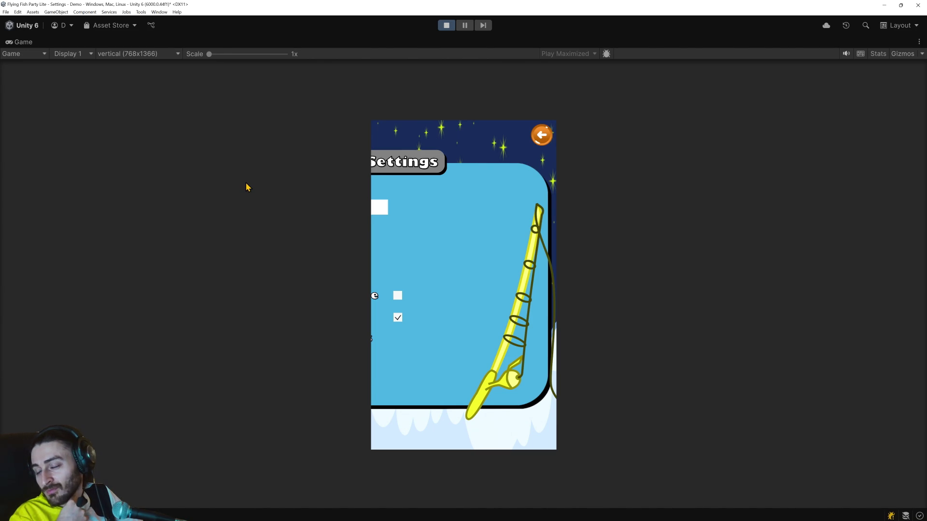
Switch the Game view to 4K UHD and tick Windowed mode in the running game.
click(154, 54)
click(110, 177)
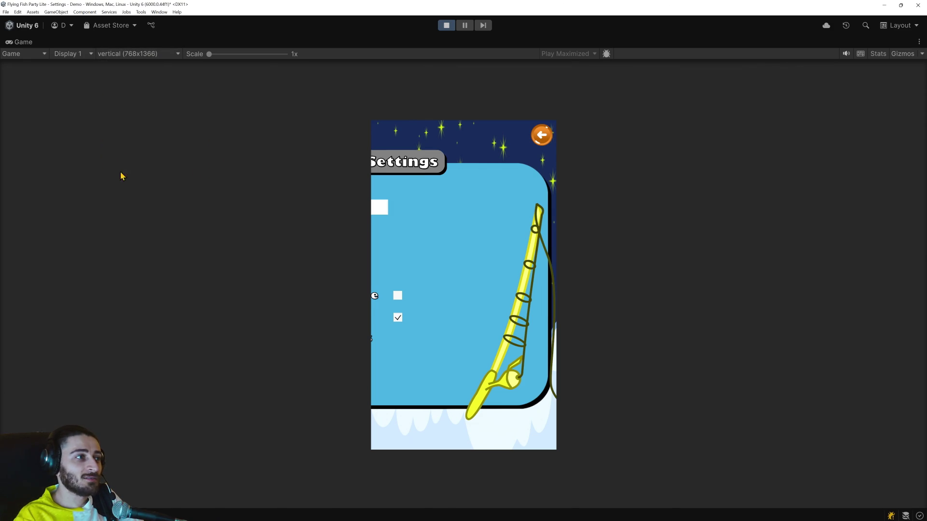
click(120, 53)
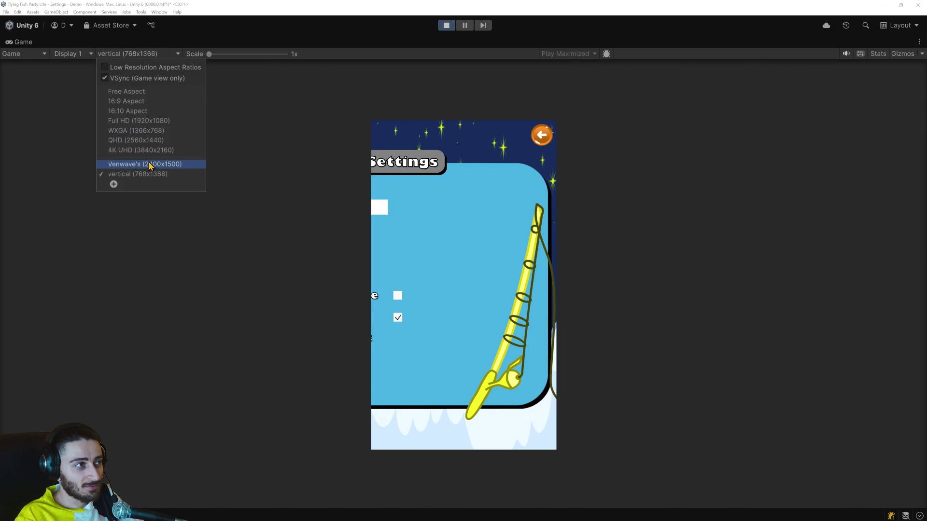
click(141, 150)
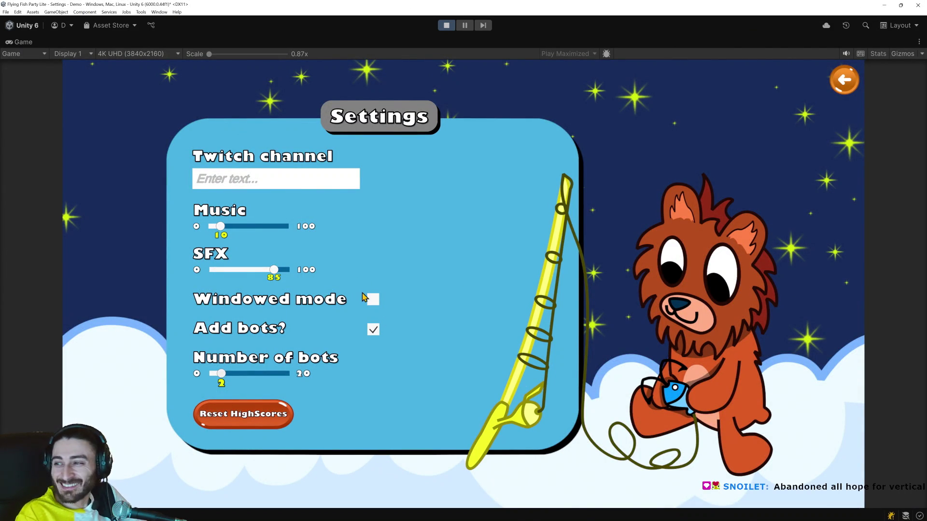
click(373, 300)
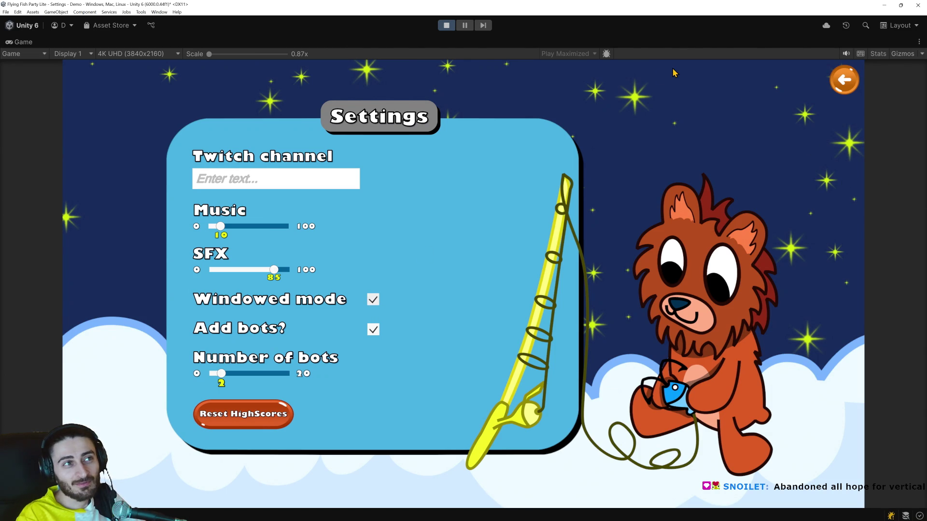
Stop the running game, run a quick play test, and stop it again.
click(446, 25)
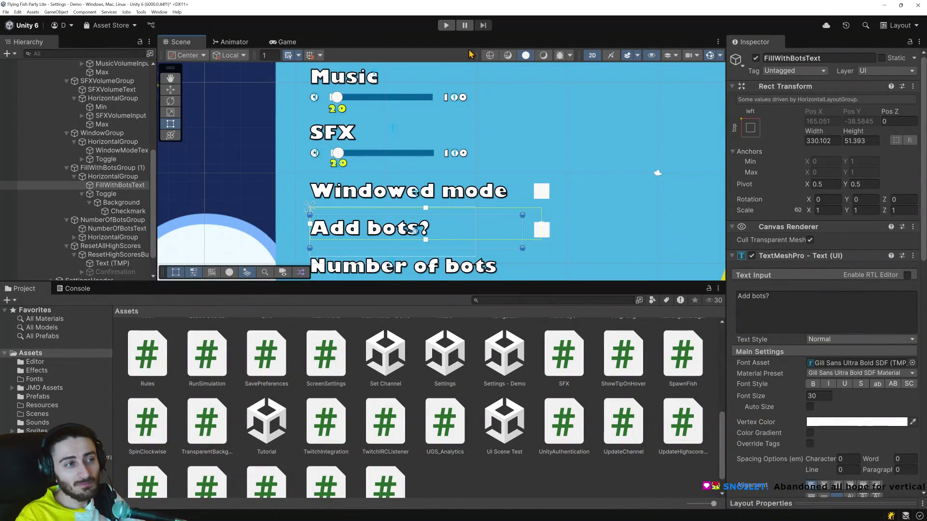
scroll(533, 222, down, 5)
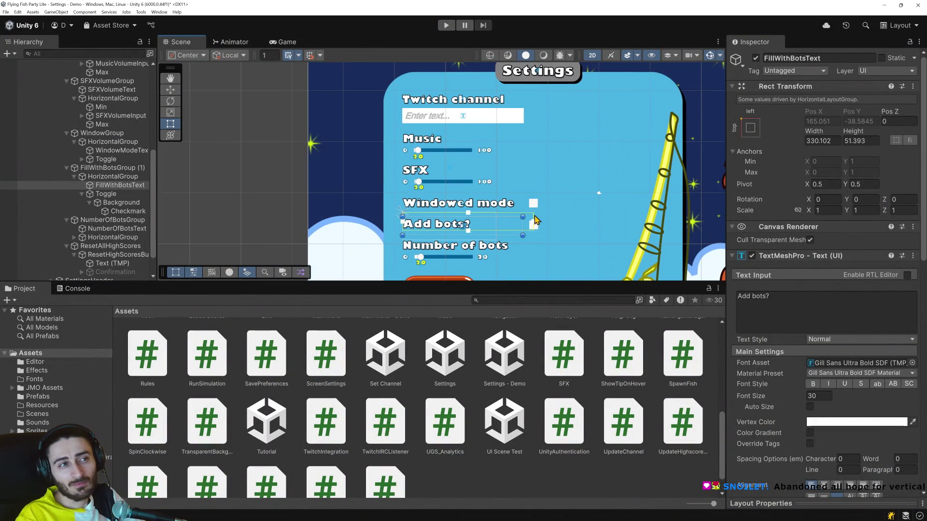
click(446, 25)
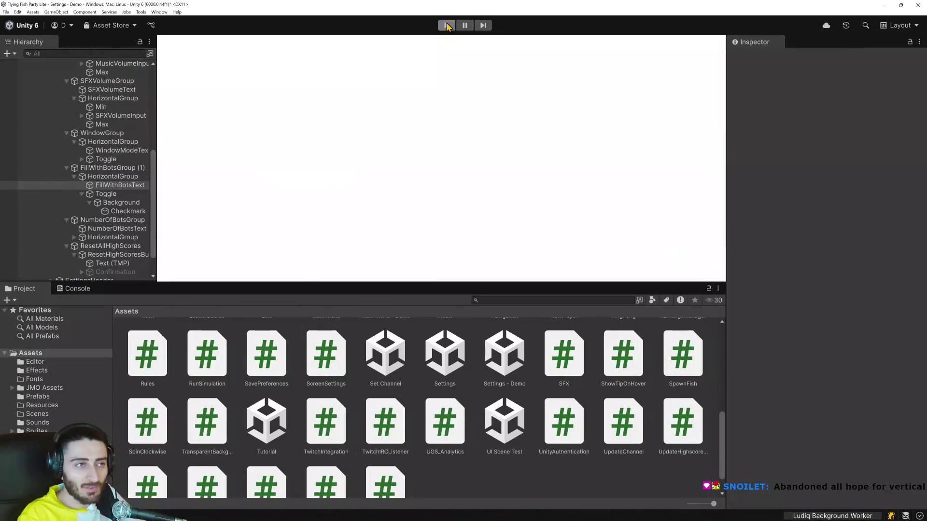
click(446, 25)
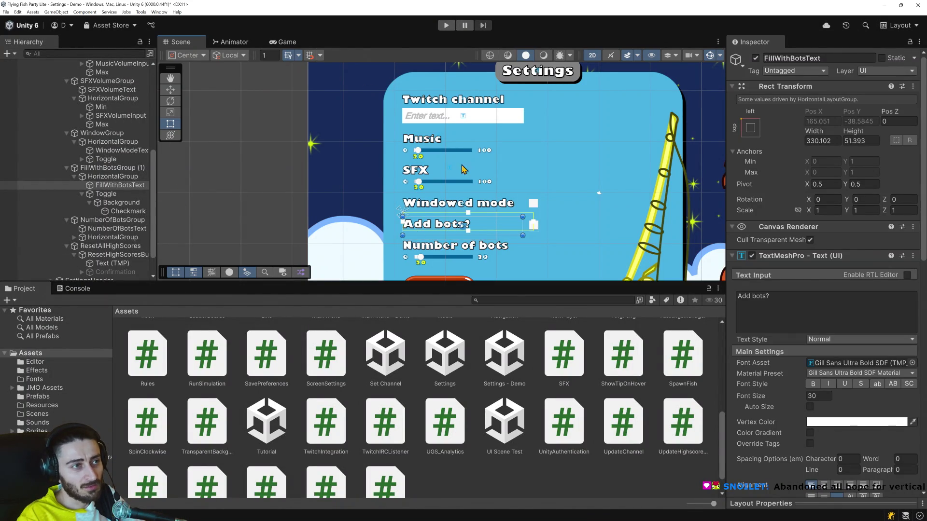
Assign EmptyChannelError as CloseButton's Empty Channel Warning, then start the game.
click(508, 121)
drag(659, 140, 419, 208)
click(640, 118)
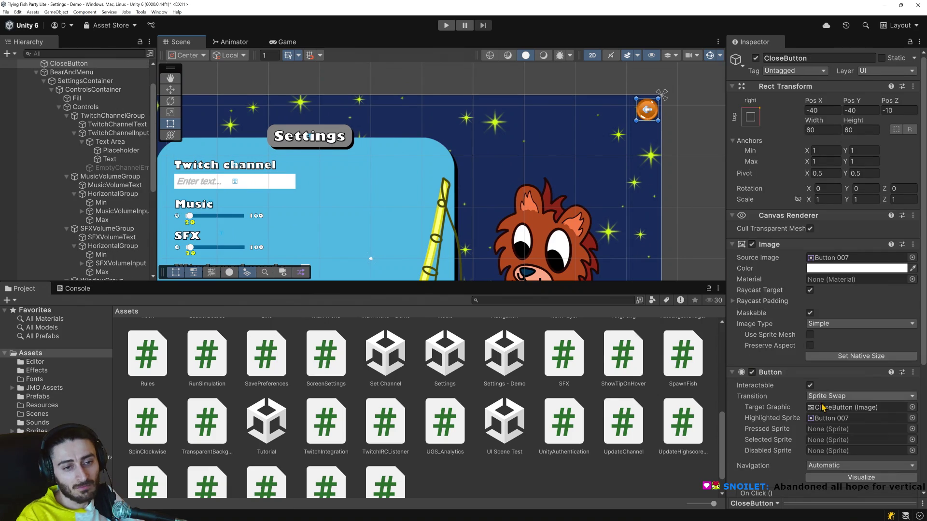
scroll(820, 406, down, 4)
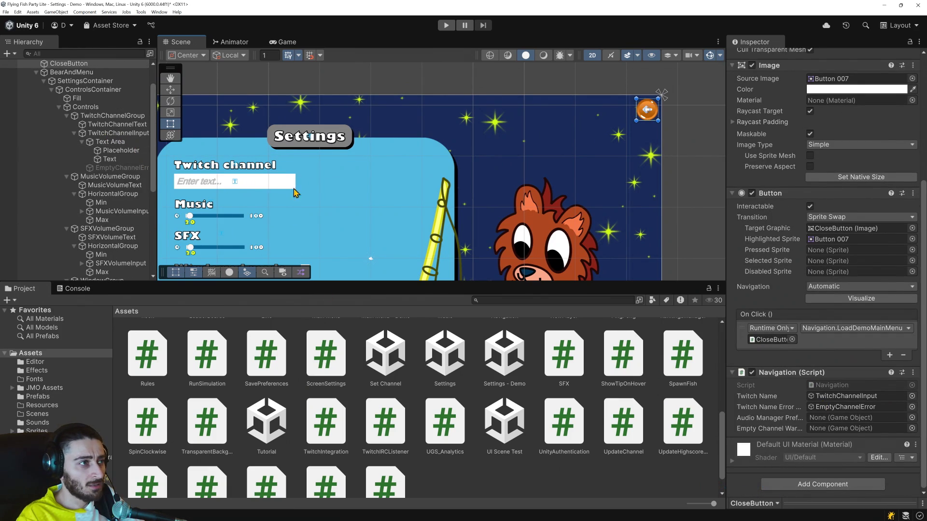
drag(121, 167, 837, 428)
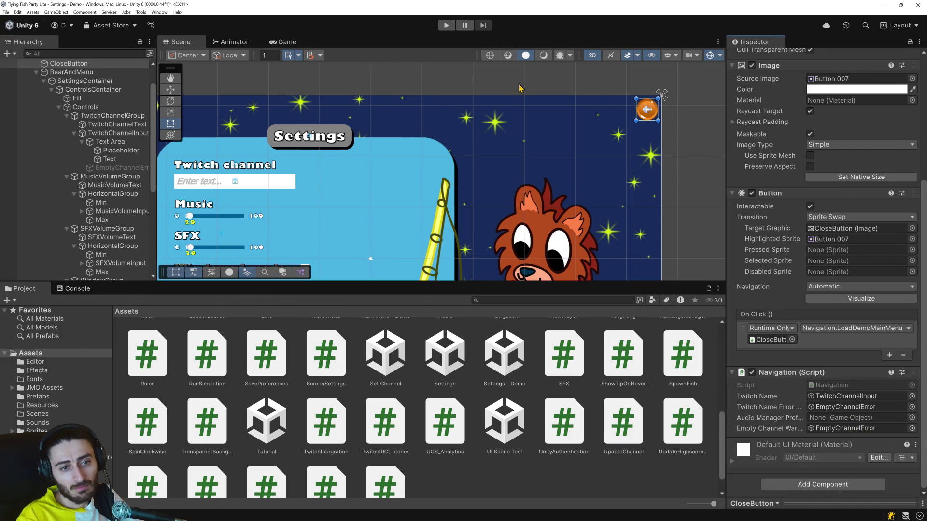
click(444, 27)
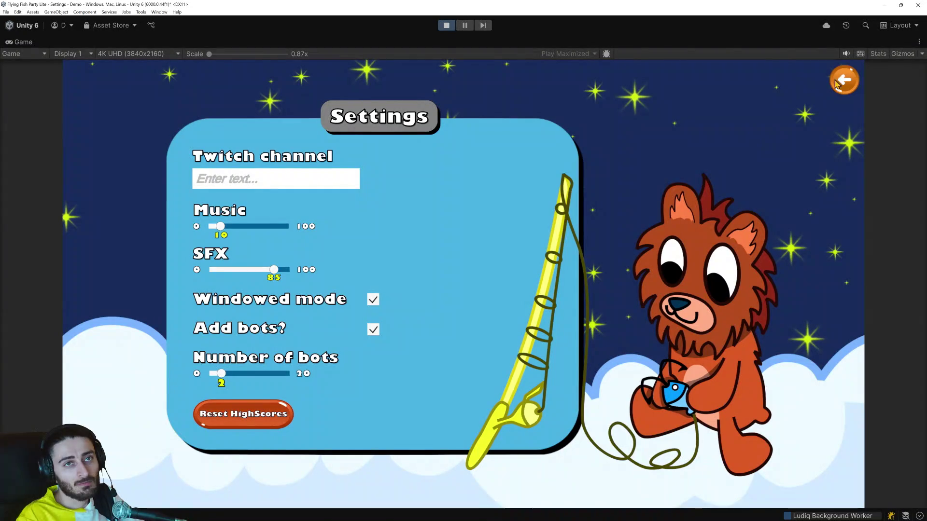
Leave Settings with an empty Twitch field to see 'Twitch channel is required!', then stop playing.
click(843, 81)
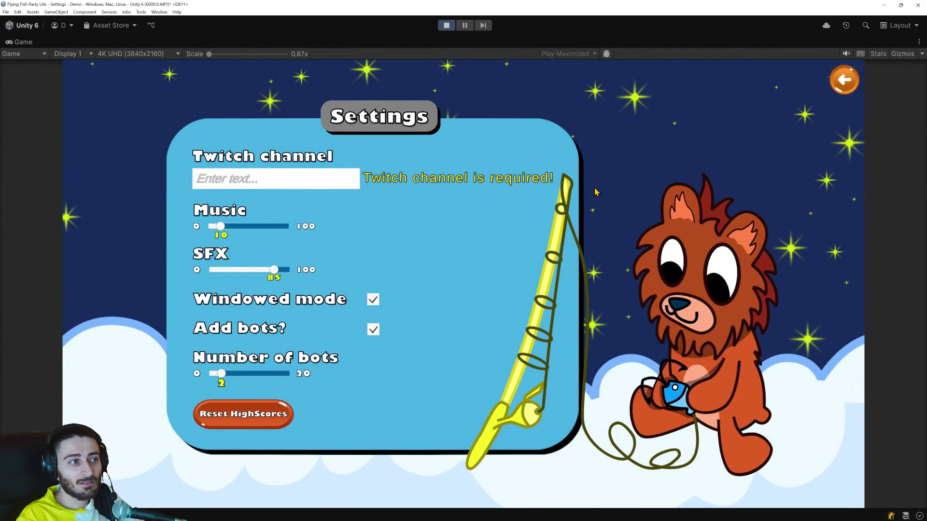
click(446, 25)
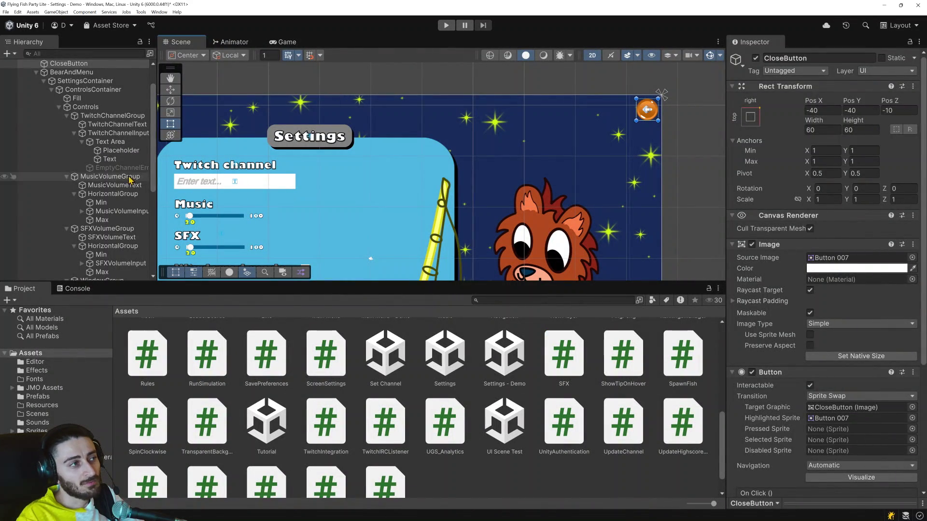
Enable EmptyChannelError, tint it a lighter orange sampled from the bear, and play-test it.
click(121, 167)
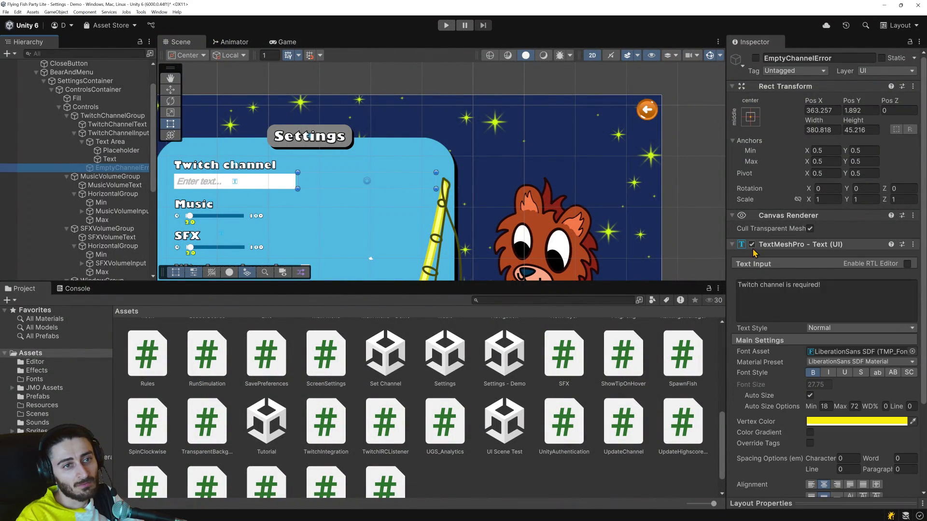
click(756, 59)
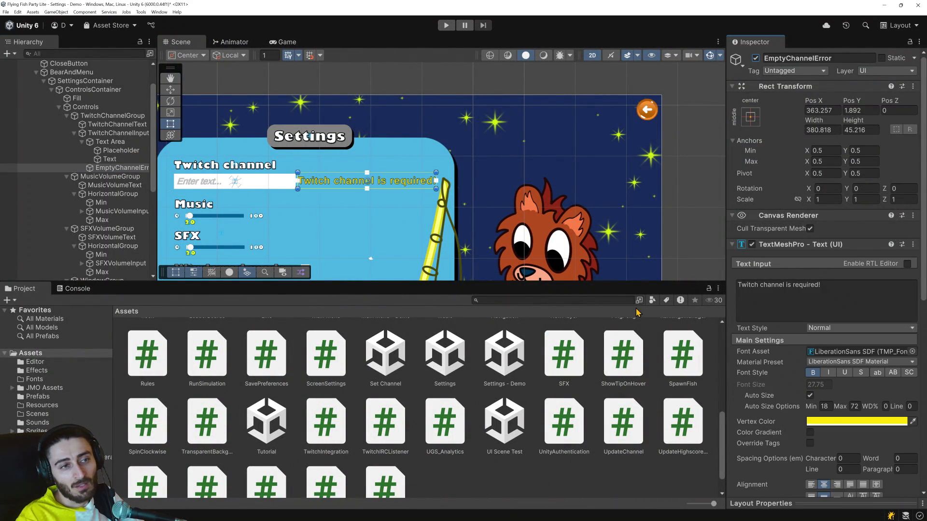
scroll(338, 183, up, 5)
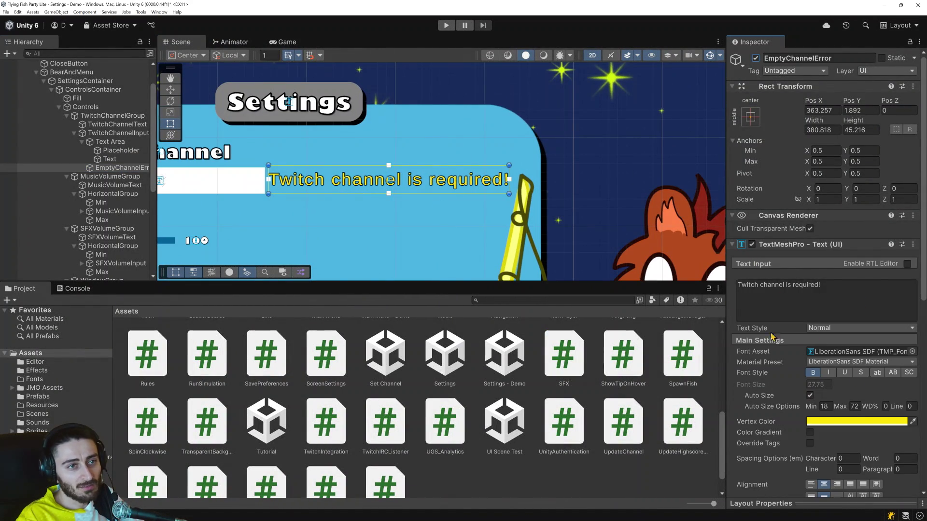
click(912, 422)
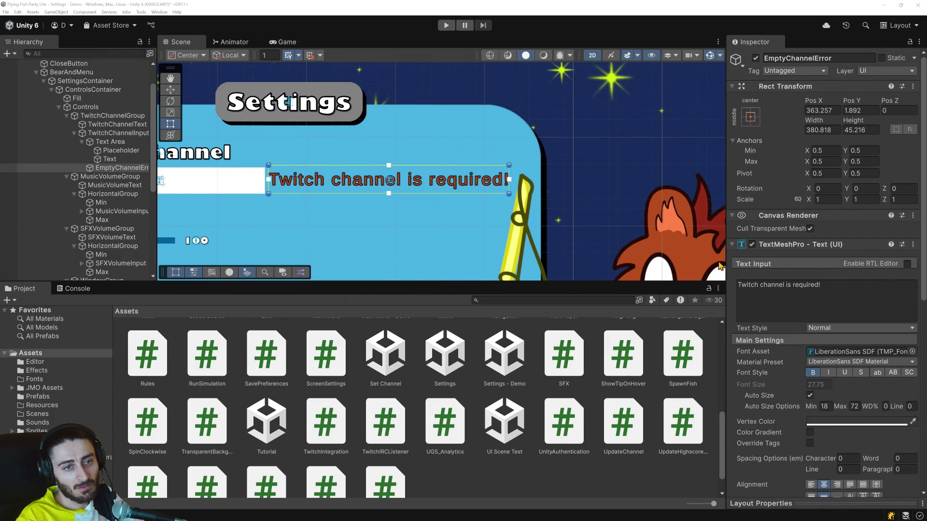
click(671, 227)
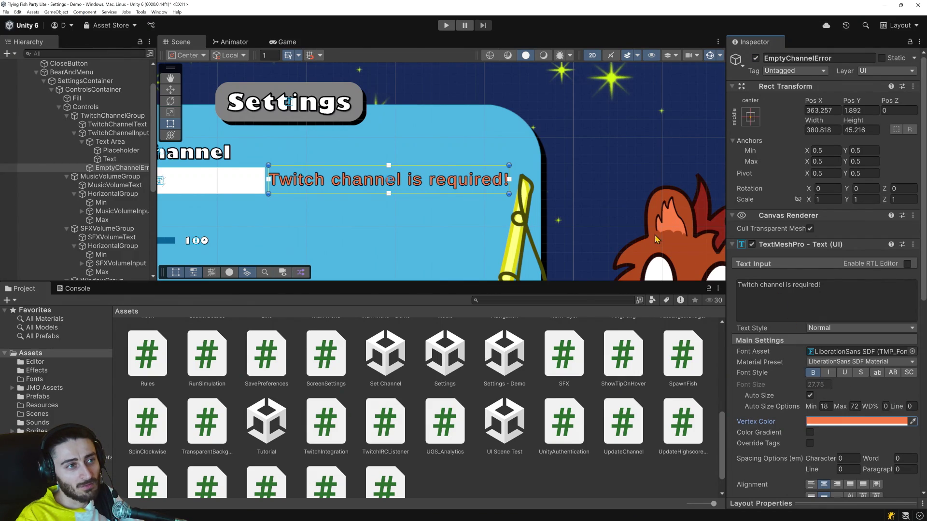
click(445, 28)
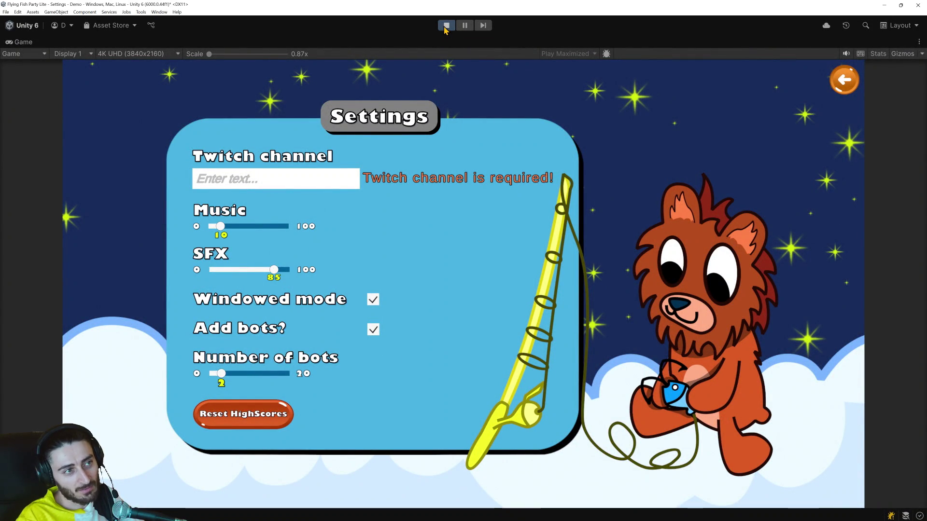
click(445, 26)
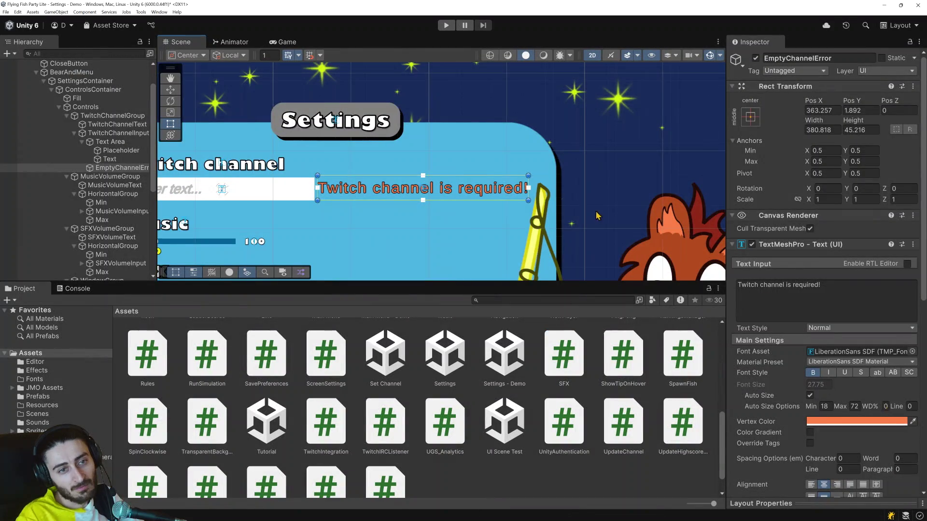
Recolour the error text to a salmon tone from the bear and play-test it again.
scroll(685, 253, down, 4)
drag(684, 253, 593, 145)
click(898, 419)
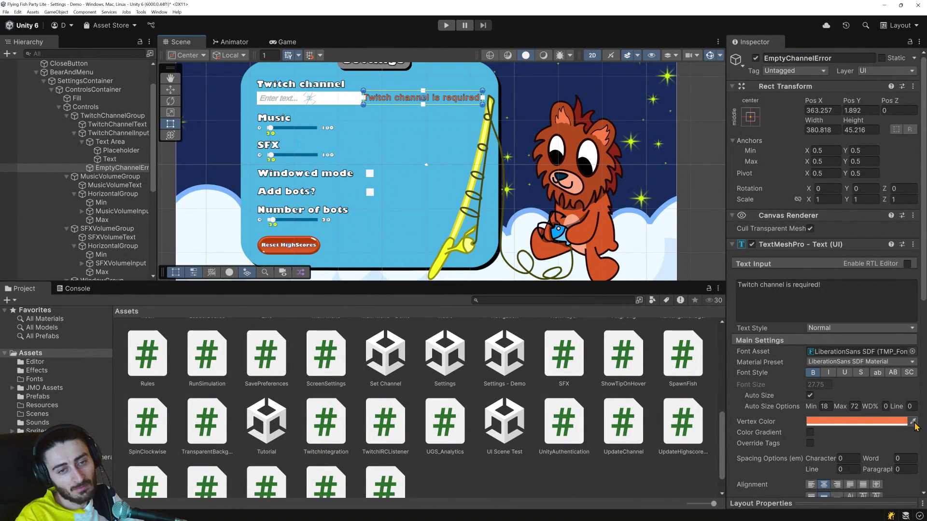
click(572, 222)
click(441, 26)
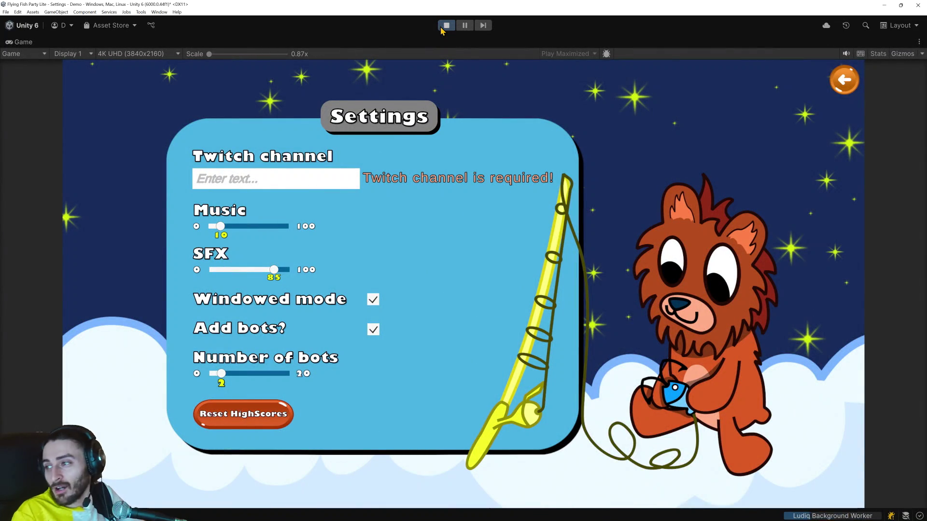
click(441, 26)
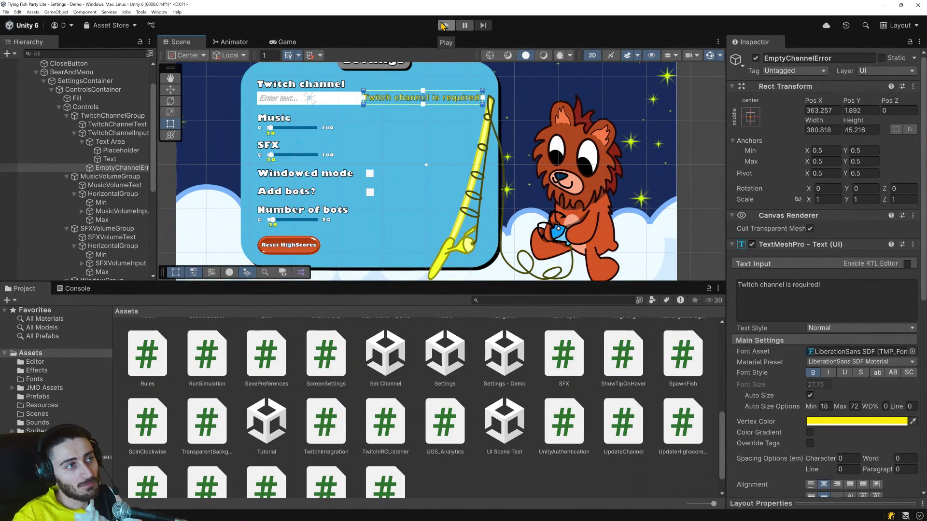
Deactivate EmptyChannelError, then play-test the yellow warning on leaving and SFX lowered to 32.
click(755, 58)
click(447, 25)
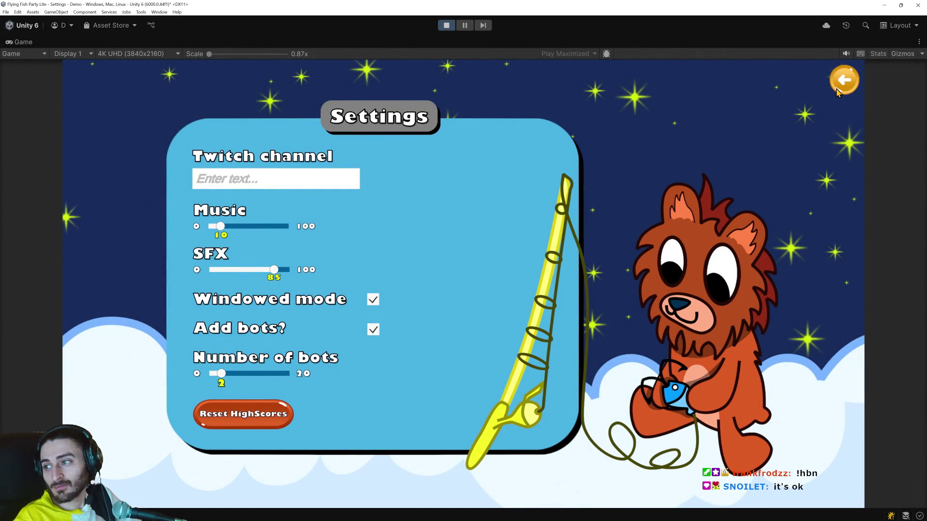
click(849, 91)
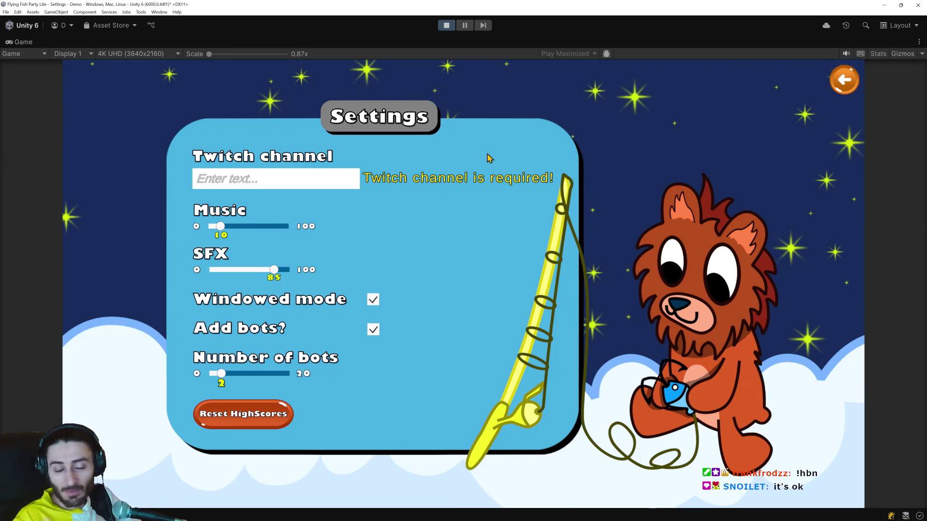
drag(271, 273, 236, 273)
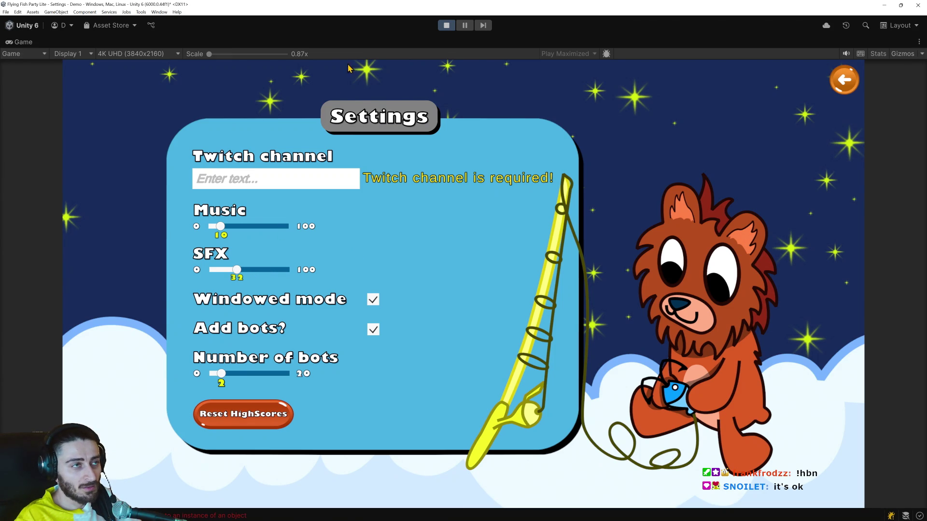
click(446, 25)
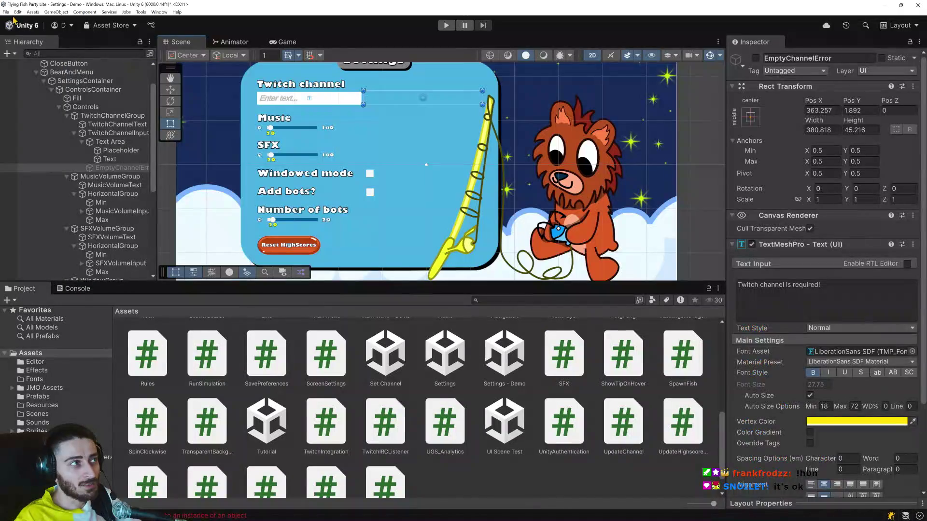
Restart the game and enter a Twitch channel name in the Settings field.
click(6, 12)
click(5, 12)
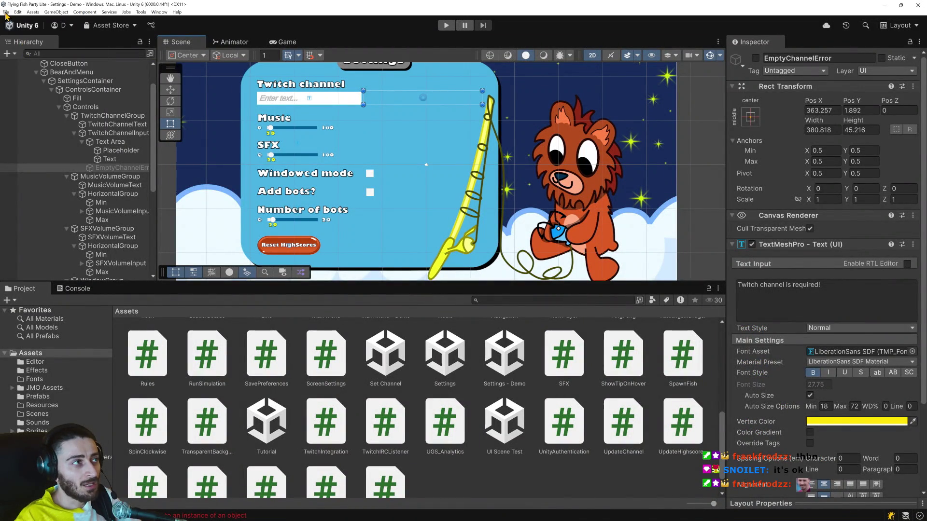
click(6, 12)
click(446, 26)
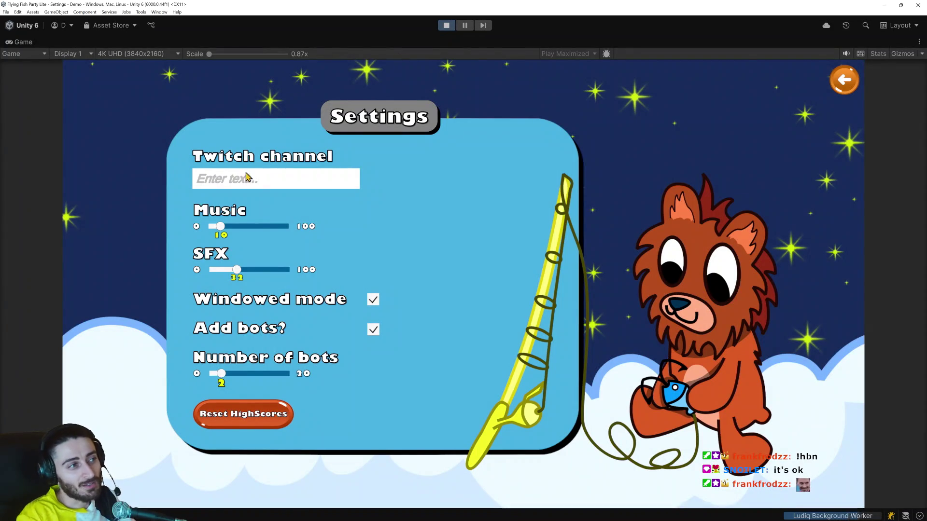
click(246, 178)
text(danikaka0092)
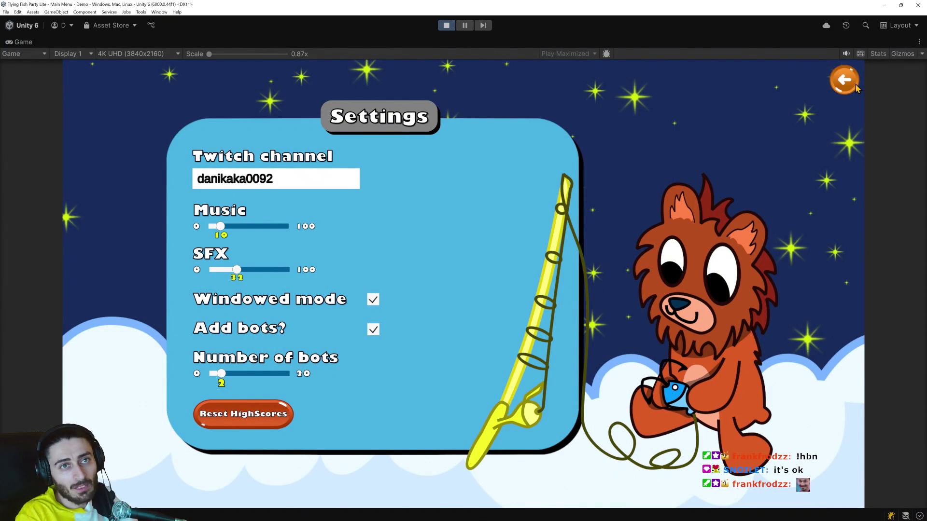
Return to the menu, reopen Settings, move SFX to about 75 and back to 33, then stop.
click(856, 87)
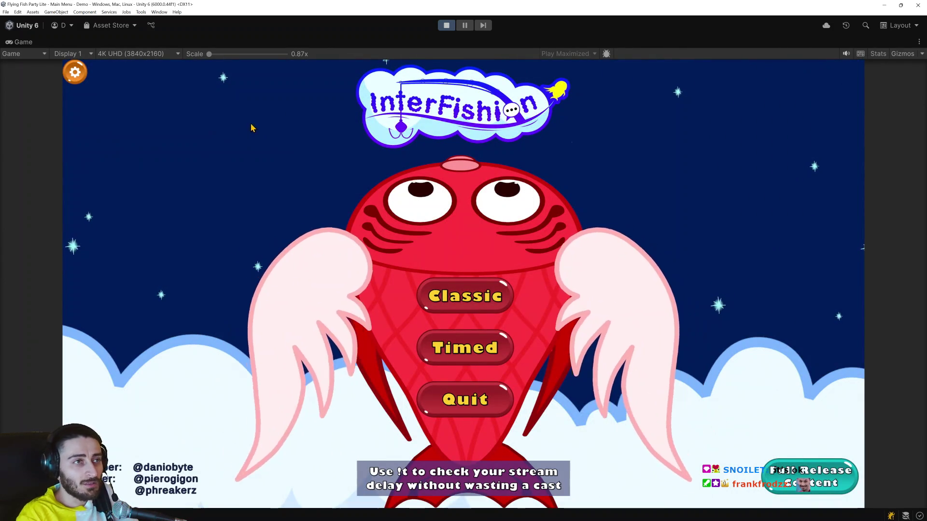
click(75, 72)
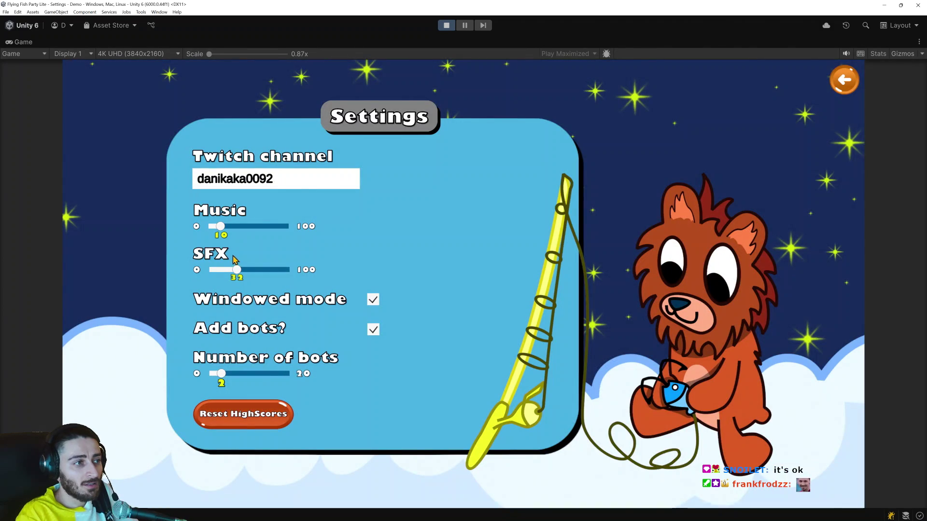
mouse_move(237, 273)
mouse_down()
mouse_move(271, 275)
mouse_move(234, 276)
mouse_up()
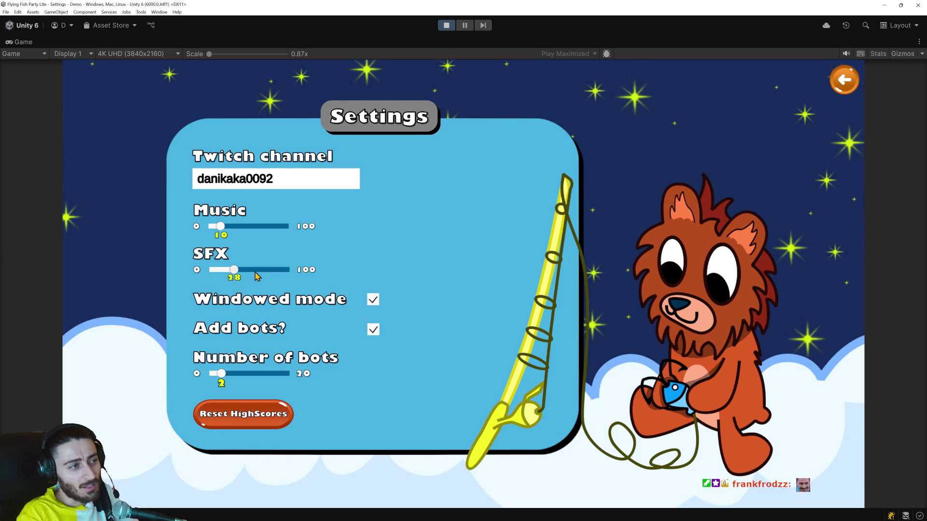
mouse_move(256, 275)
mouse_down()
mouse_move(269, 275)
mouse_move(216, 273)
mouse_move(277, 272)
mouse_move(229, 275)
mouse_move(267, 276)
mouse_up()
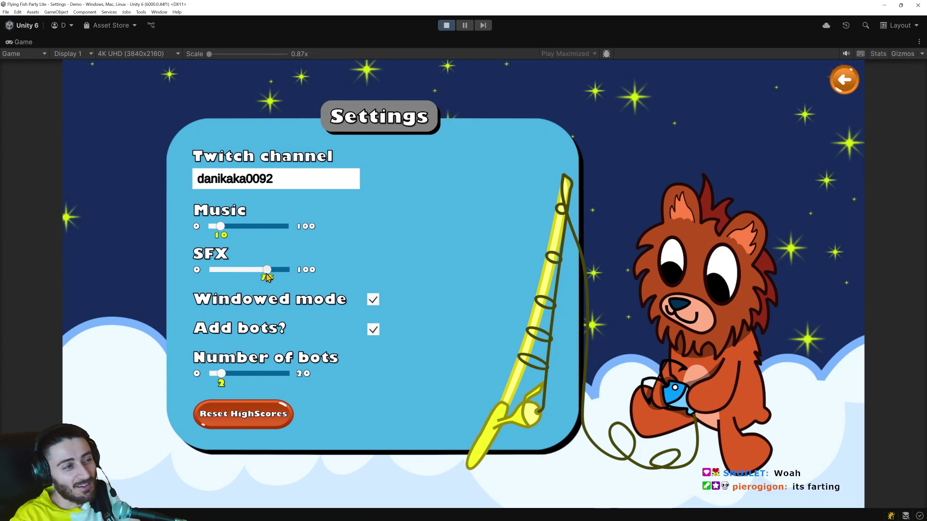
drag(267, 277, 239, 278)
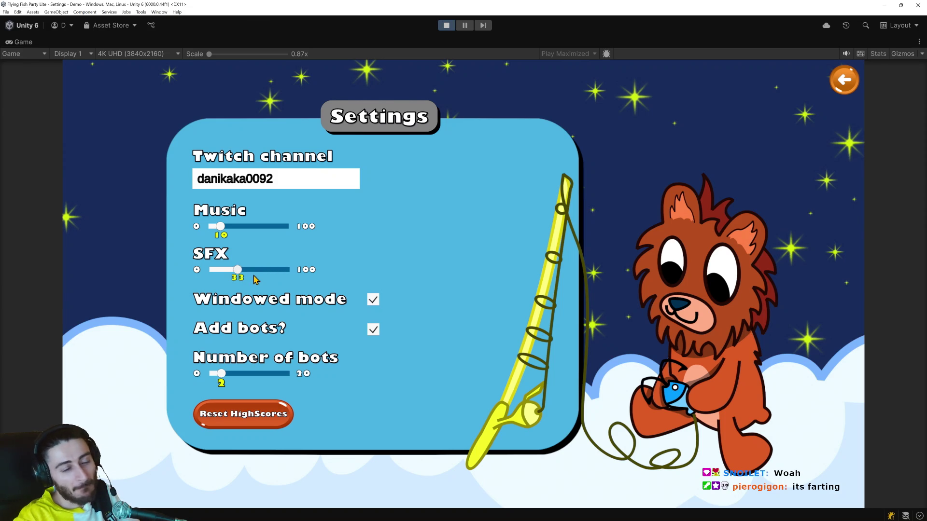
click(447, 24)
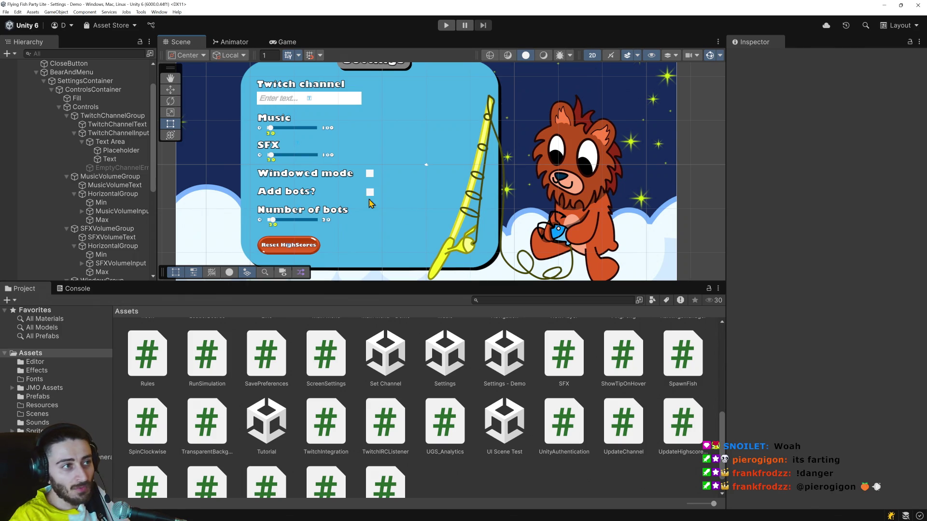
Open the UpdateSliderText script from the Assets grid in Visual Studio.
scroll(516, 366, down, 1)
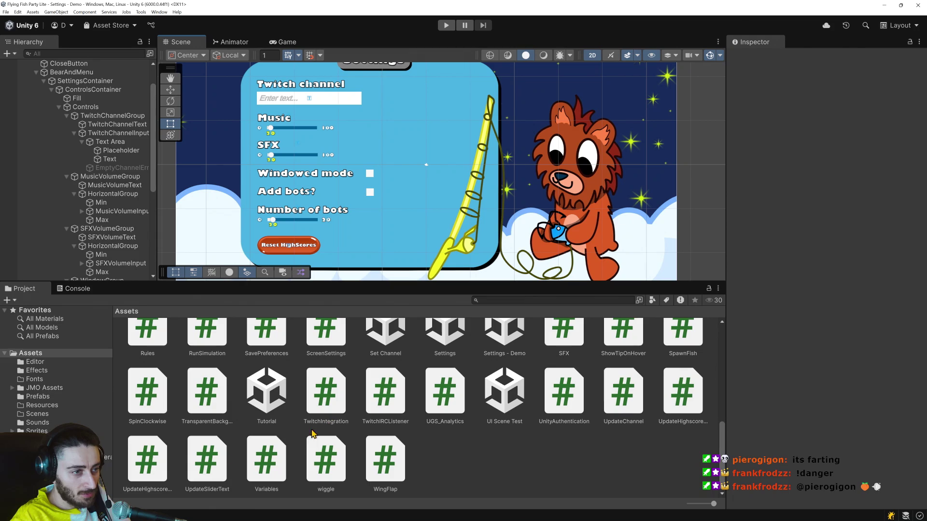
double_click(208, 458)
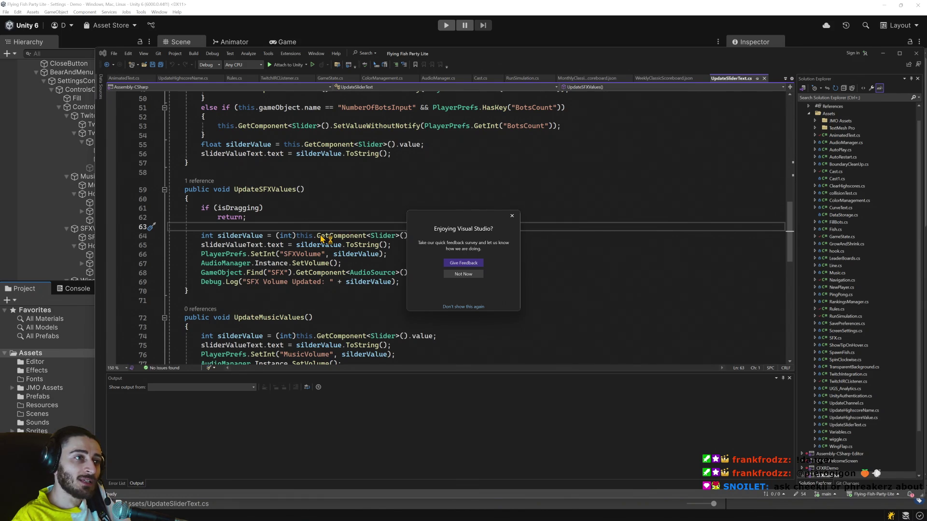
Dismiss the feedback prompt and highlight the isDragging assignments in BeginDrag and EndDrag.
click(512, 216)
scroll(333, 283, up, 5)
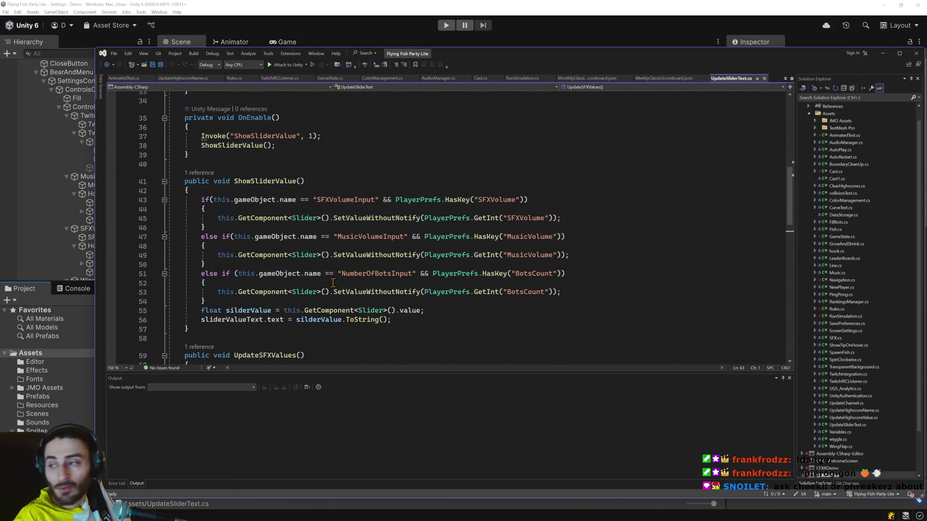
scroll(333, 282, up, 8)
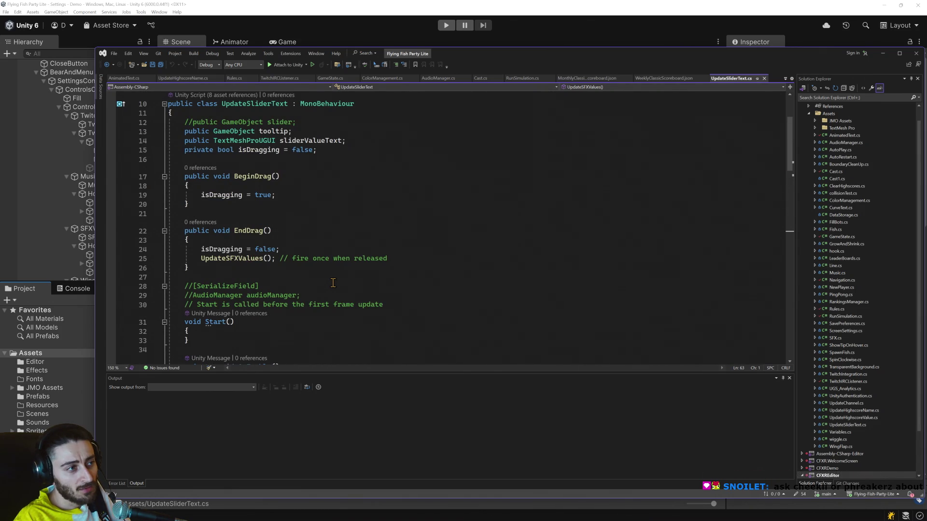
drag(300, 206, 195, 195)
drag(276, 195, 202, 196)
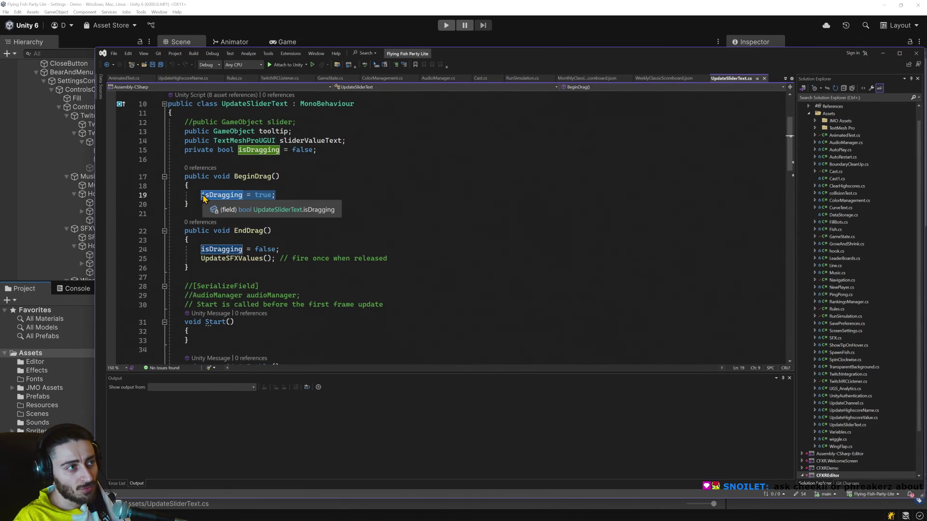
drag(280, 249, 197, 249)
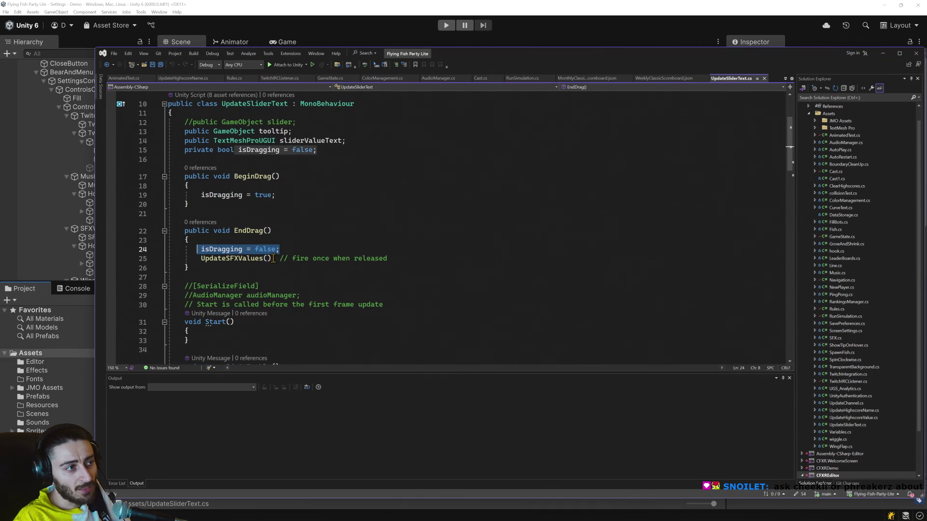
Scroll down to UpdateSFXValues and highlight its isDragging early-return check.
scroll(357, 230, down, 2)
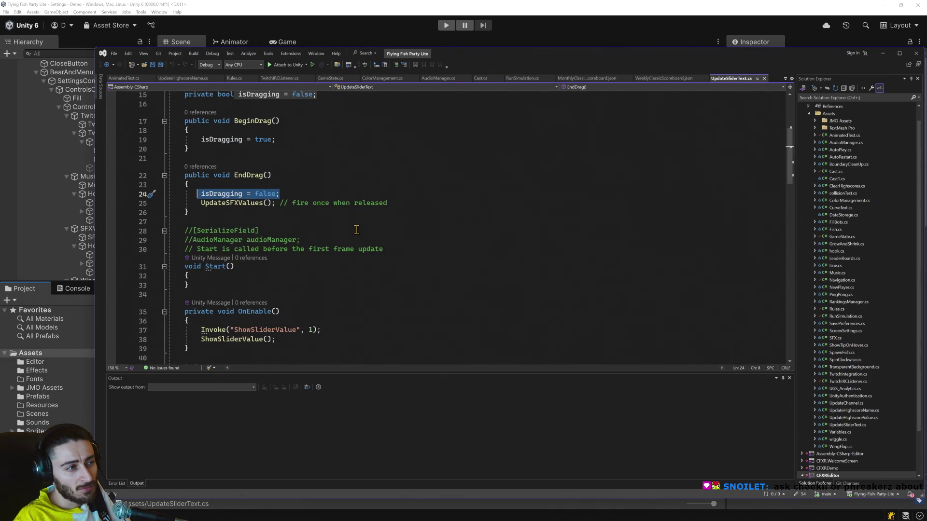
scroll(357, 229, down, 5)
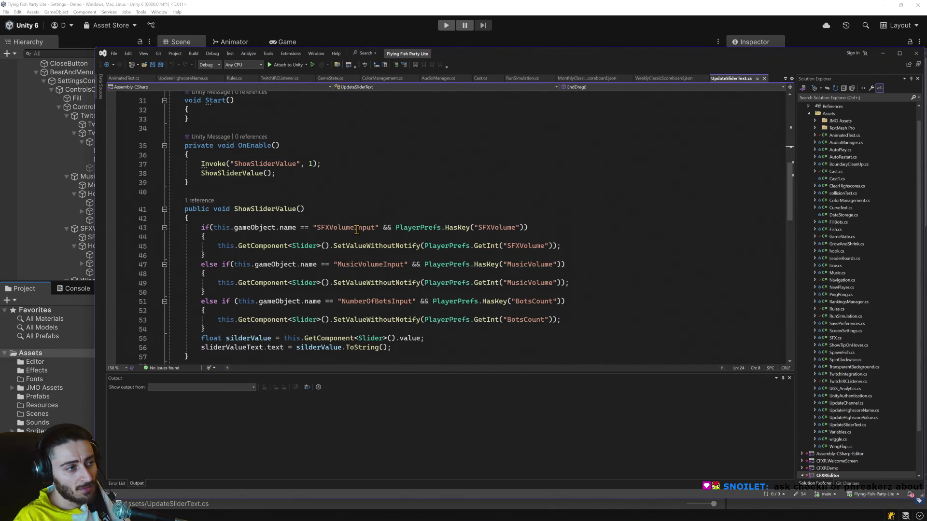
scroll(313, 224, down, 2)
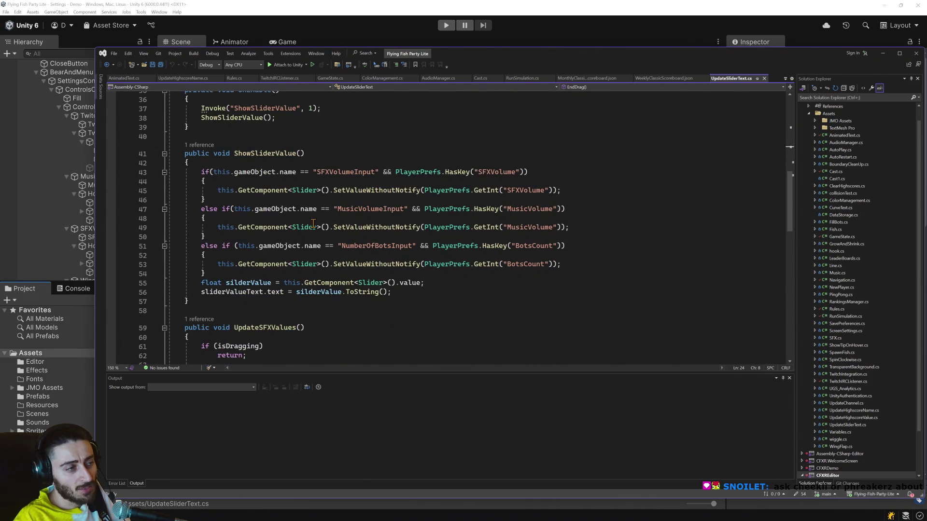
scroll(312, 224, down, 3)
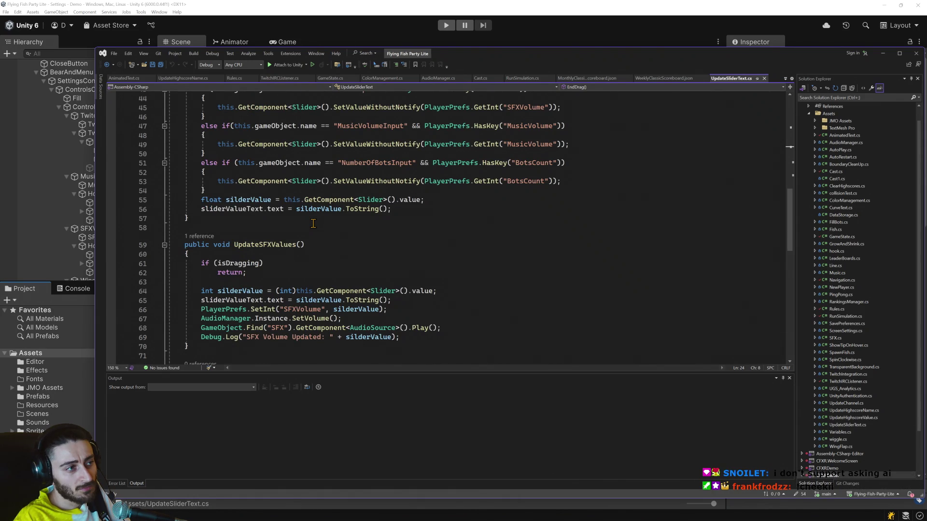
double_click(237, 264)
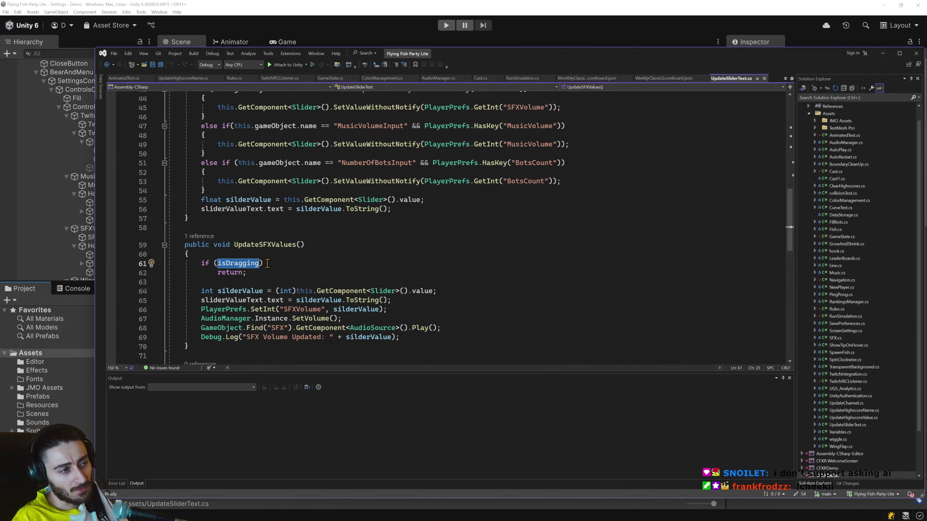
scroll(268, 263, up, 15)
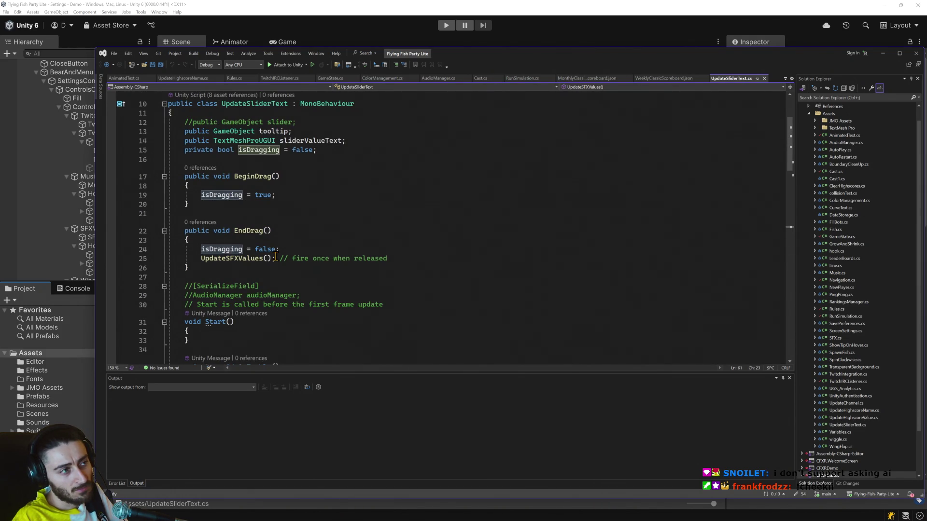
scroll(275, 256, down, 10)
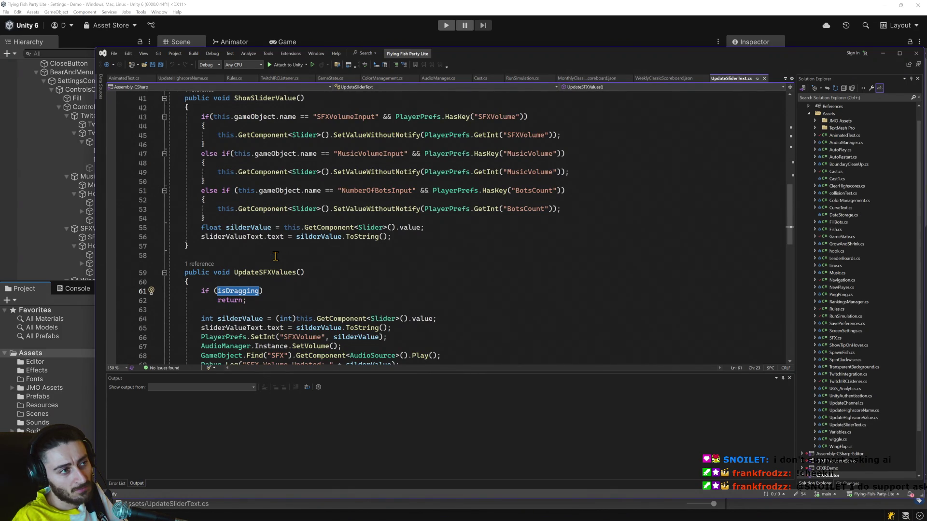
scroll(275, 256, down, 7)
scroll(275, 256, down, 2)
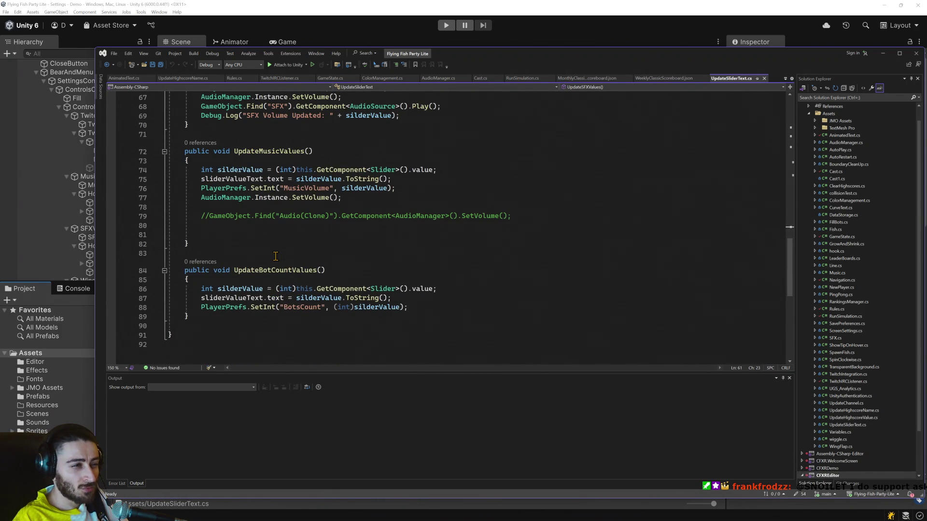
scroll(275, 256, up, 3)
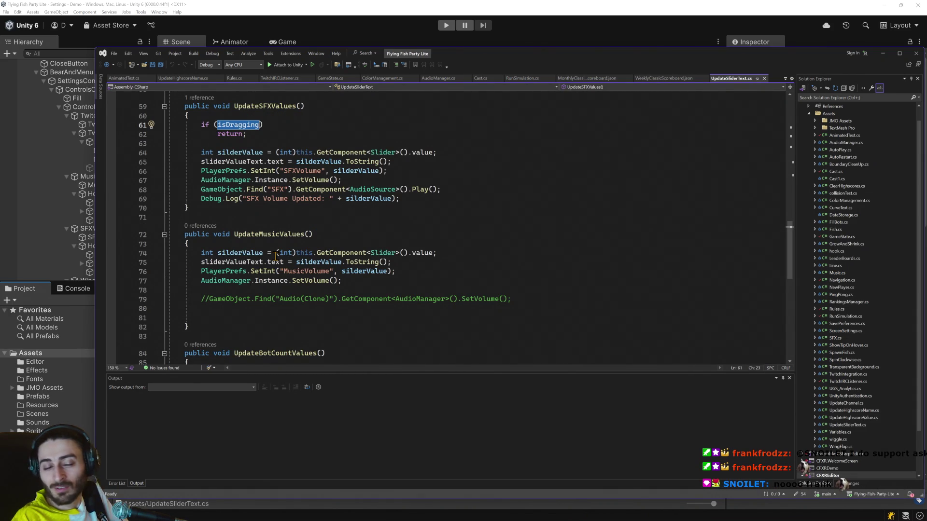
scroll(275, 256, down, 1)
scroll(275, 256, up, 15)
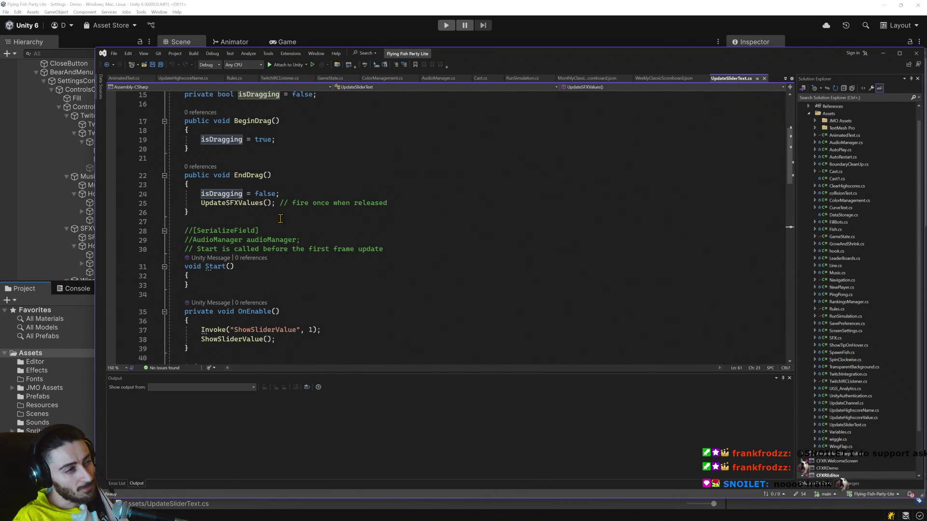
scroll(281, 212, up, 2)
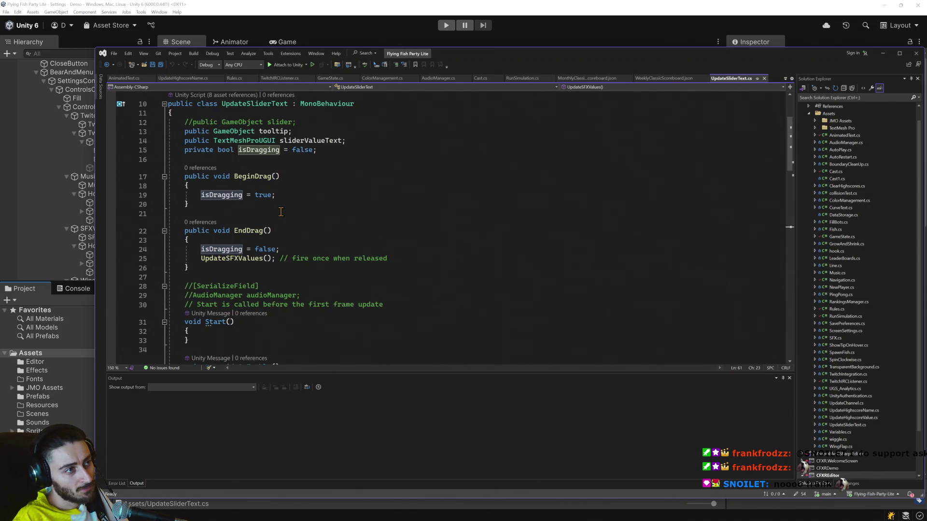
scroll(281, 212, down, 2)
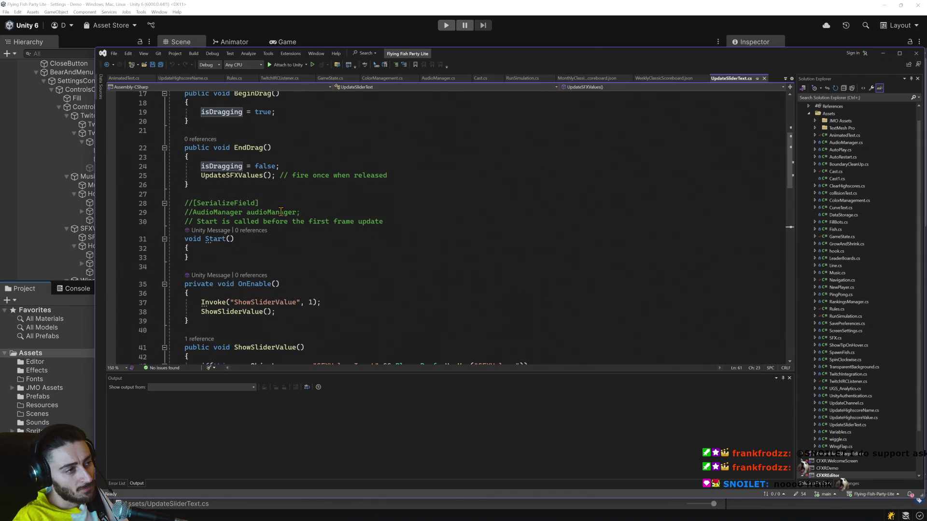
scroll(281, 212, down, 4)
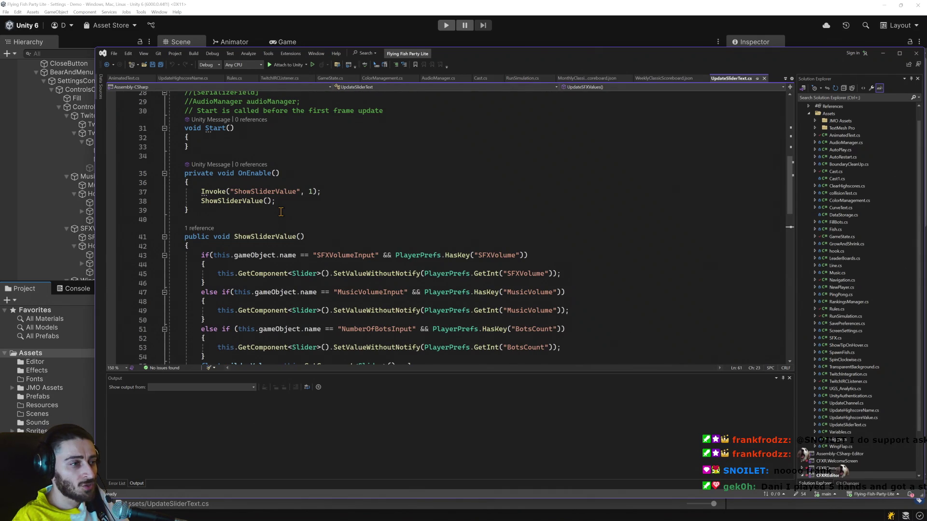
scroll(281, 212, down, 4)
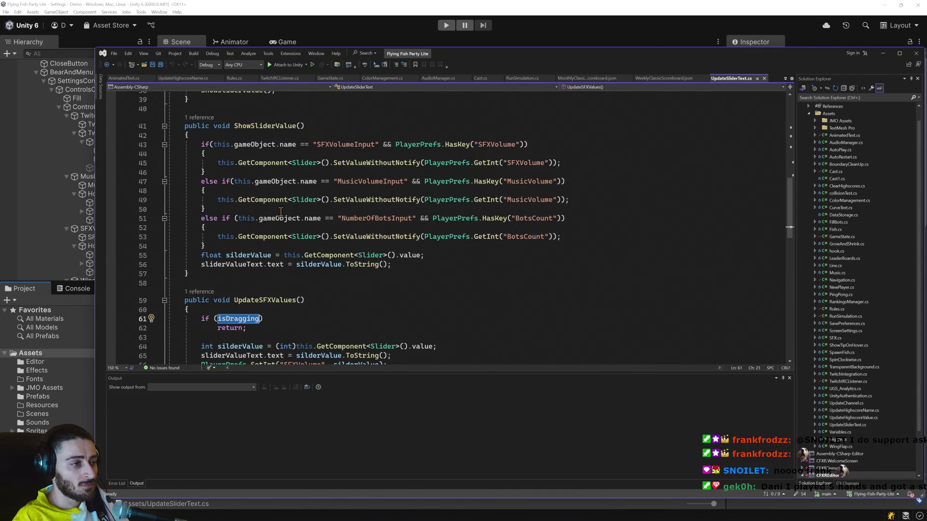
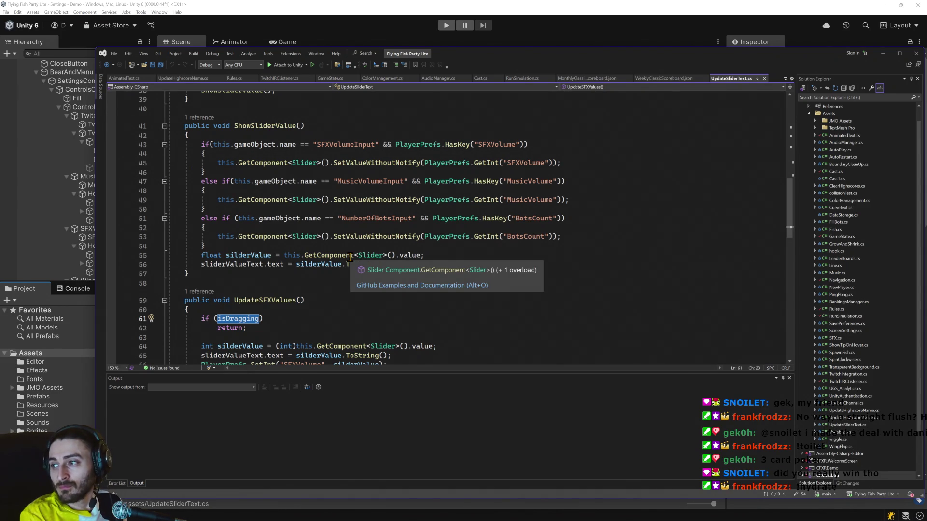
Scroll through the slider script and select the BeginDrag method name.
scroll(350, 257, down, 4)
scroll(382, 217, down, 1)
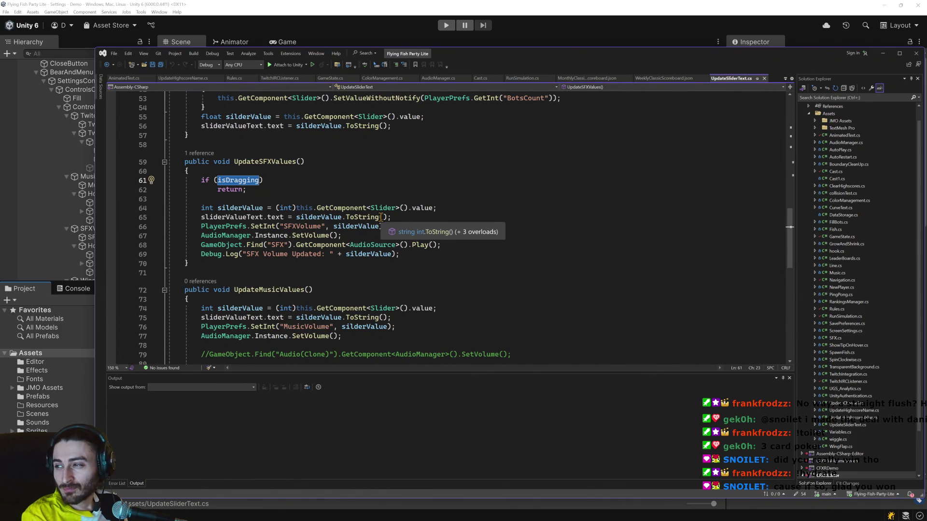
scroll(382, 217, down, 3)
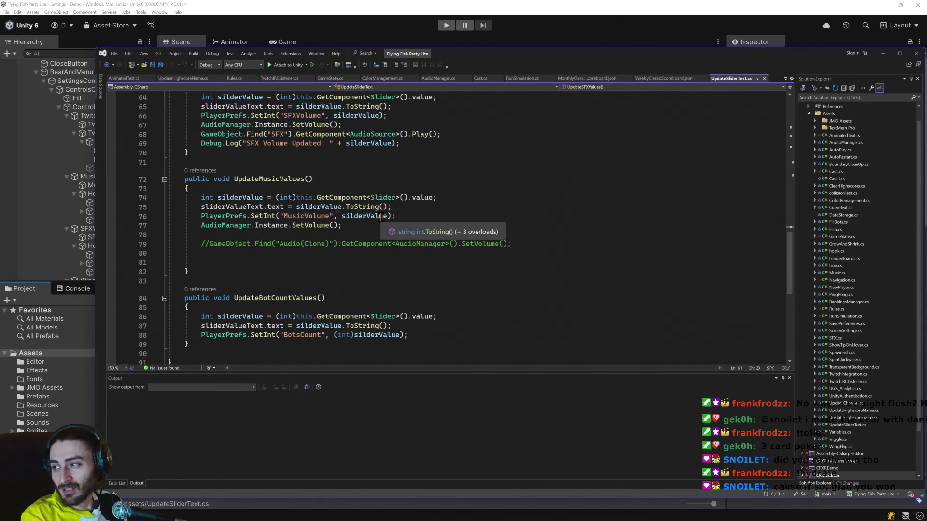
scroll(349, 241, down, 3)
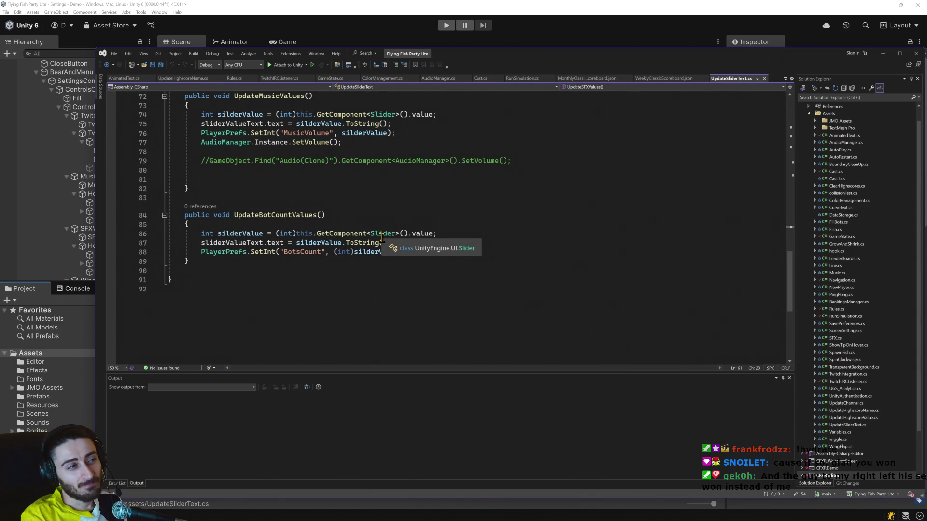
scroll(381, 237, up, 15)
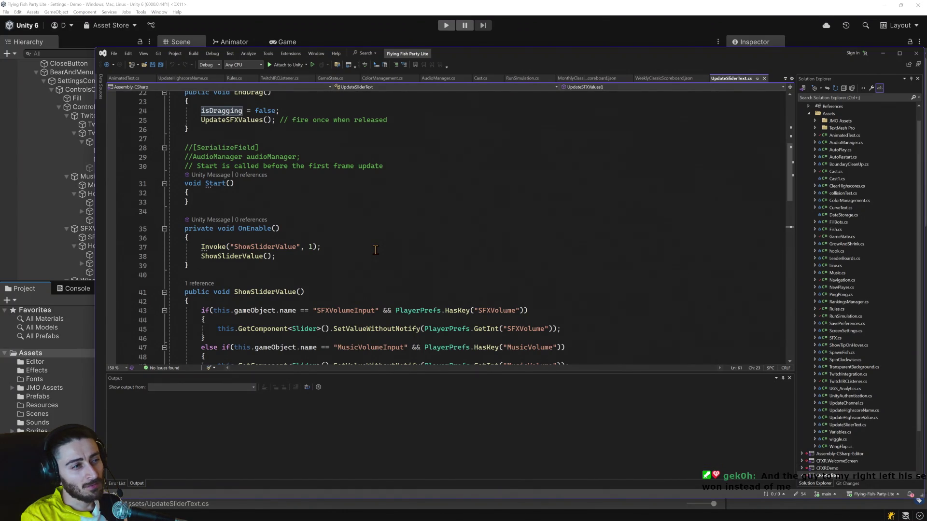
scroll(375, 250, up, 4)
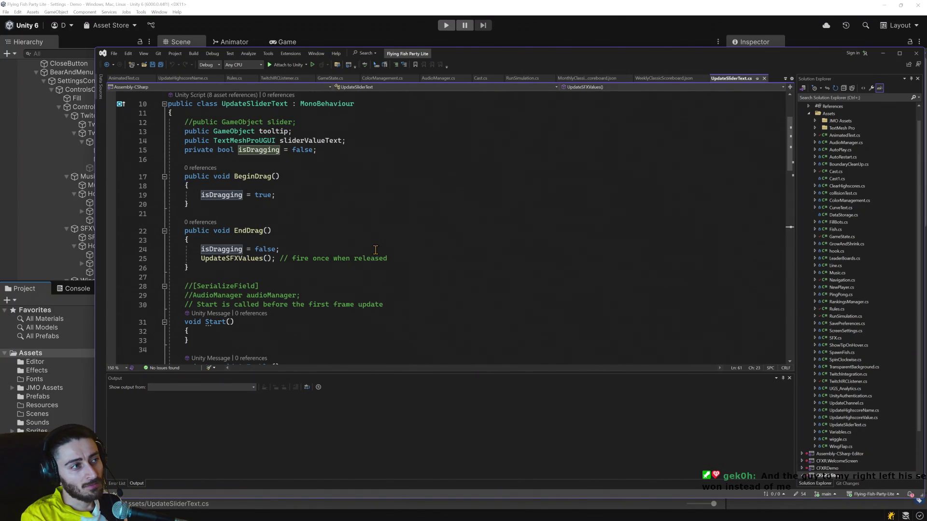
double_click(249, 176)
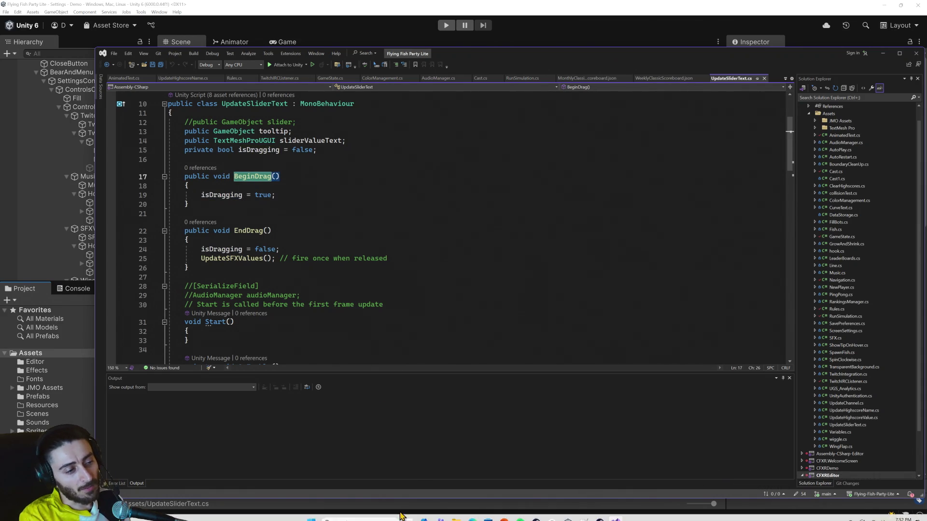
scroll(407, 335, down, 2)
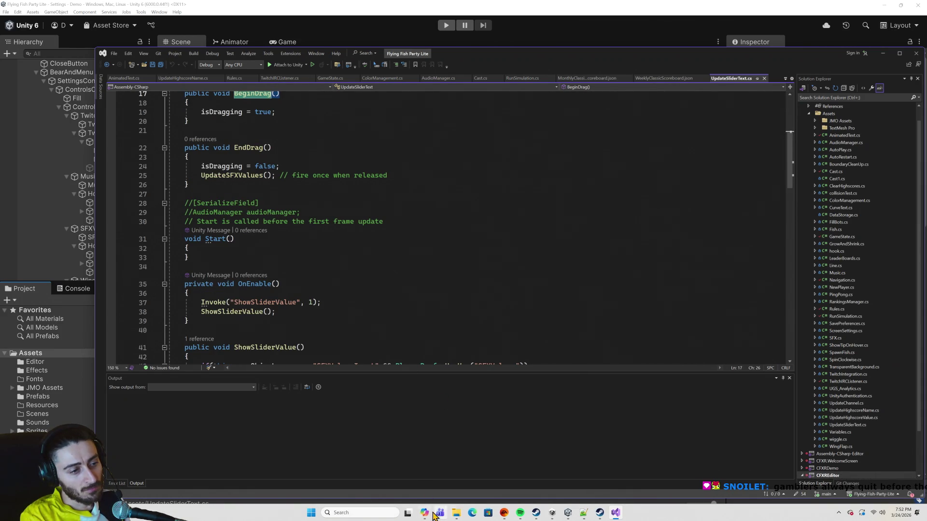
Ask Copilot 'is BeginDrag () function already defined in unity for slider component'.
click(424, 512)
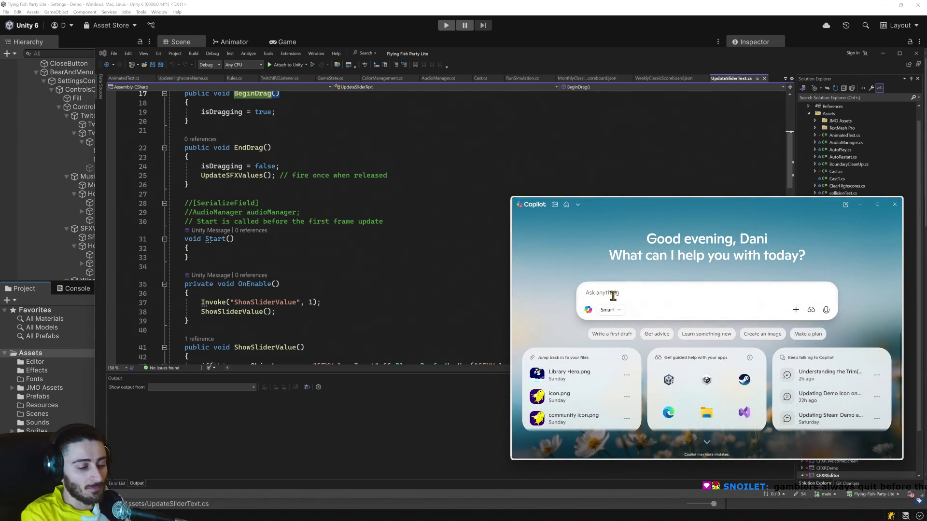
text(is BeginDrag () function )
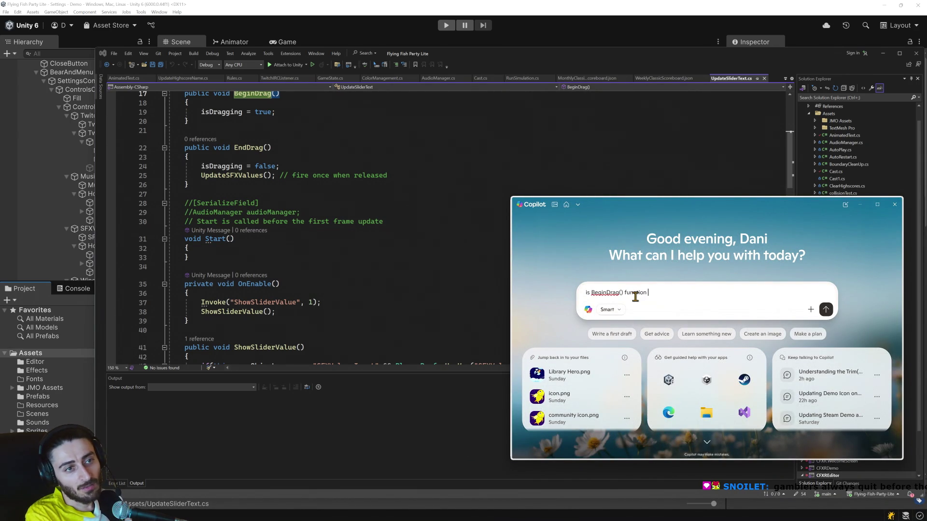
text(already defined in)
text( unity for sli)
text(der)
text( component)
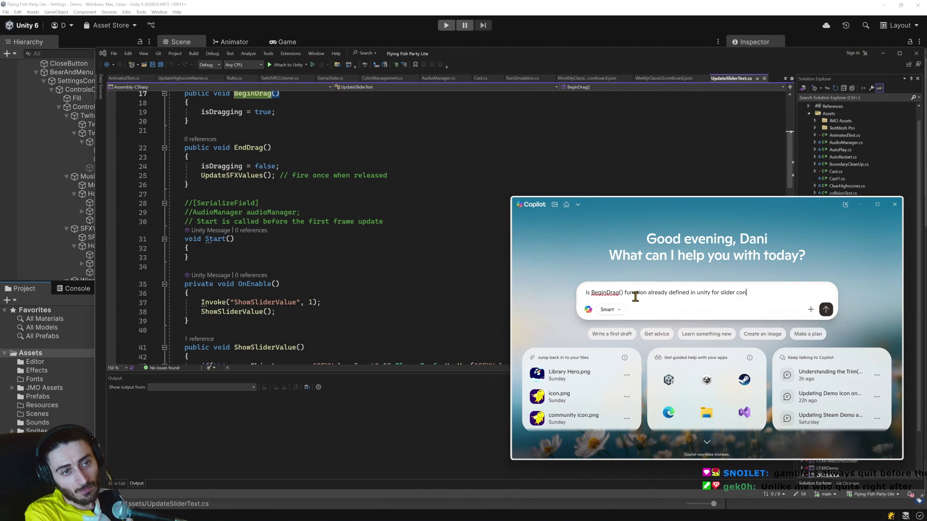
key(Return)
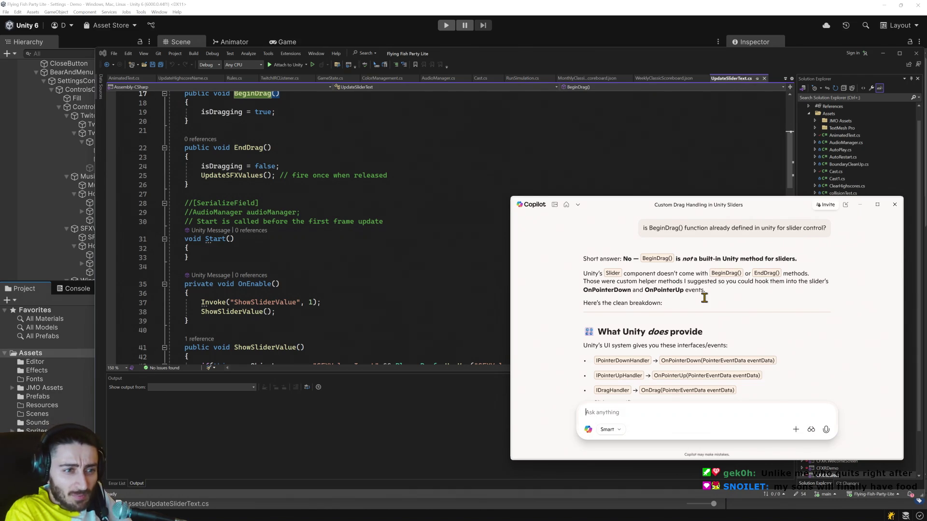
Read Copilot's reply and select its OnPointerDown signature line.
scroll(724, 287, down, 1)
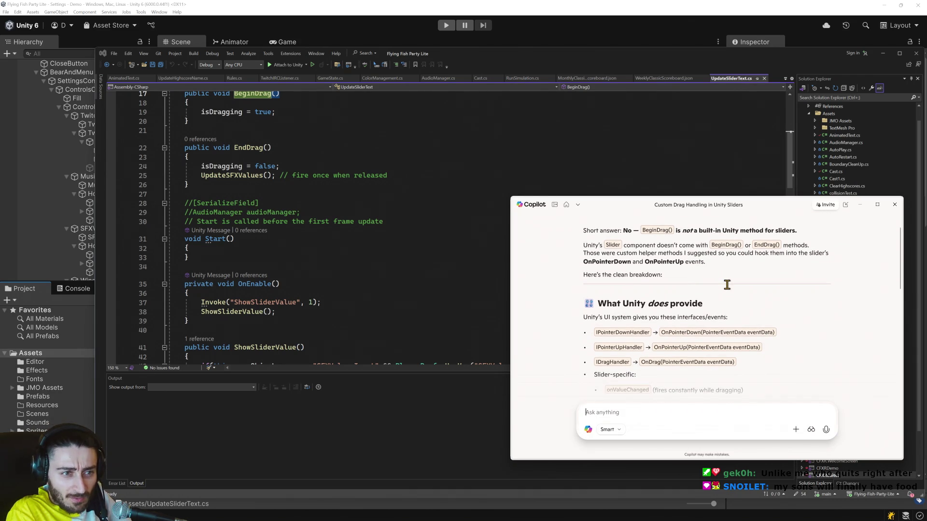
scroll(727, 285, down, 1)
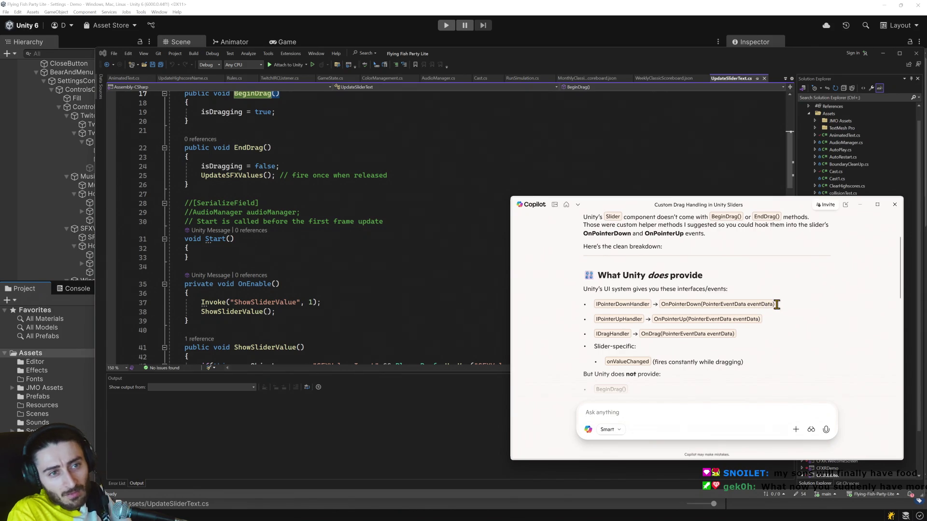
drag(776, 304, 662, 303)
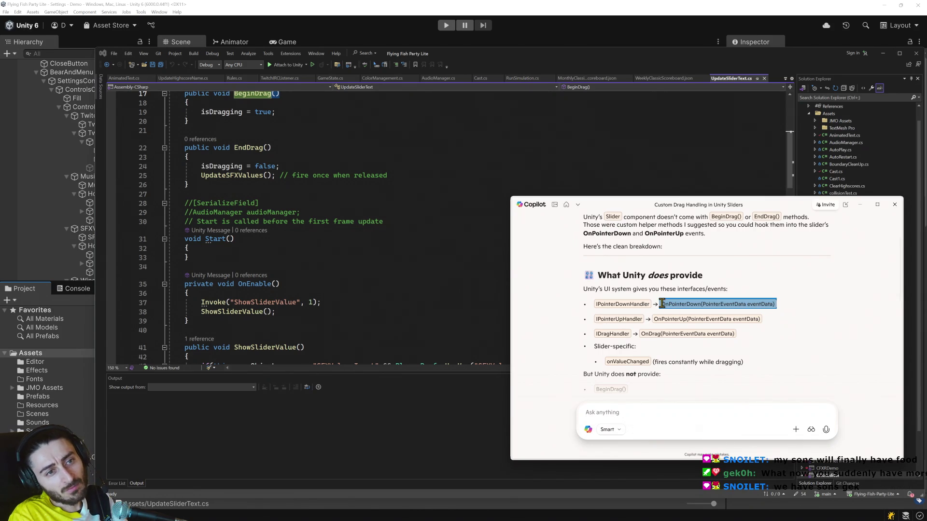
scroll(303, 160, up, 2)
scroll(303, 160, up, 2)
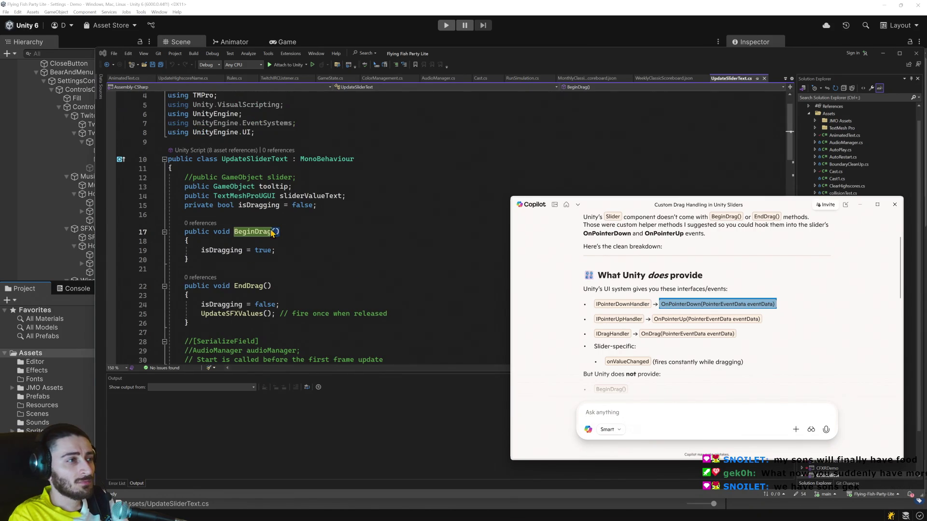
Add a blank line above BeginDrag and start typing 'public void onpoin'.
click(272, 215)
key(Return)
text(- IPointerDownHandler → OnPointerDown(PointerEventData eventData))
key(ctrl+z)
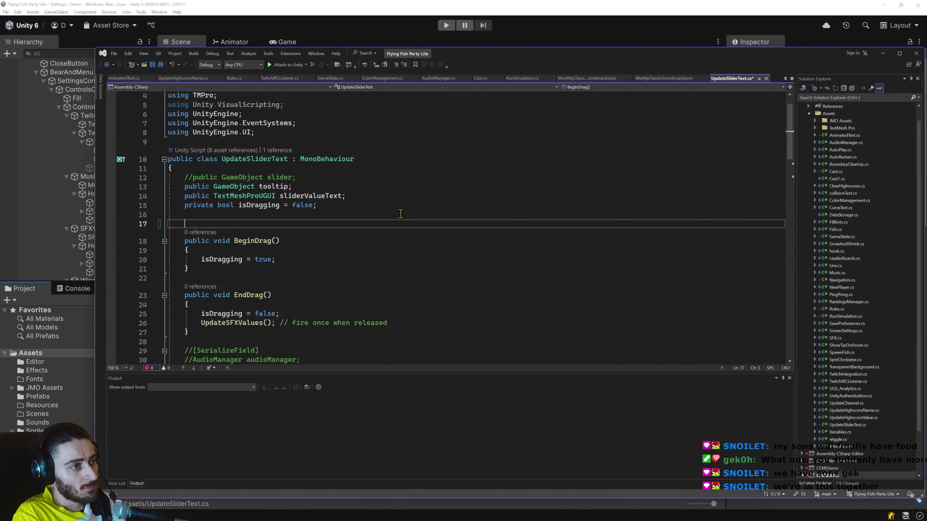
text(pub)
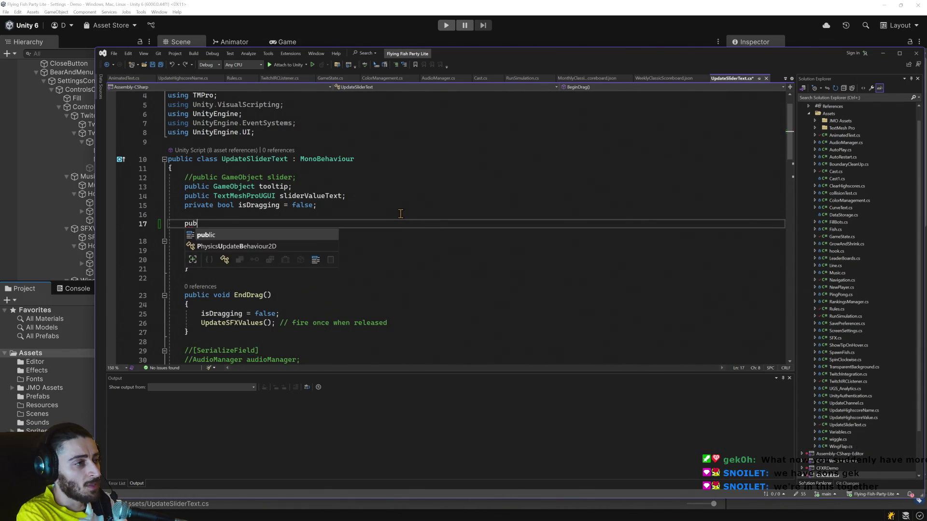
text(lic void onpoi)
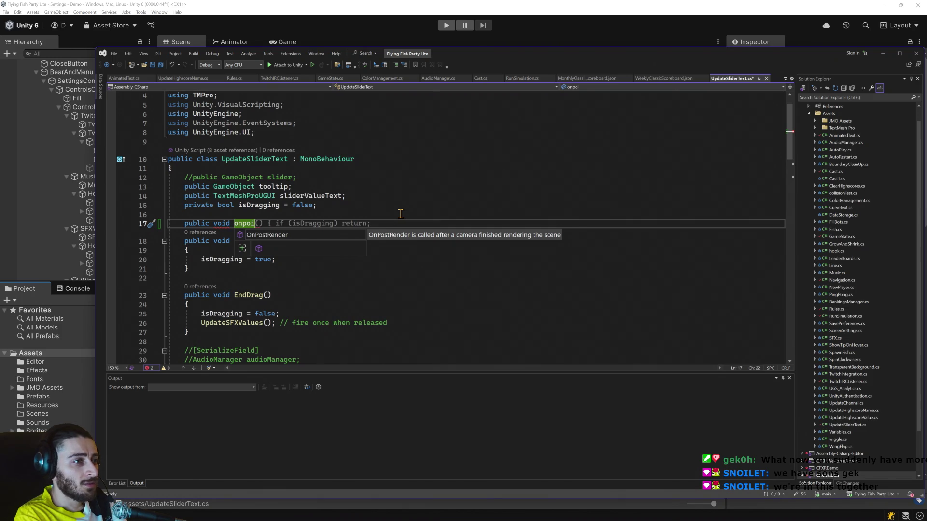
text(n)
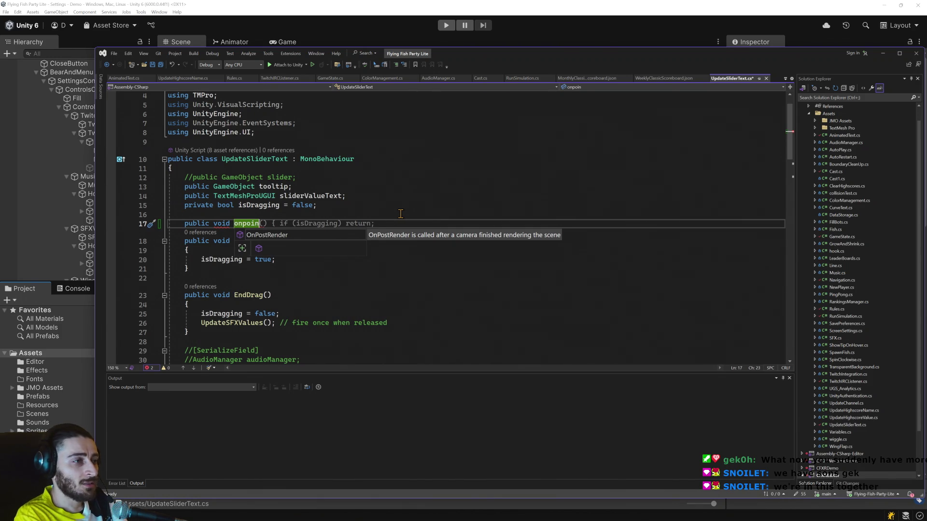
After rechecking Copilot's answer, try 'ondra' as the name, then delete the partial method name.
key(alt+Tab)
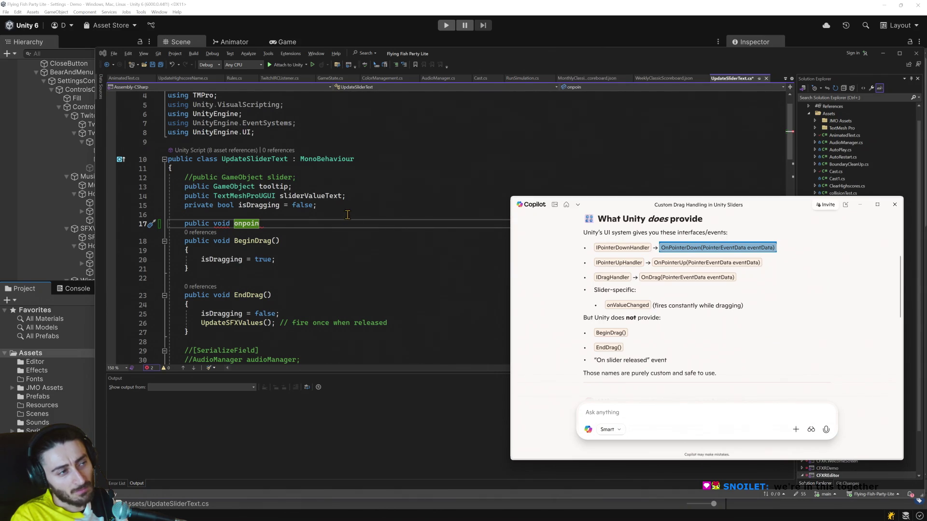
click(256, 226)
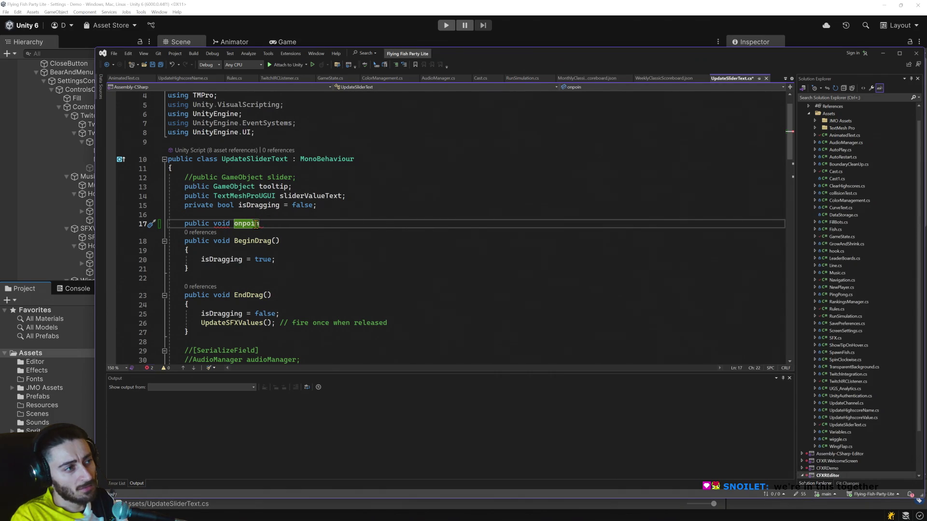
text(ondra)
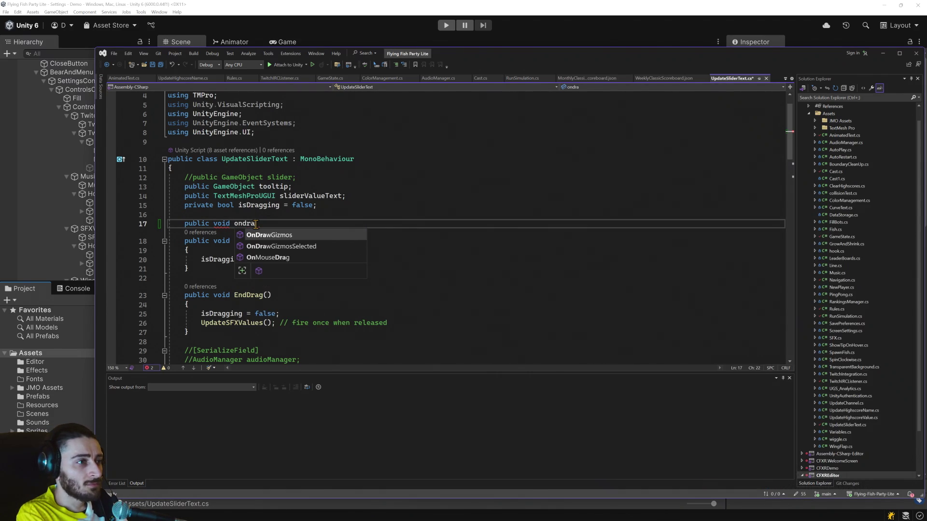
double_click(256, 224)
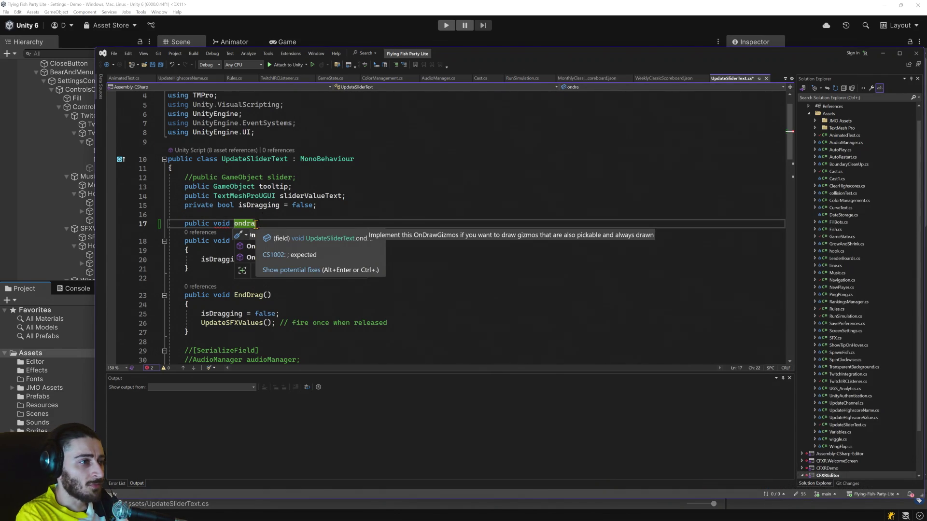
click(240, 223)
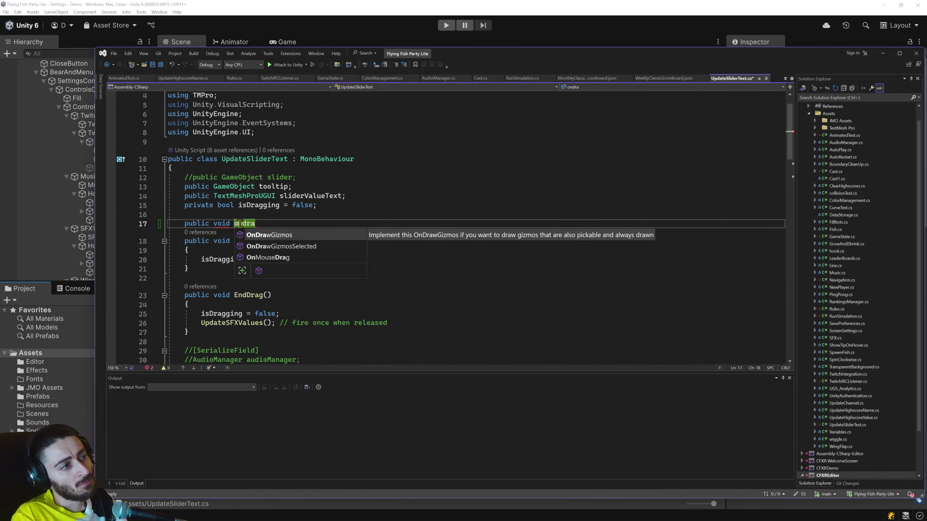
key(BackSpace)
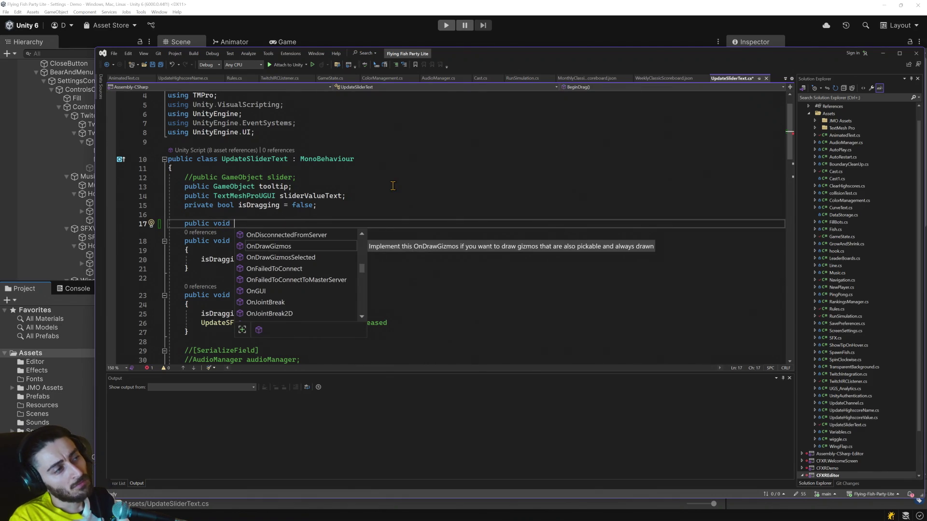
click(421, 195)
scroll(421, 193, down, 1)
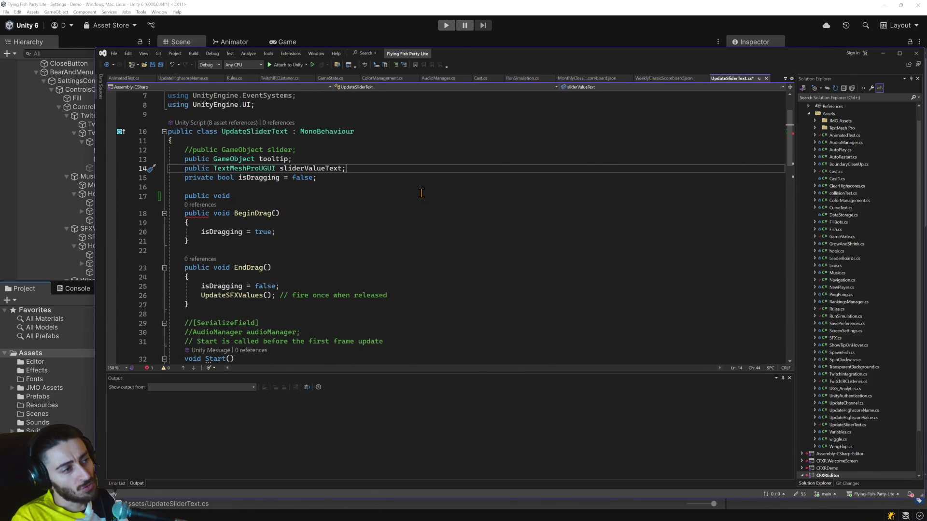
Review the UpdateSFXValues and ShowSliderValue methods in UpdateSliderText.cs, then return to the Copilot chat.
scroll(421, 194, down, 5)
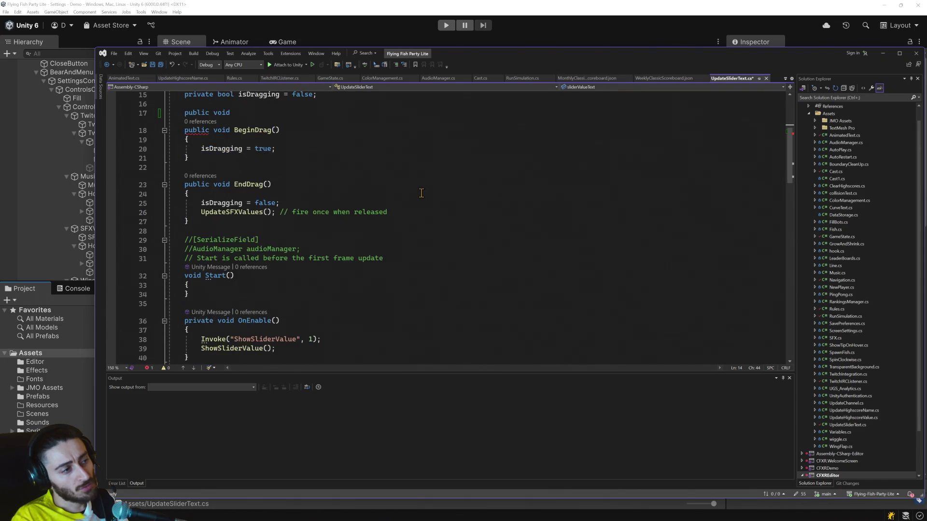
scroll(421, 193, down, 3)
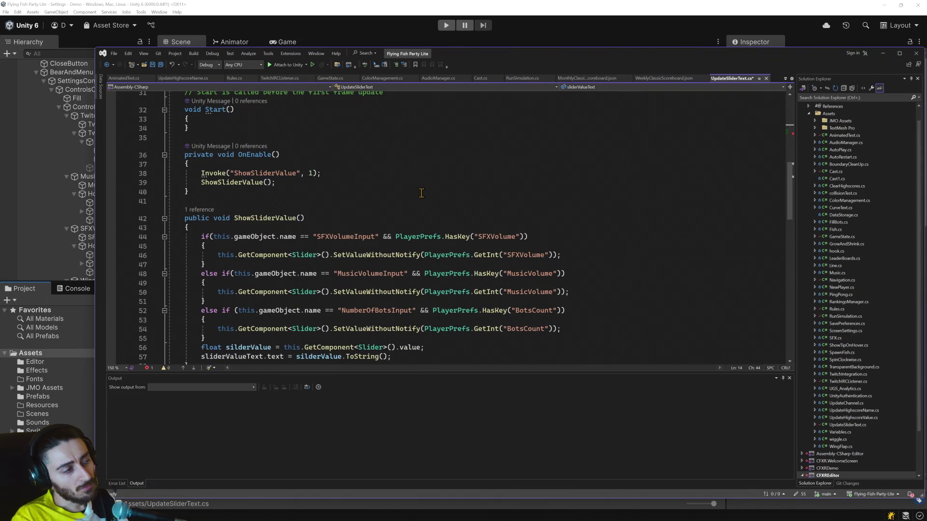
scroll(421, 193, down, 6)
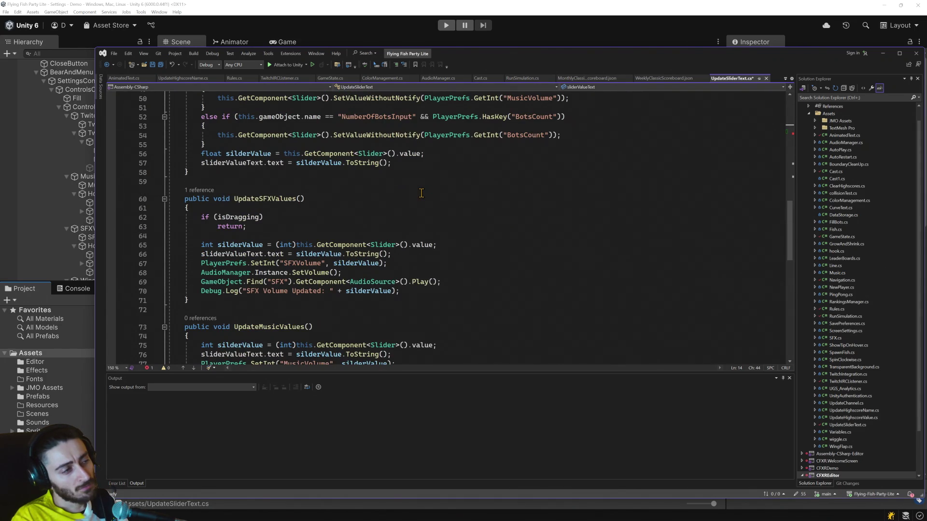
scroll(421, 193, down, 6)
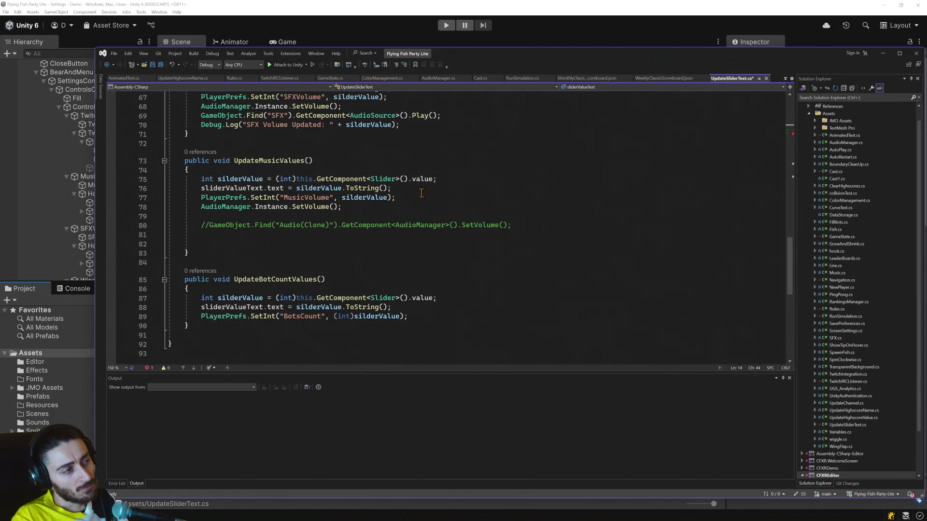
scroll(421, 193, up, 3)
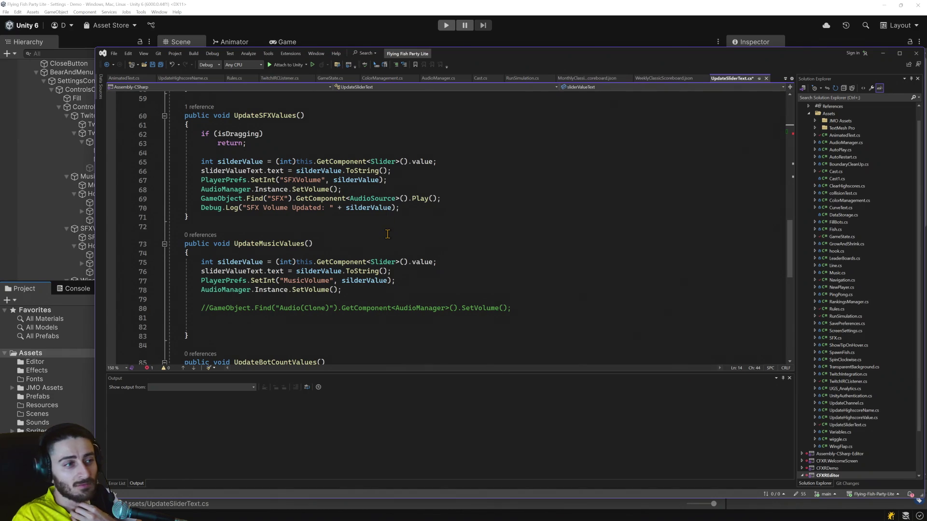
scroll(386, 222, down, 4)
scroll(387, 234, up, 4)
scroll(387, 234, up, 8)
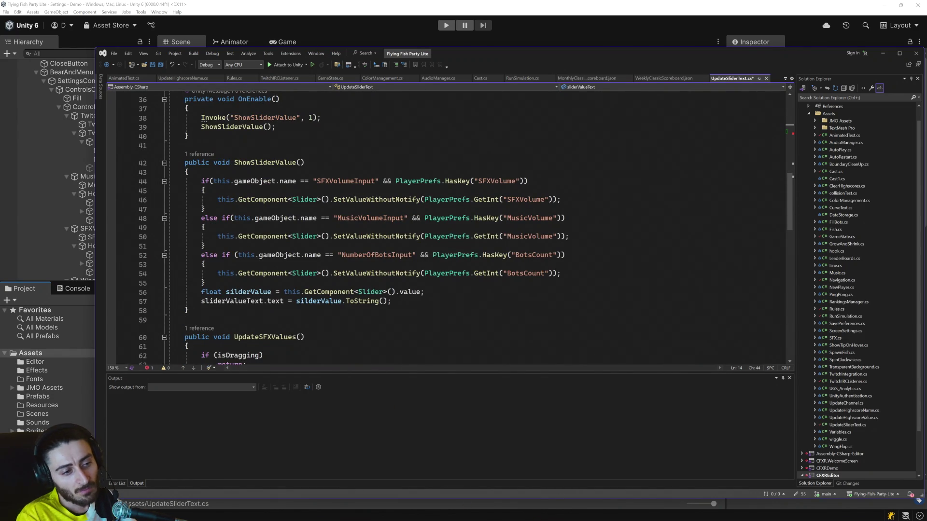
key(alt+Tab)
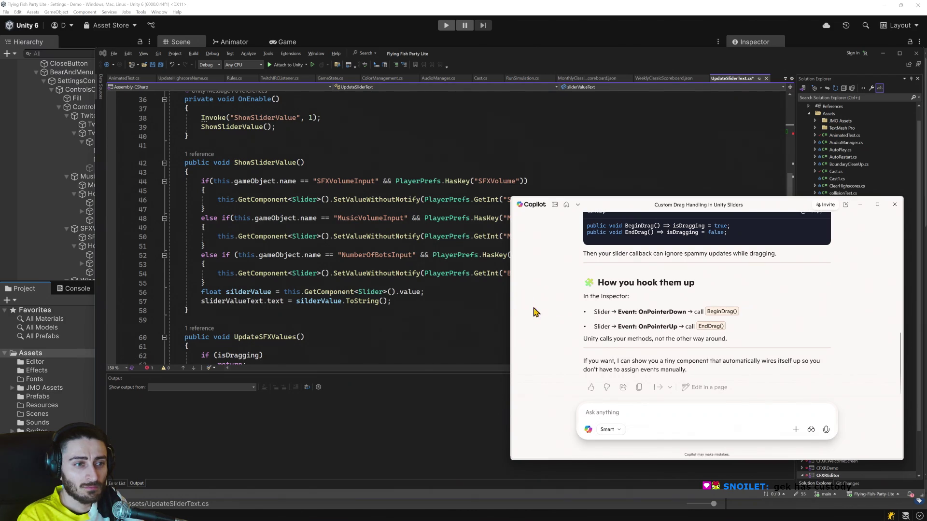
Start a new method named 'Onpoint' on line 17 of the script.
scroll(447, 299, down, 3)
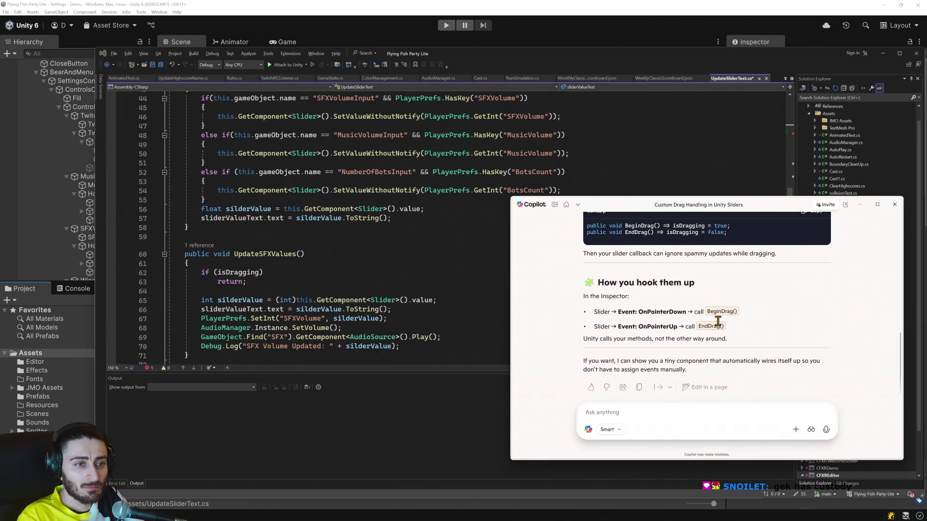
scroll(718, 321, down, 1)
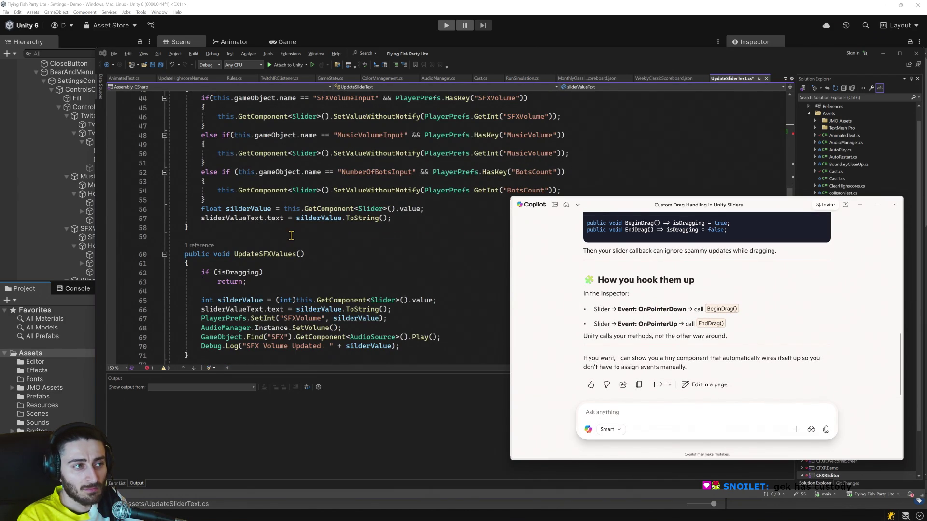
scroll(299, 244, up, 7)
scroll(299, 244, up, 4)
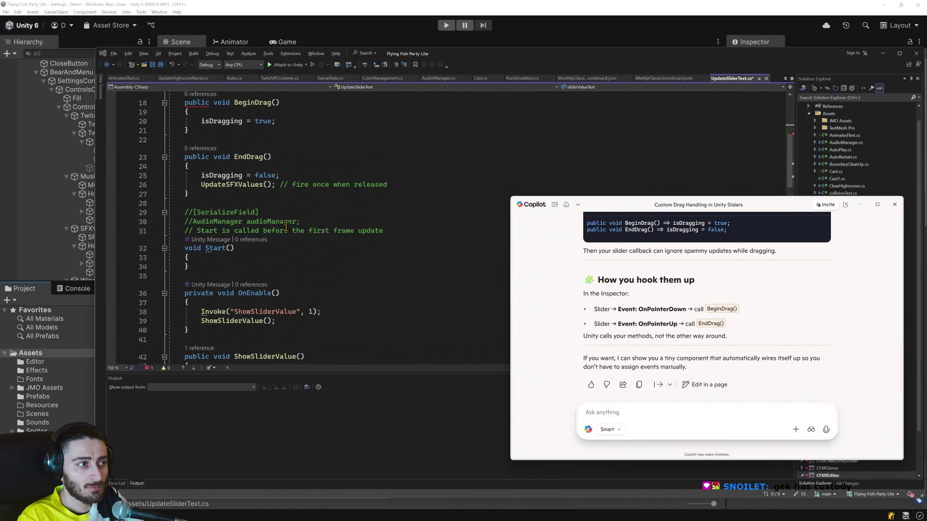
scroll(258, 183, up, 1)
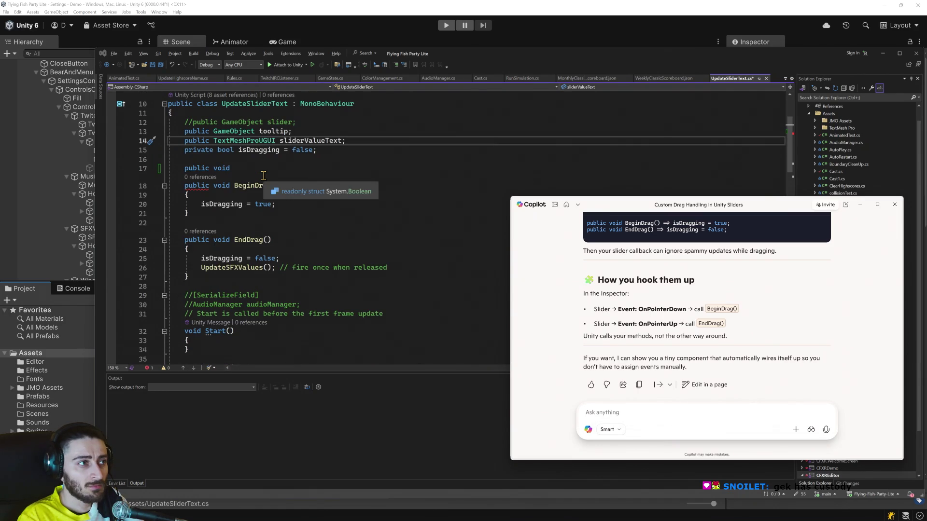
click(237, 168)
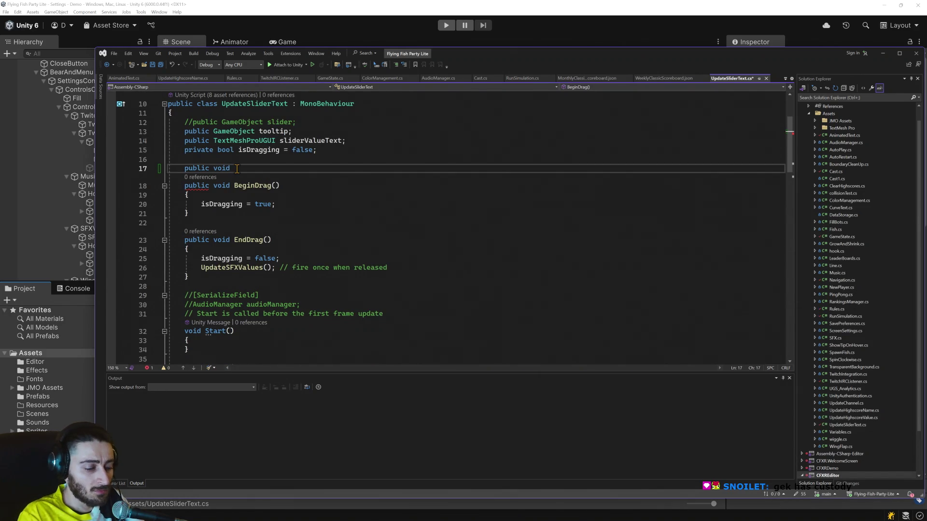
text(Onpoint)
Tell Copilot 'onpointer down is not defined' and select IPointerDownHandler in its code sample.
key(alt+Tab)
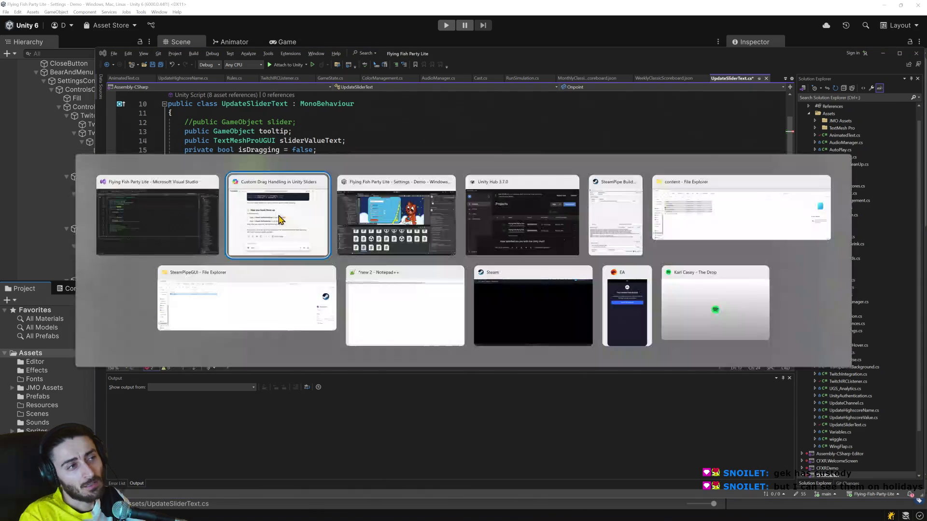
click(279, 220)
text(onpointer down is not defined)
key(Return)
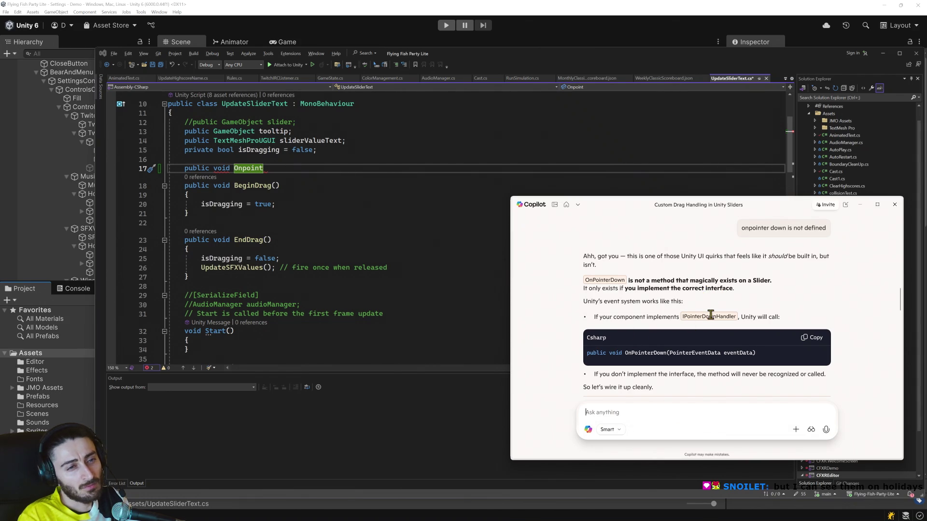
scroll(715, 331, down, 1)
scroll(715, 331, down, 3)
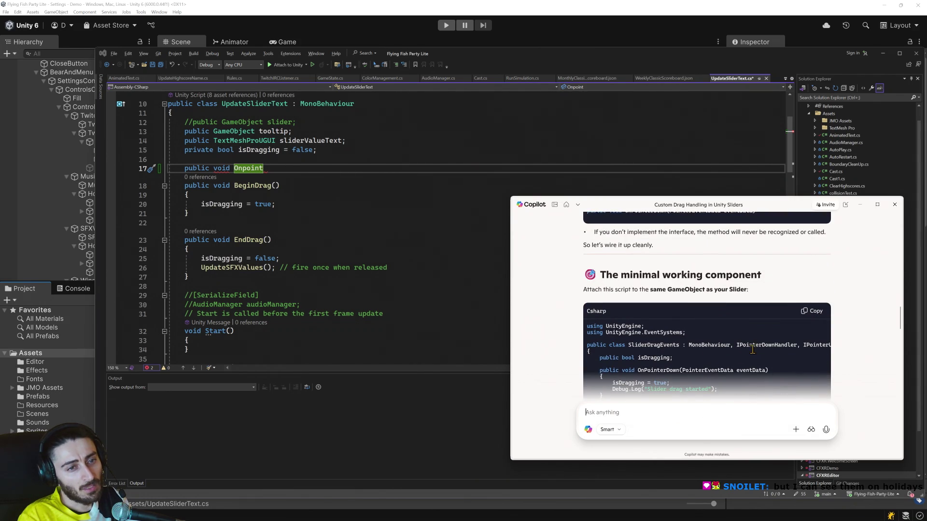
double_click(754, 345)
scroll(341, 202, up, 2)
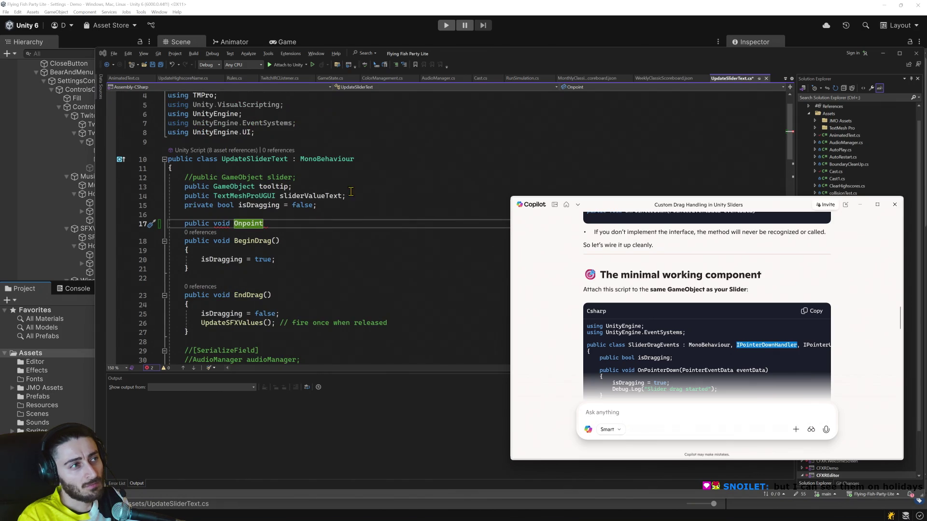
Add IPointerDownHandler and IPointerUpHandler to the UpdateSliderText class declaration.
click(361, 161)
text(, IPointerDownHandler)
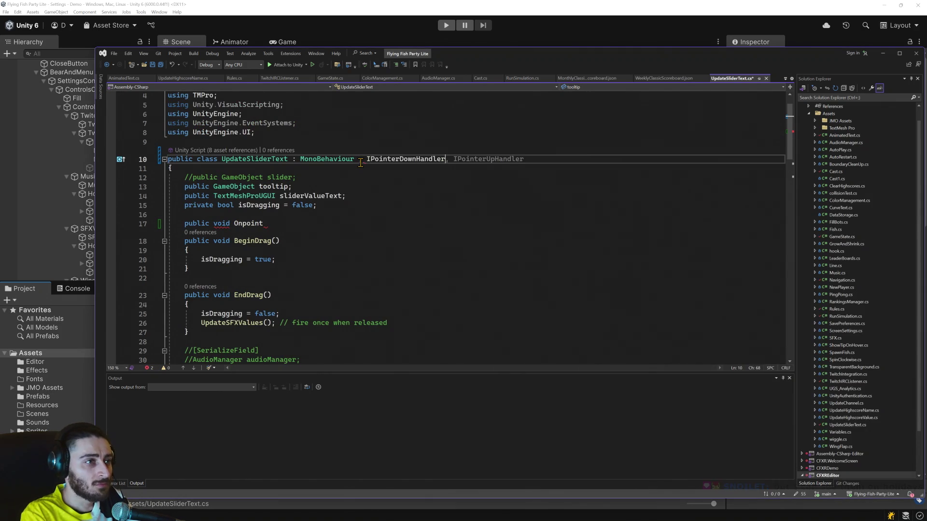
key(Tab)
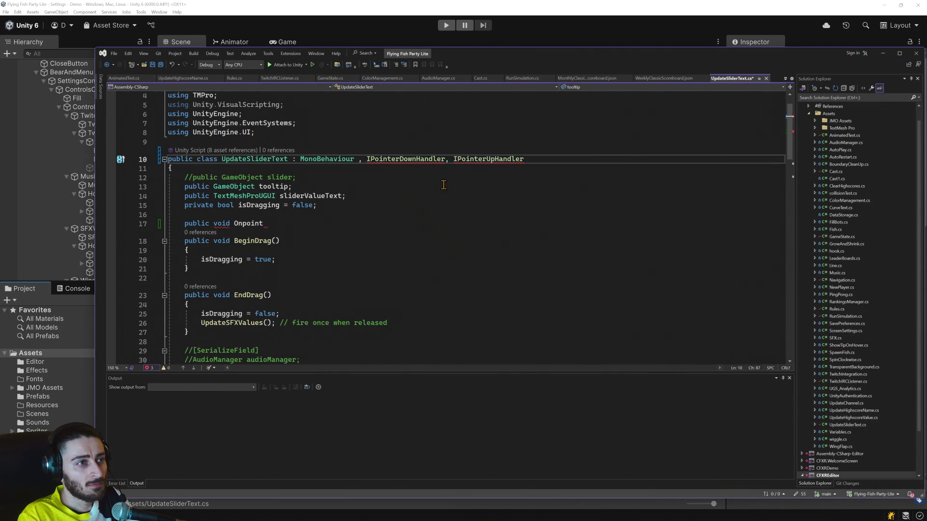
click(416, 195)
mouse_move(415, 159)
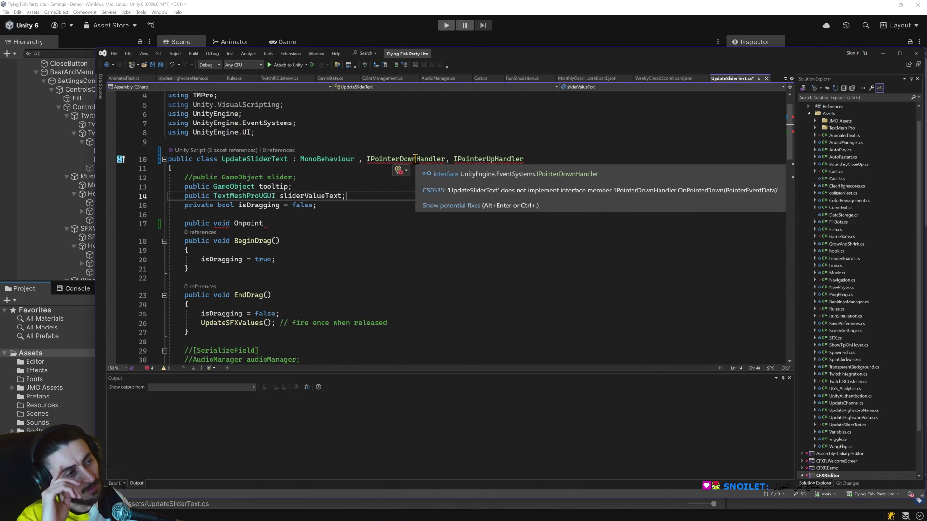
Retype the method name as 'OnPoin' and generate the missing OnPointerDown method from the fixes menu.
click(247, 224)
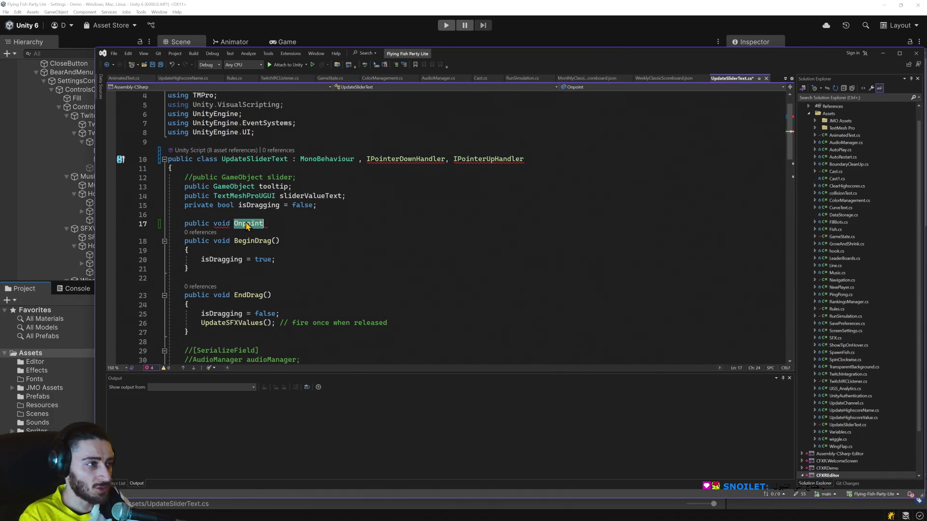
text(onpoin)
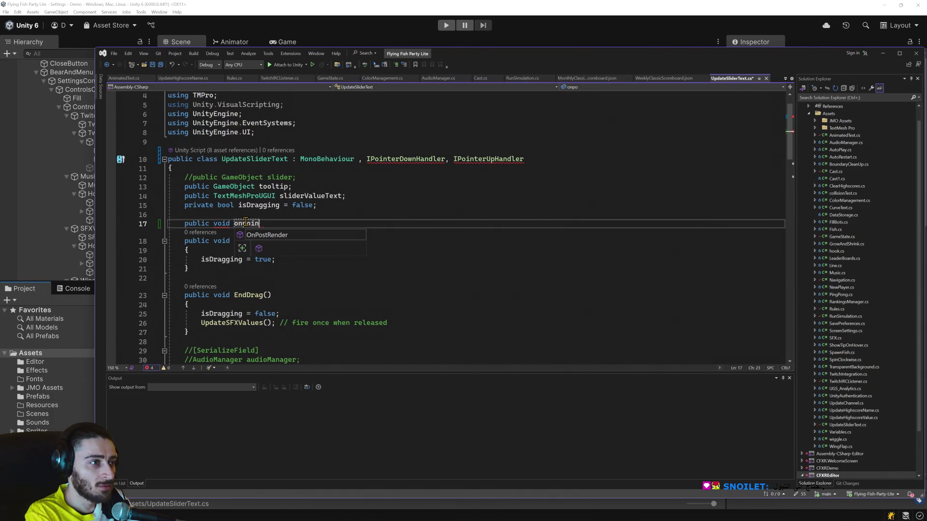
key(BackSpace)
key(BackSpace)
key(BackSpace)
text(OnPoin)
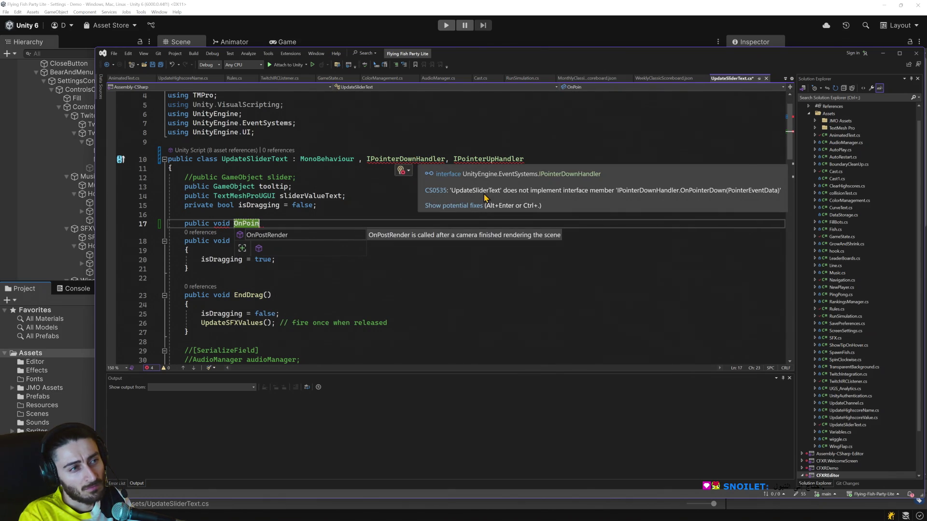
click(471, 206)
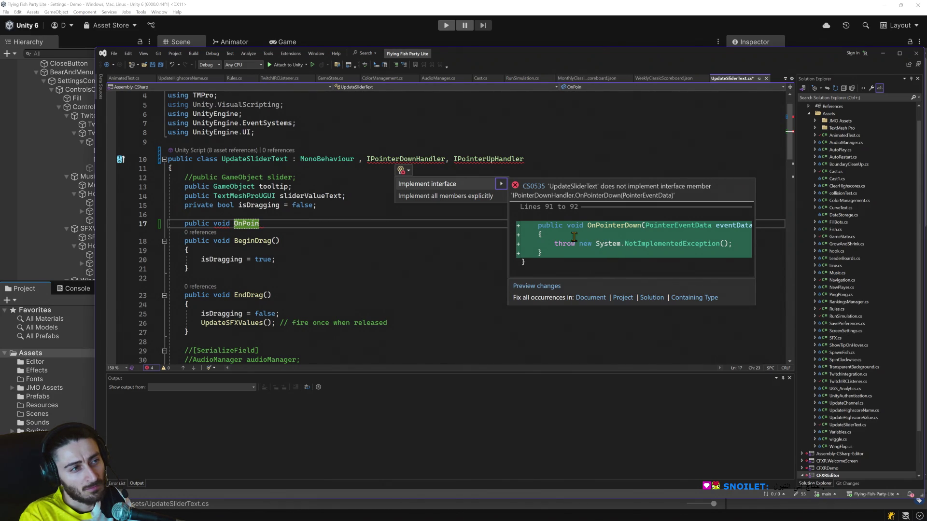
click(453, 183)
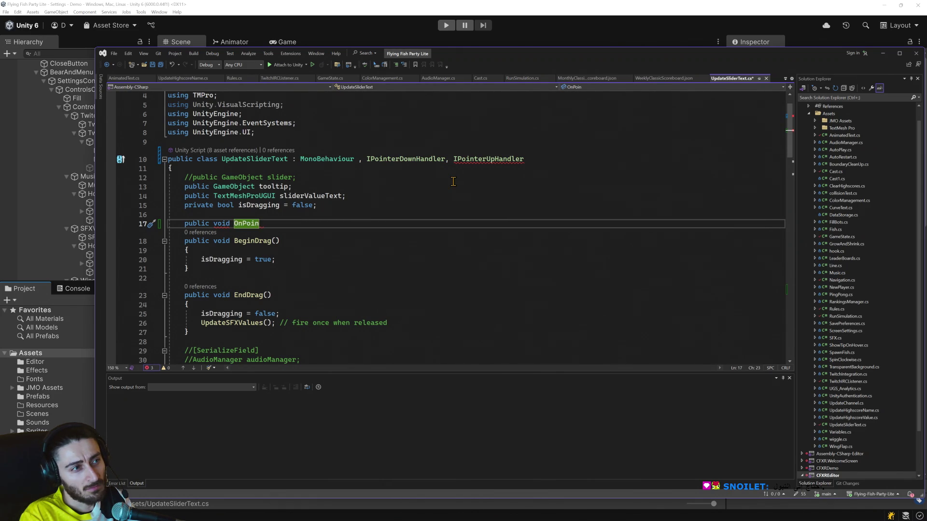
scroll(418, 263, down, 5)
scroll(418, 262, down, 20)
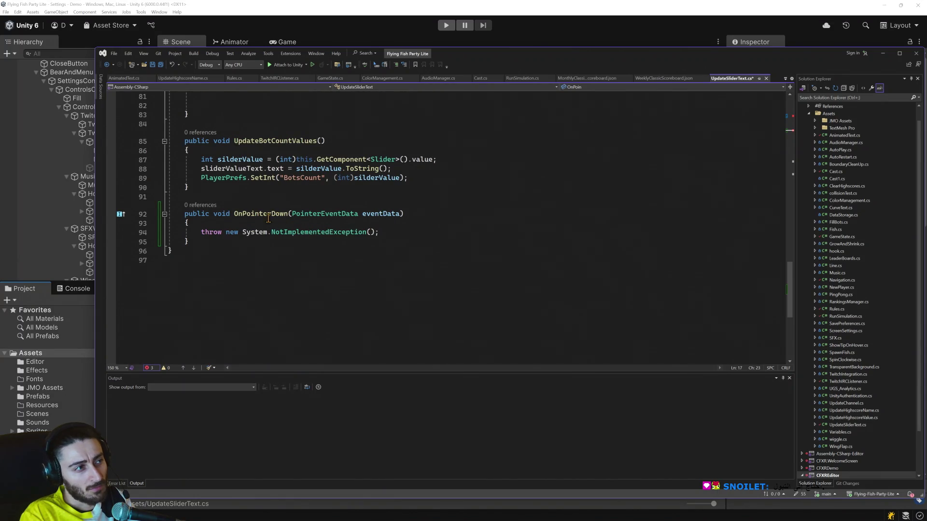
double_click(262, 216)
scroll(338, 220, up, 3)
scroll(338, 219, up, 20)
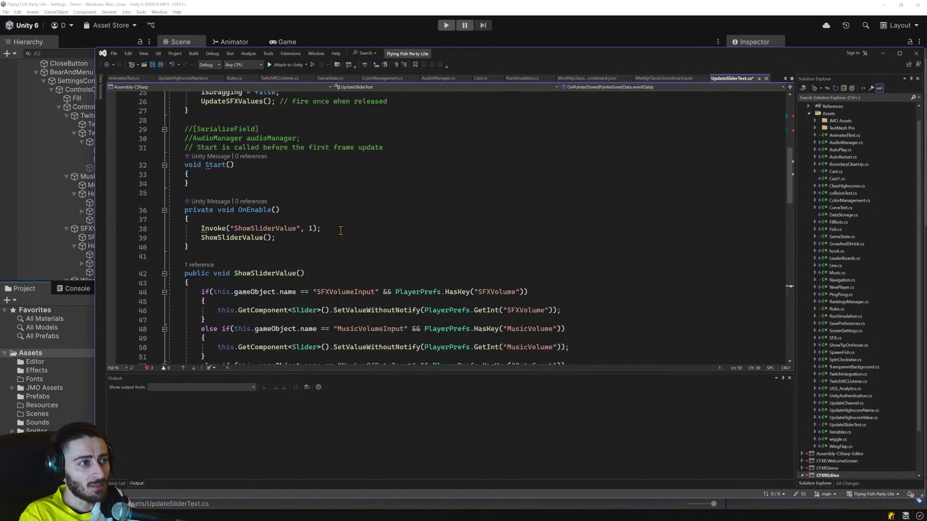
Delete the unfinished OnPoin line 17.
click(261, 252)
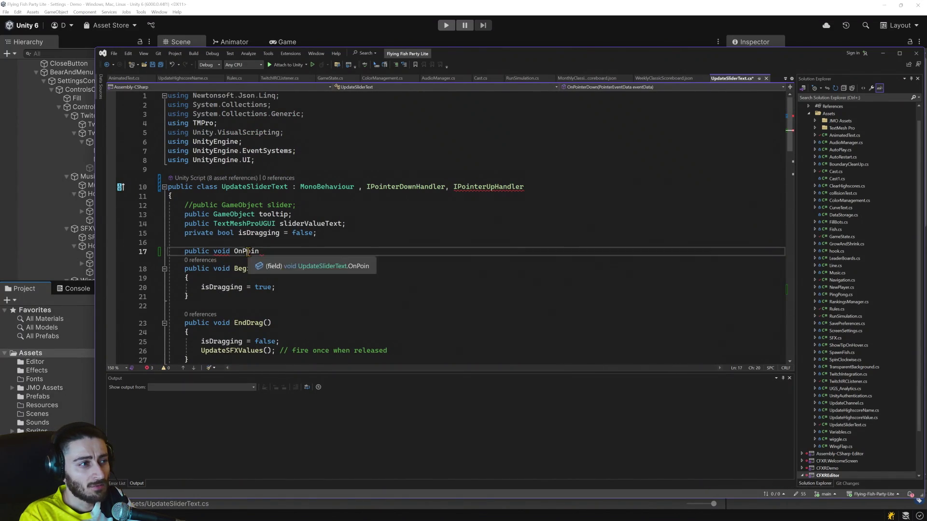
key(shift+Home)
key(shift+Home)
key(Delete)
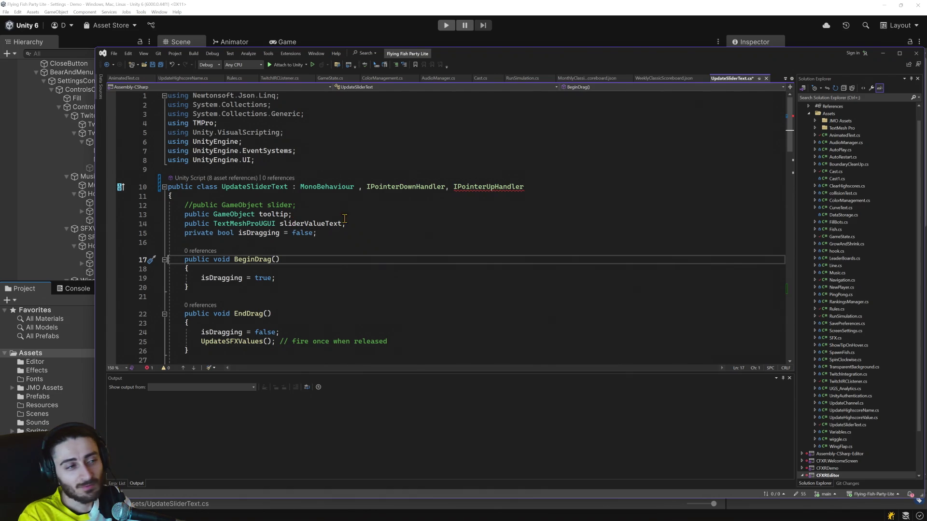
click(475, 188)
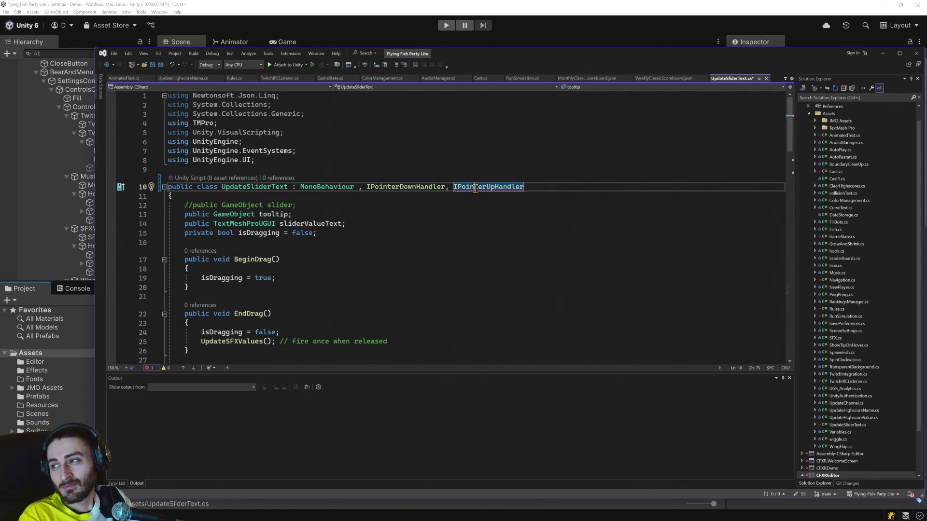
Generate the missing OnPointerUp method for IPointerUpHandler.
right_click(474, 187)
key(Escape)
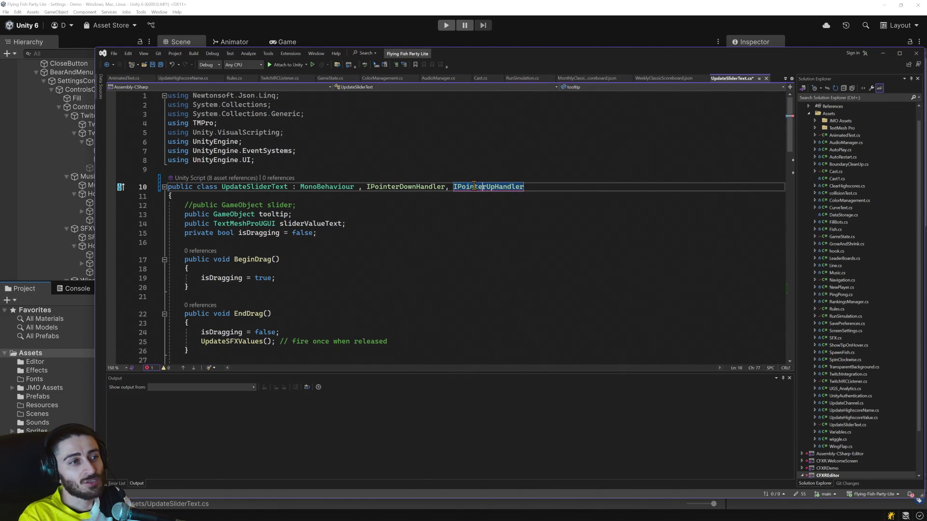
mouse_move(475, 186)
click(470, 290)
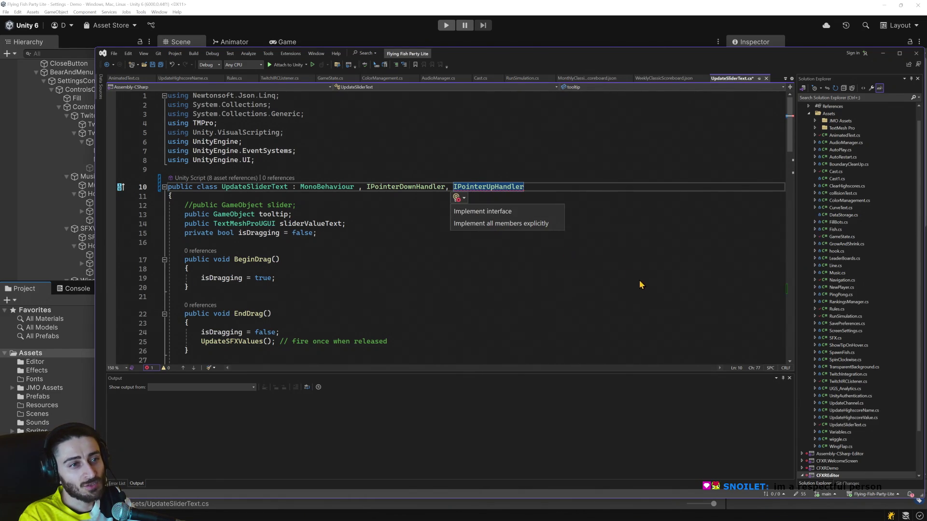
click(483, 211)
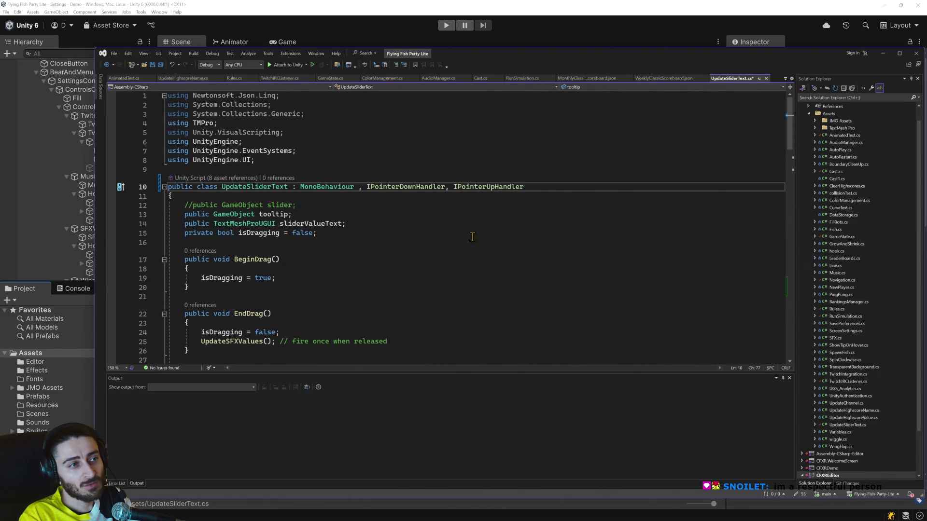
scroll(481, 234, down, 5)
scroll(480, 234, up, 3)
Replace the NotImplementedException lines with 'isDragging = true;' in OnPointerDown and 'isDragging = false;' in OnPointerUp.
click(246, 223)
triple_click(246, 223)
scroll(273, 233, down, 1)
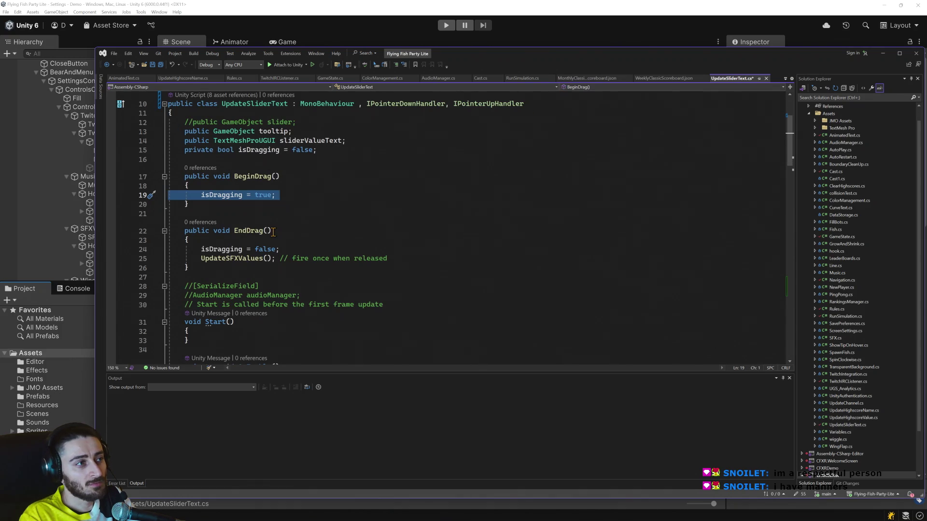
scroll(273, 233, down, 20)
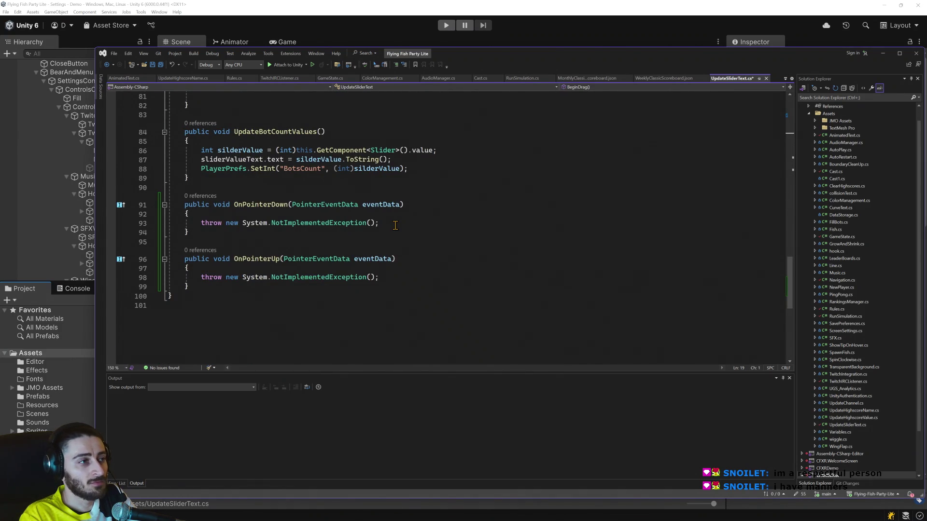
mouse_move(380, 223)
mouse_down()
mouse_move(193, 223)
mouse_move(203, 223)
mouse_up()
text(isDragging = true;)
key(Return)
drag(381, 286, 202, 286)
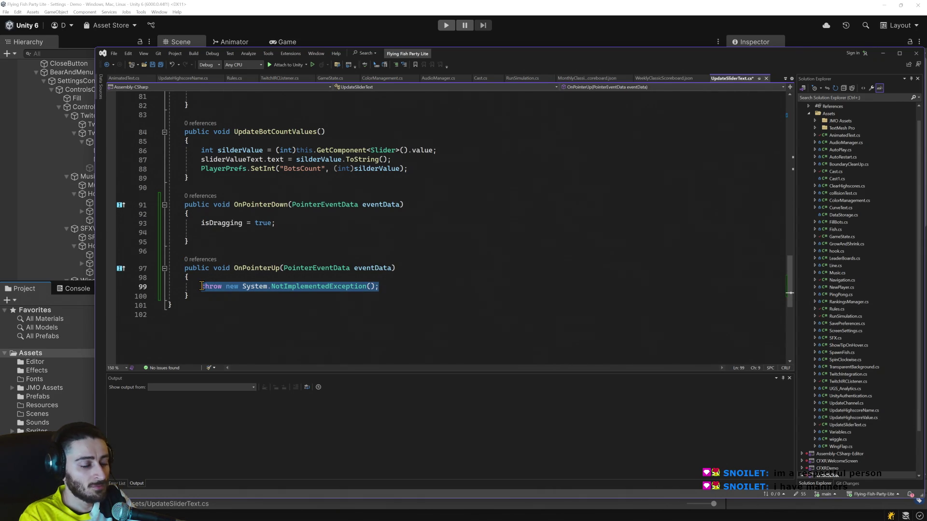
text(isDr)
key(Tab)
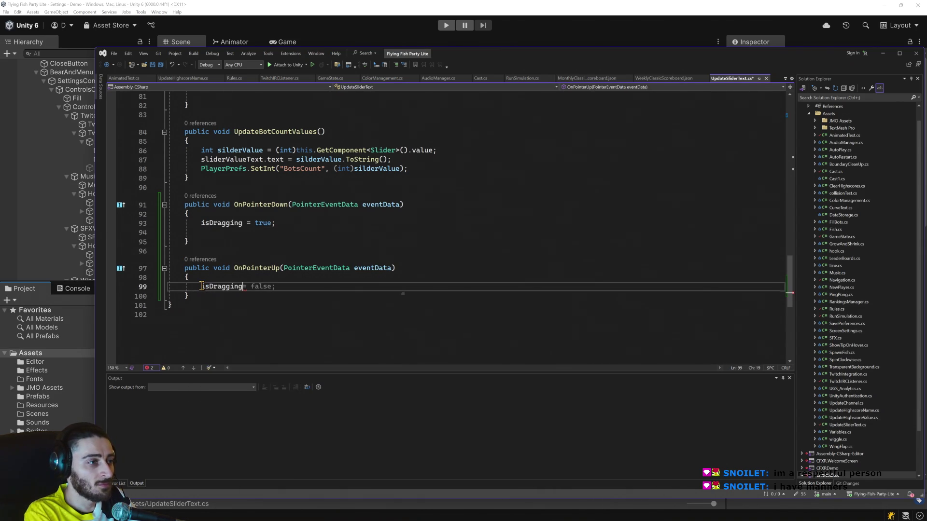
Copy the UpdateSFXValues() call from EndDrag into OnPointerUp.
scroll(308, 243, up, 14)
scroll(309, 242, up, 10)
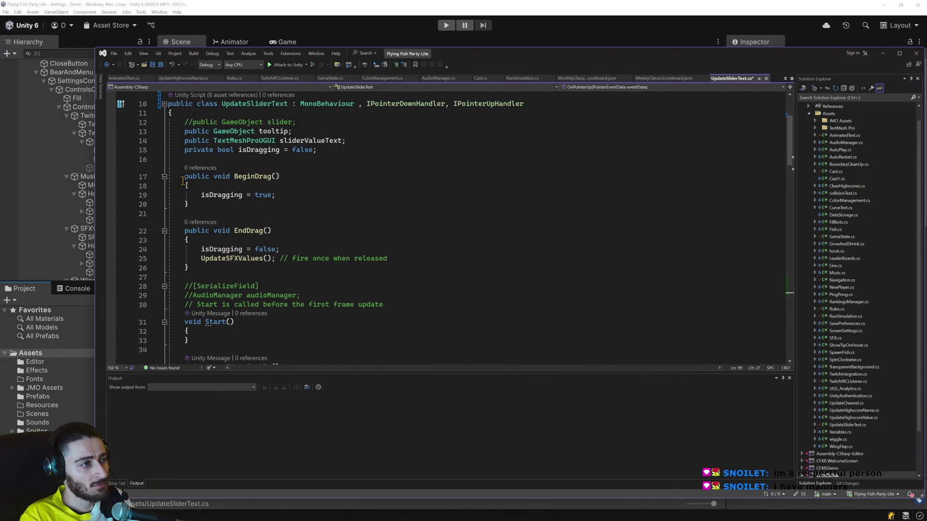
click(183, 178)
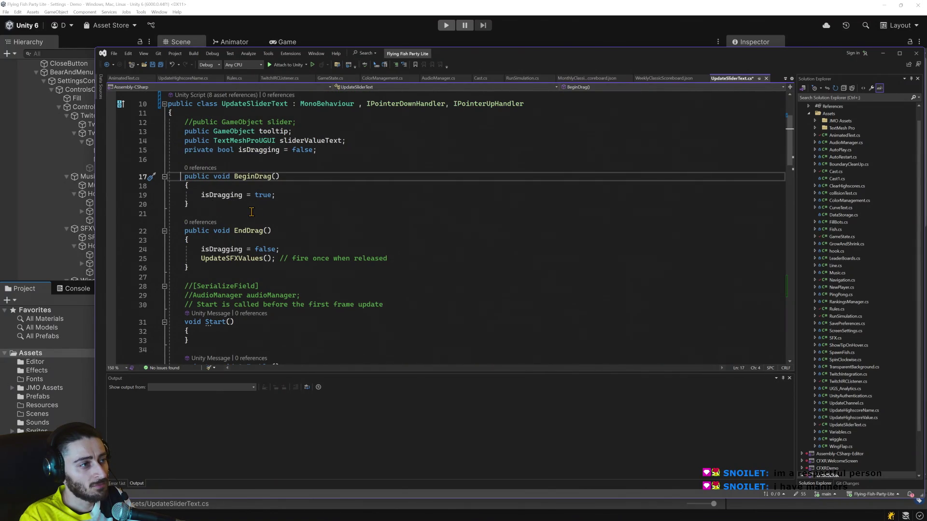
double_click(249, 260)
drag(275, 259, 201, 259)
scroll(263, 272, down, 5)
scroll(263, 273, down, 20)
click(283, 234)
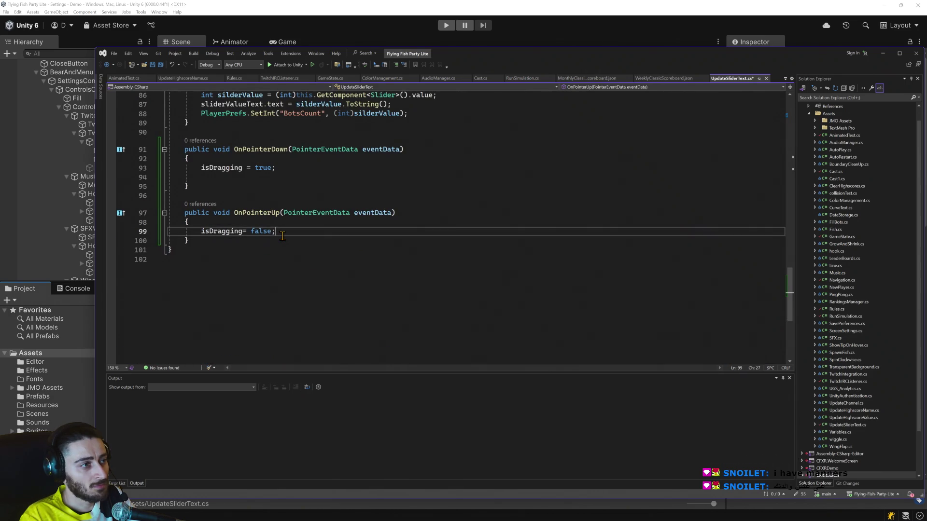
key(Return)
text(UpdateSFXValues();)
Delete the old BeginDrag and EndDrag methods and save the script.
scroll(275, 256, up, 20)
scroll(270, 274, up, 6)
mouse_move(213, 268)
mouse_down()
mouse_move(193, 258)
mouse_move(139, 169)
mouse_up()
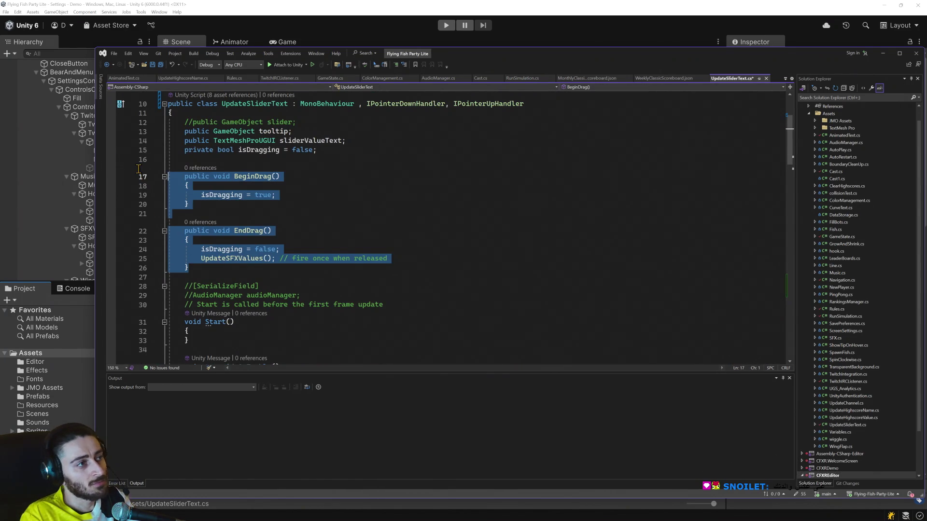
key(Delete)
key(BackSpace)
key(ctrl+s)
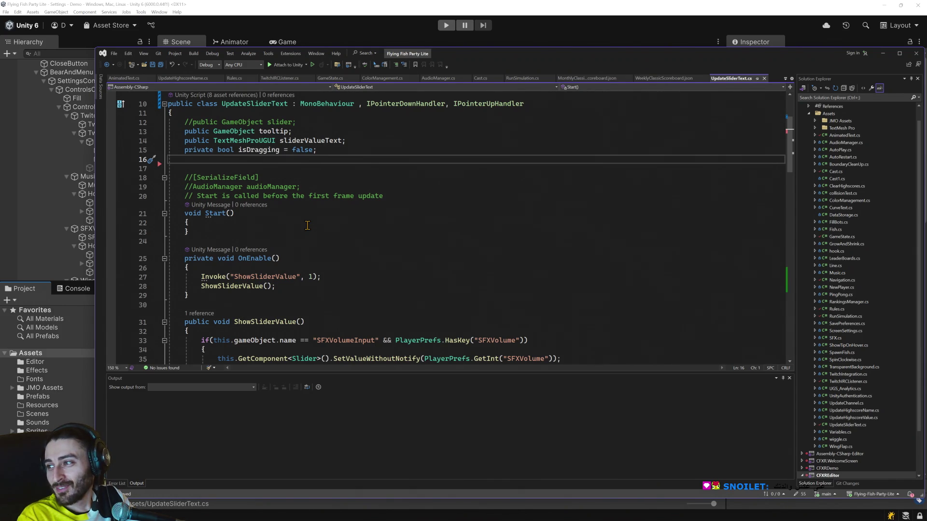
click(373, 5)
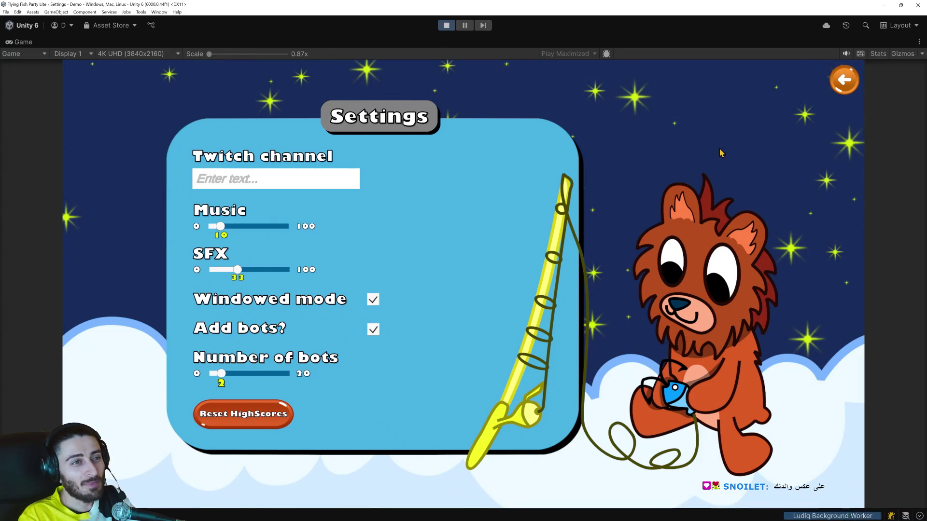
With the Twitch channel field empty, try going back from Settings to trigger the 'Twitch channel is required!' warning.
click(844, 80)
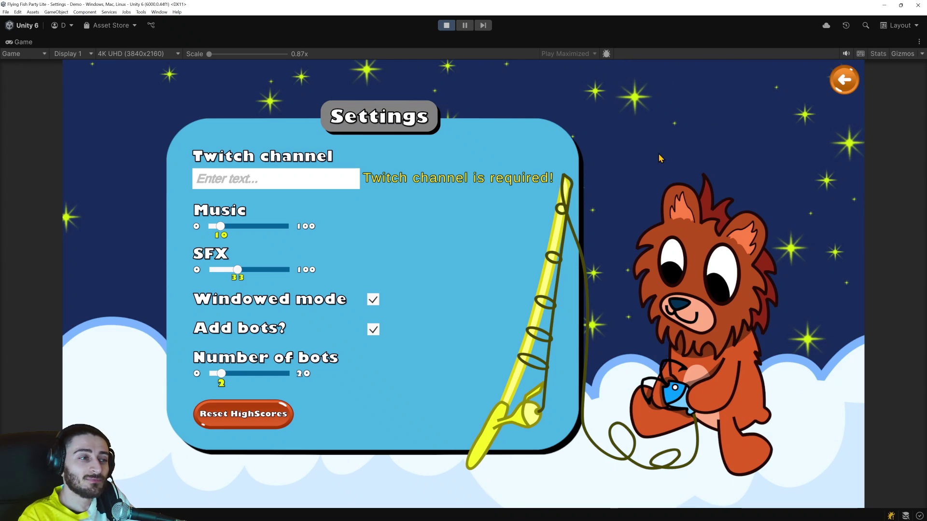
Enter the Twitch channel name and leave Settings for the main menu.
mouse_move(237, 272)
mouse_down()
mouse_move(213, 271)
mouse_move(256, 273)
mouse_move(236, 275)
mouse_up()
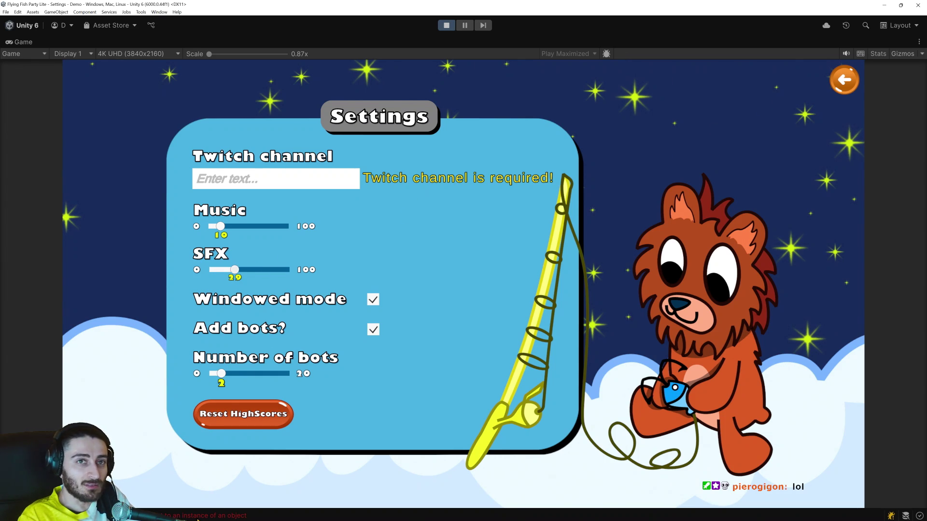
click(267, 180)
text(dan)
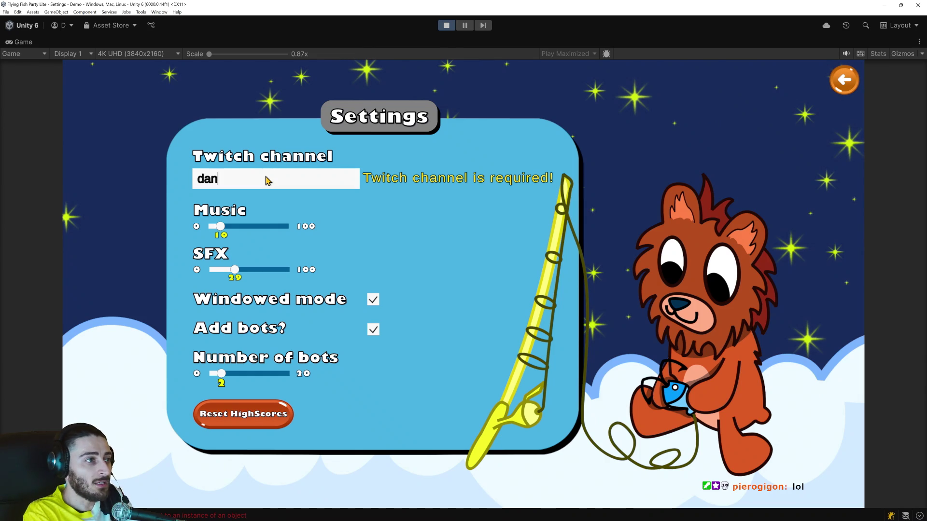
text(ikaka0092)
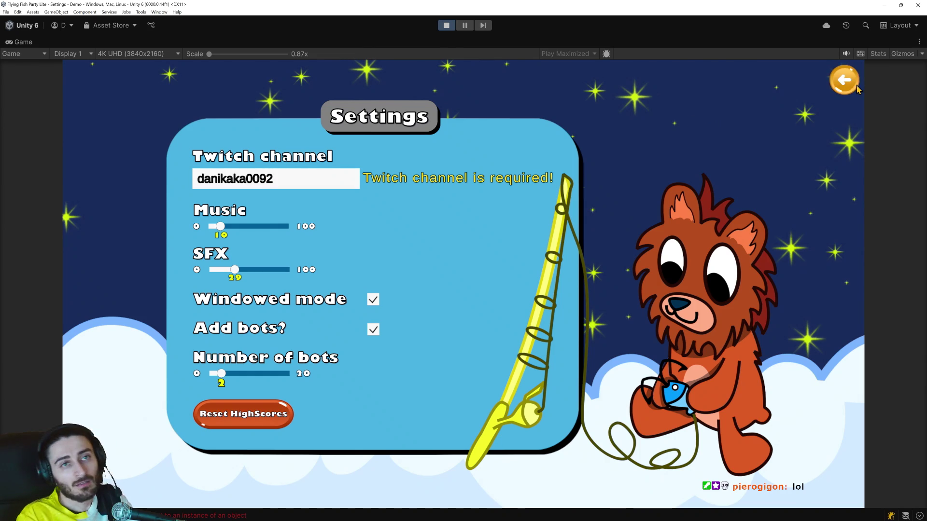
click(853, 89)
Reopen Settings and test the SFX slider, setting it to about 55, 6 and 15.
click(75, 72)
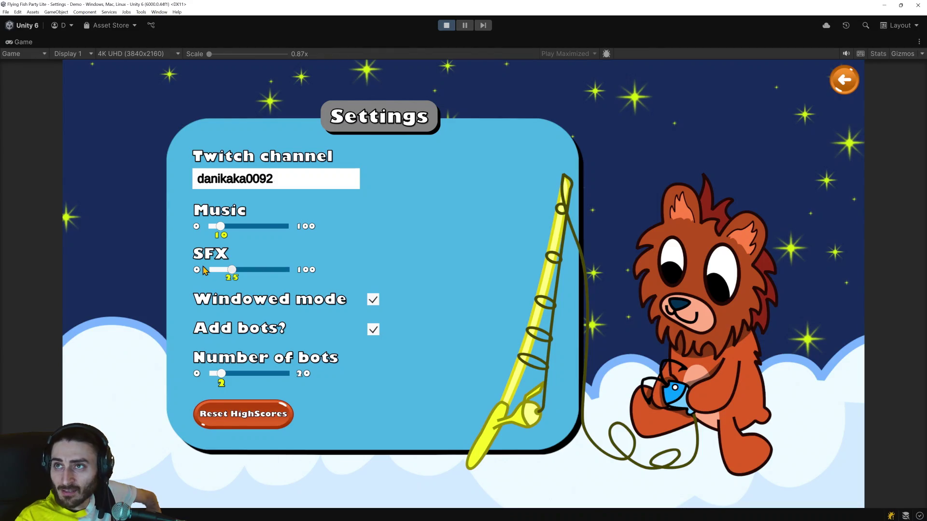
click(253, 270)
mouse_move(255, 273)
mouse_down()
mouse_move(223, 275)
mouse_move(272, 273)
mouse_up()
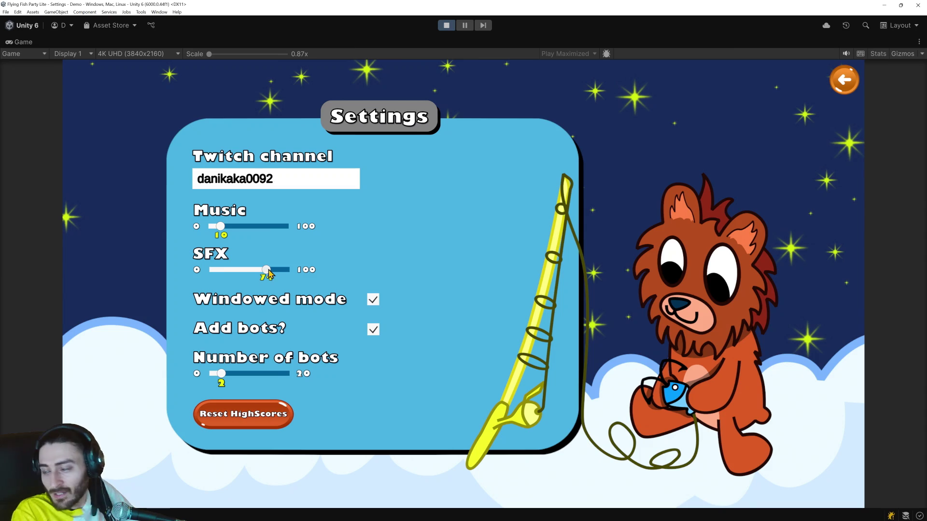
click(229, 272)
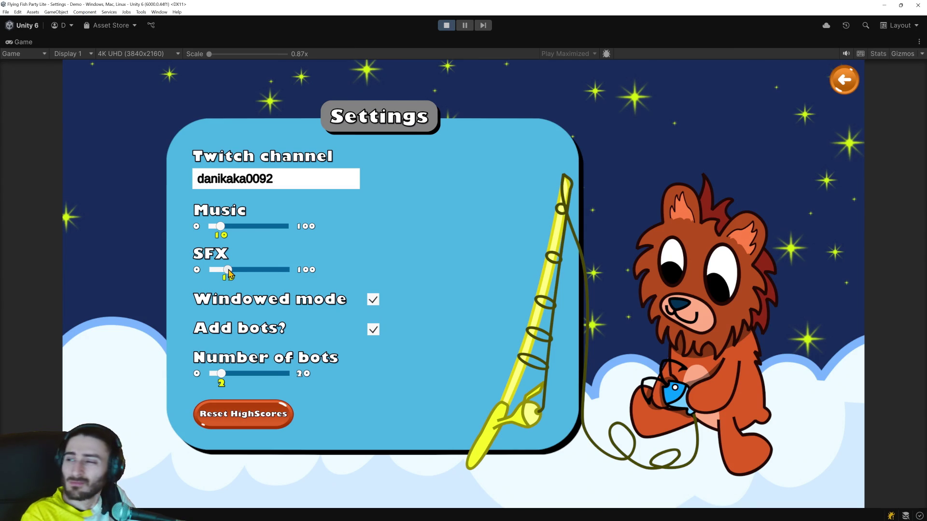
key(alt+Tab)
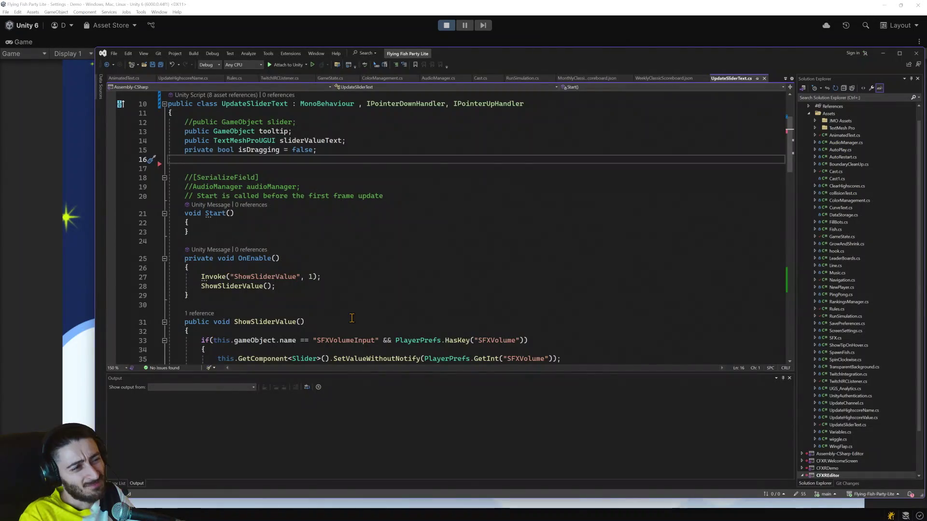
Remove the empty line inside OnPointerDown.
scroll(386, 320, down, 18)
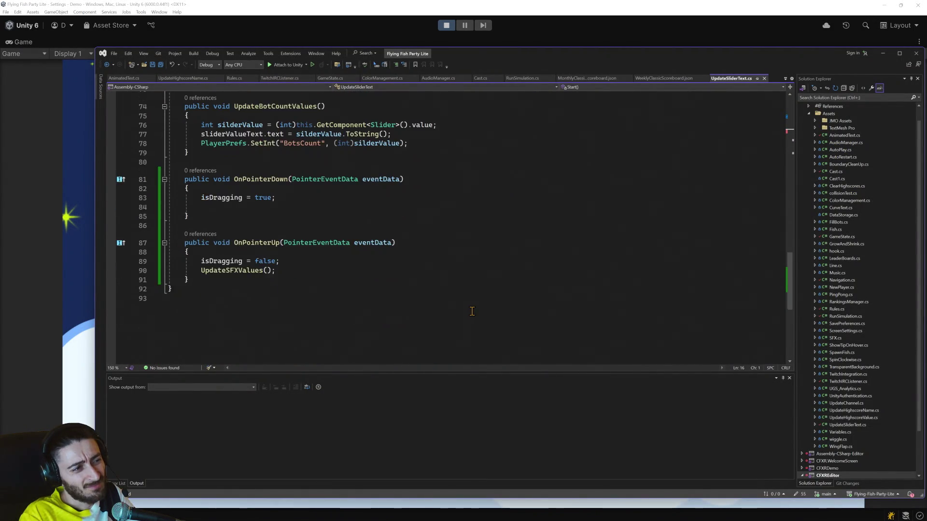
scroll(472, 311, up, 2)
scroll(285, 256, down, 4)
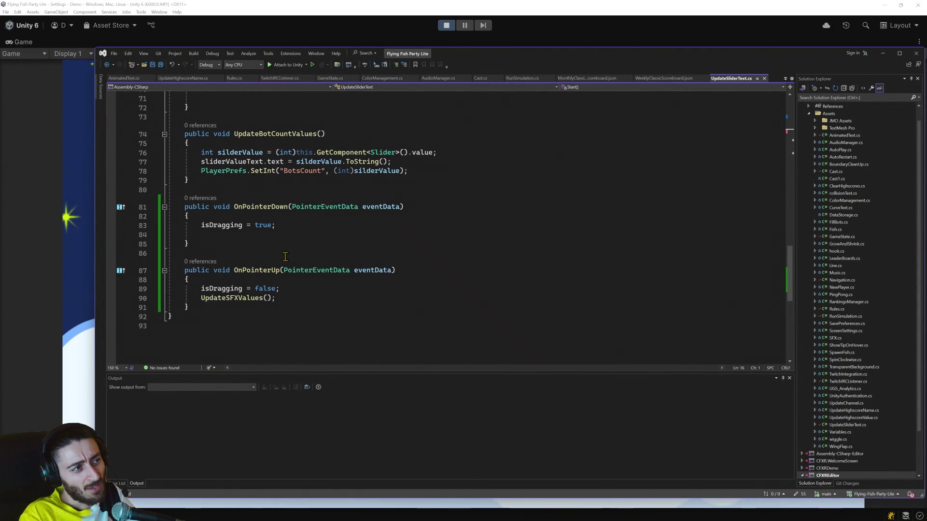
click(187, 235)
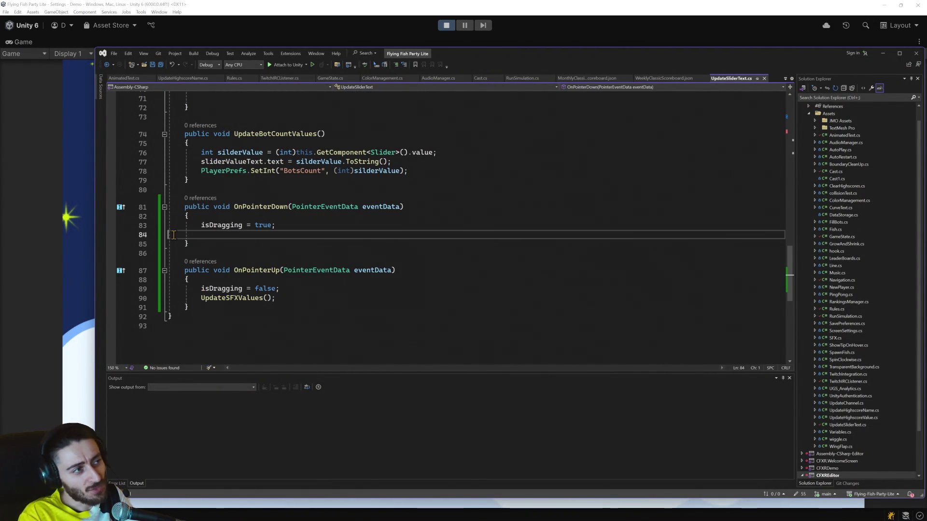
key(BackSpace)
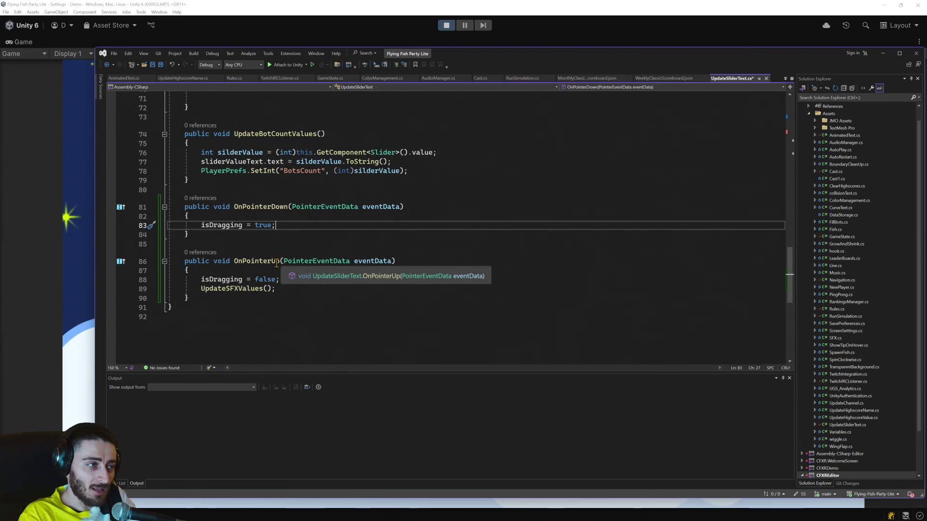
Scroll through the whole slider script, then bring the running Unity game to the front.
scroll(276, 263, up, 7)
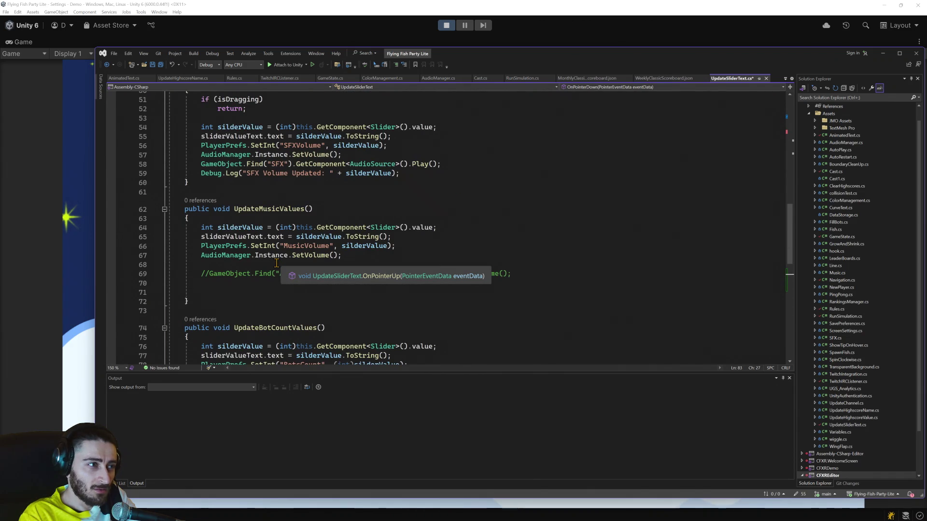
scroll(277, 263, up, 8)
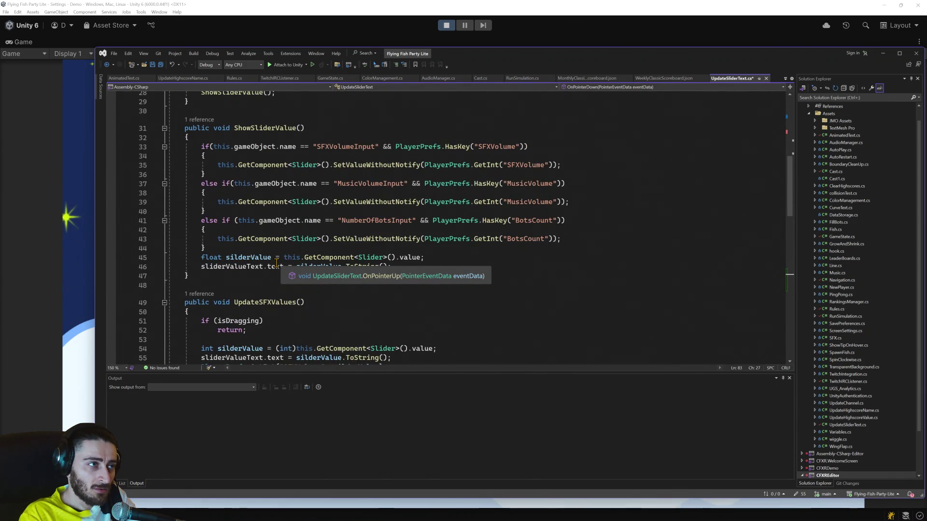
scroll(277, 263, up, 2)
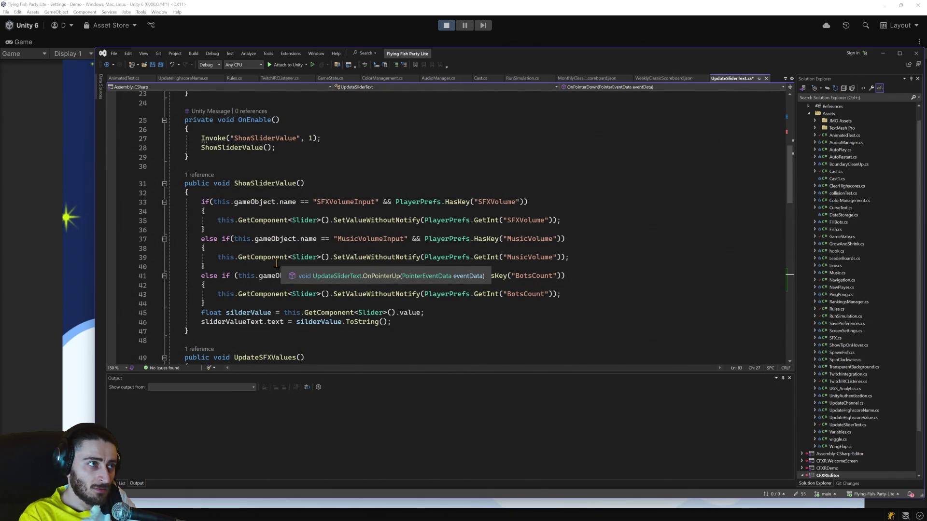
scroll(276, 263, up, 3)
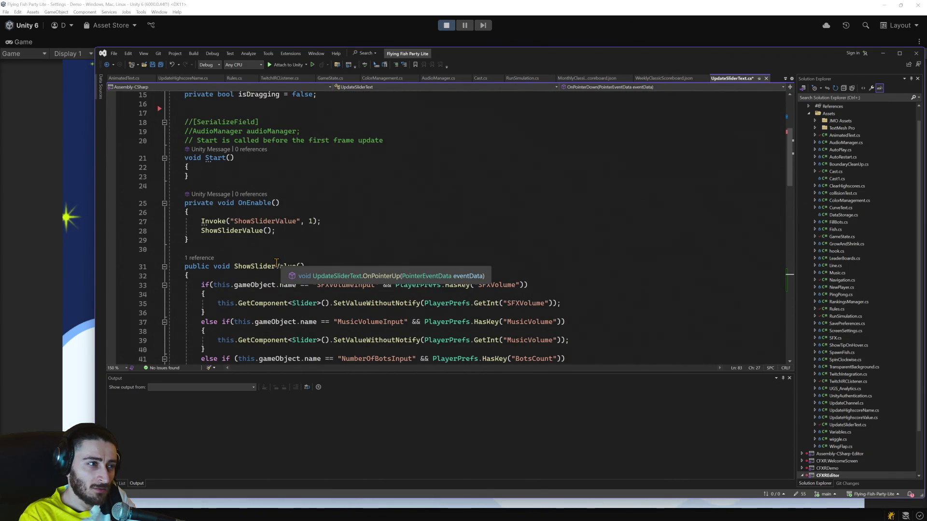
scroll(276, 263, down, 2)
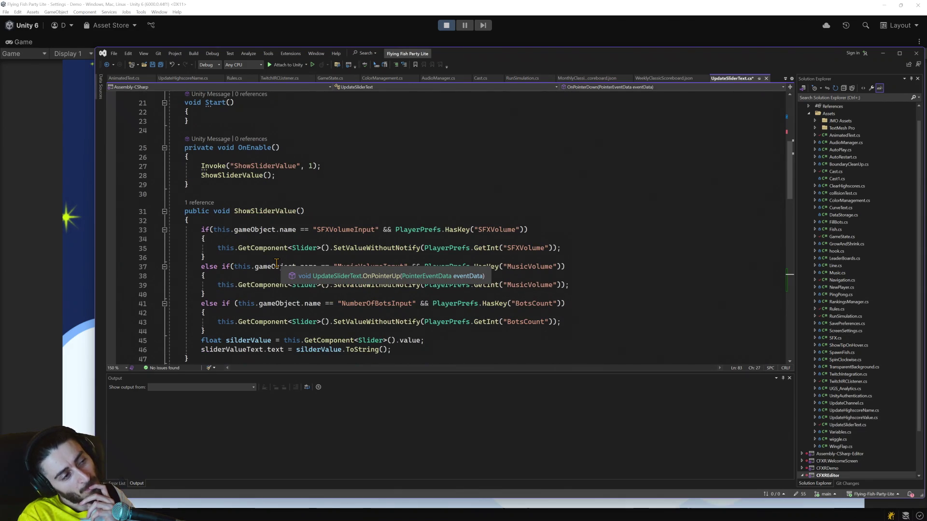
scroll(277, 263, down, 7)
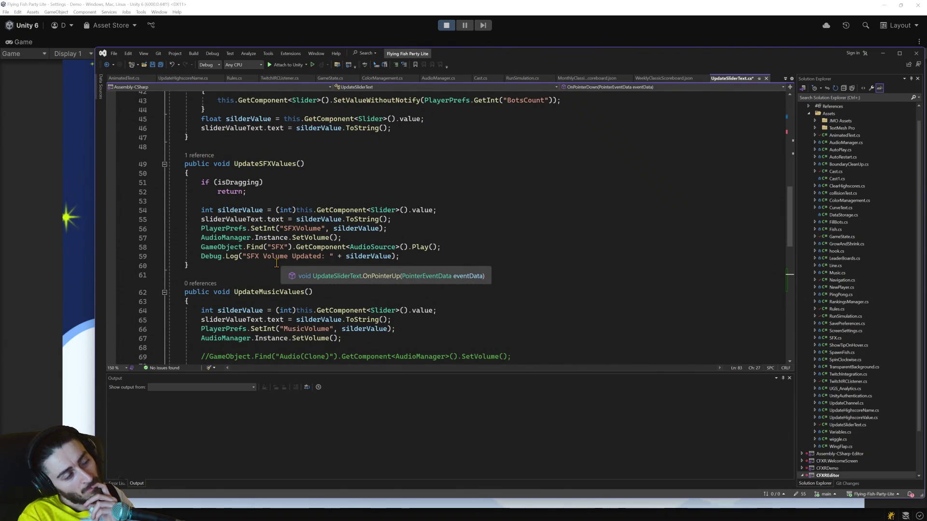
scroll(277, 263, down, 1)
scroll(277, 263, down, 5)
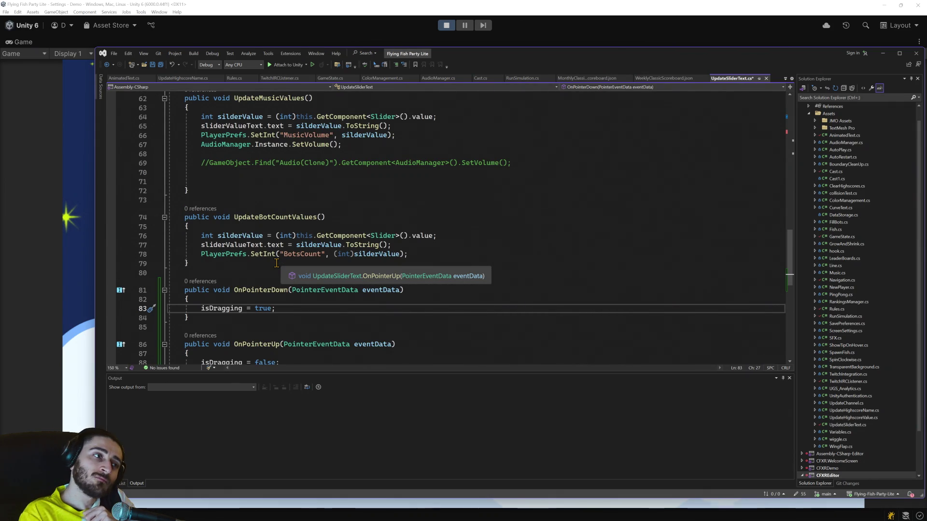
click(327, 9)
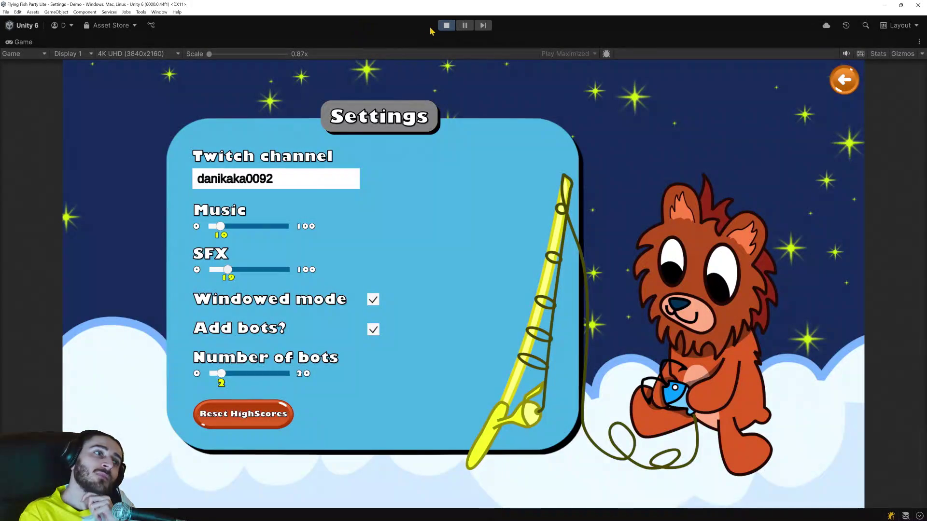
Stop Play mode and select the SFX volume slider in the scene.
click(446, 26)
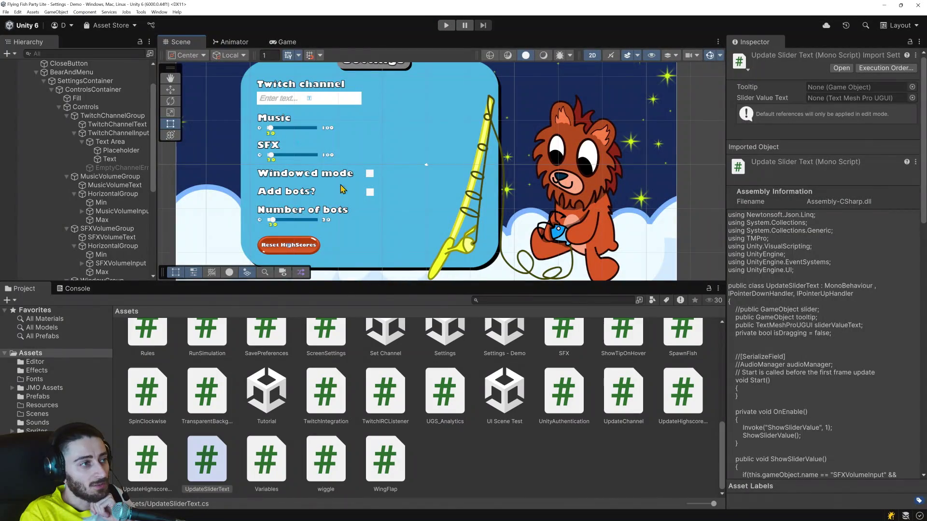
scroll(305, 164, up, 3)
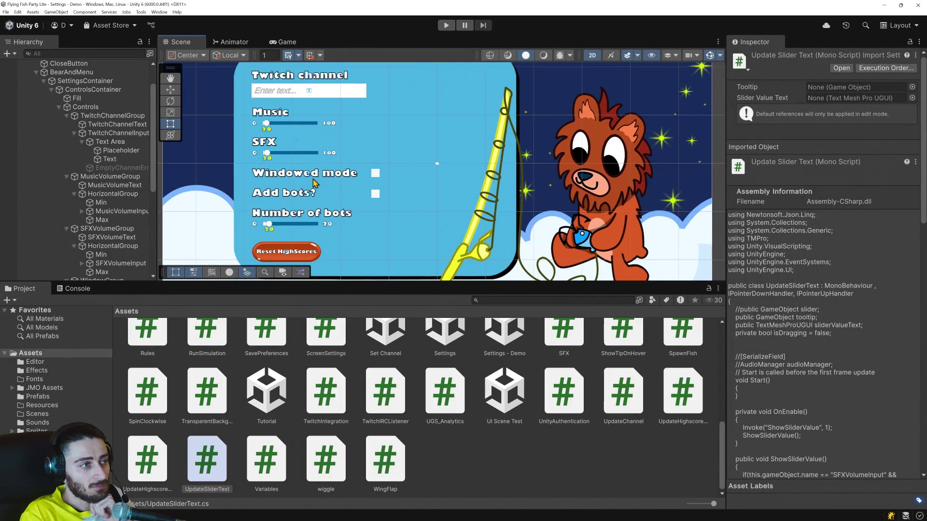
click(293, 157)
click(292, 157)
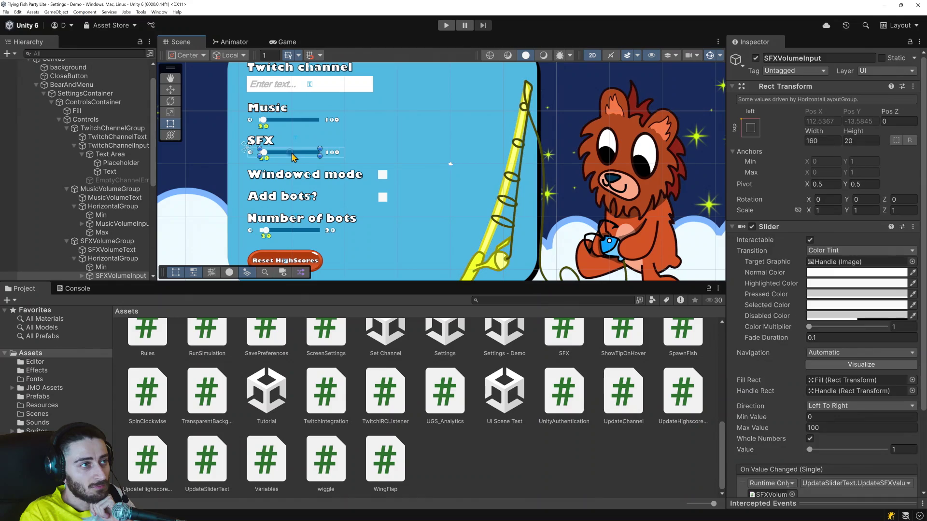
scroll(809, 360, down, 2)
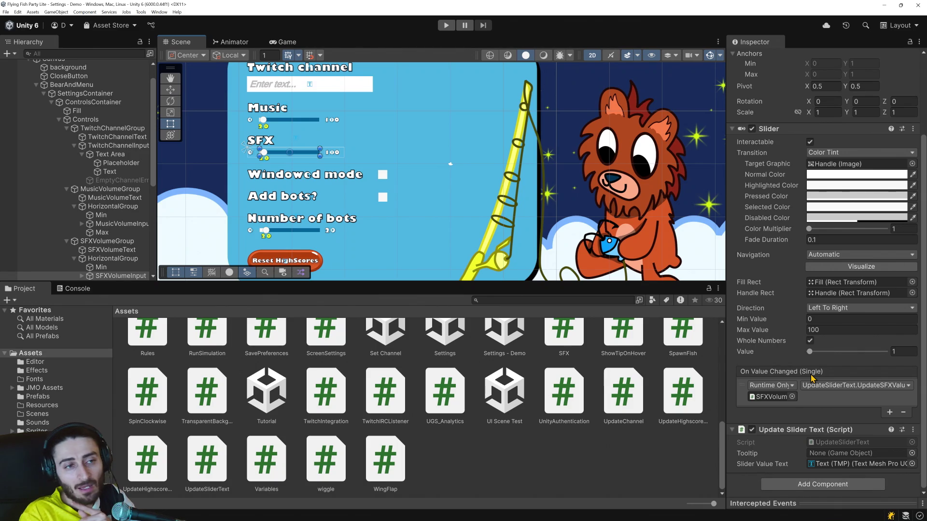
Set the SFX slider's On Value Changed function to No Function, then select the Music slider.
click(906, 389)
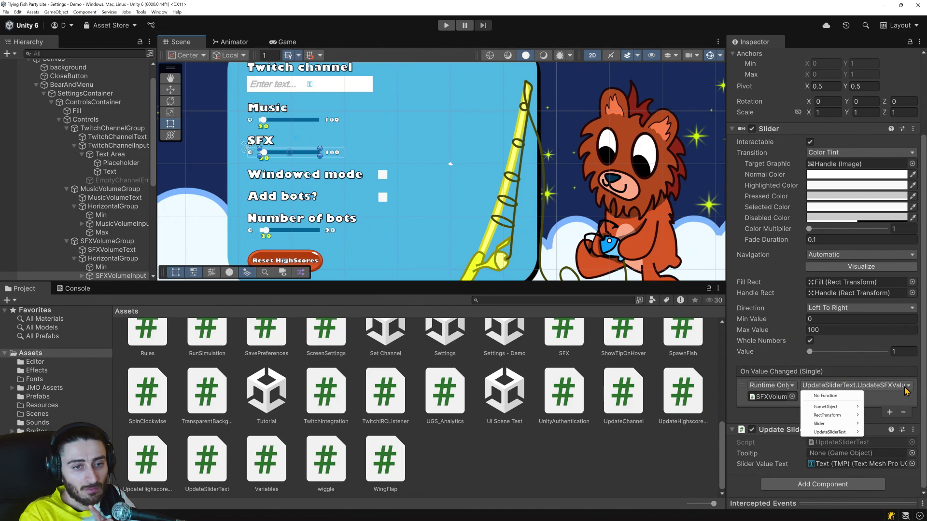
click(836, 395)
click(276, 126)
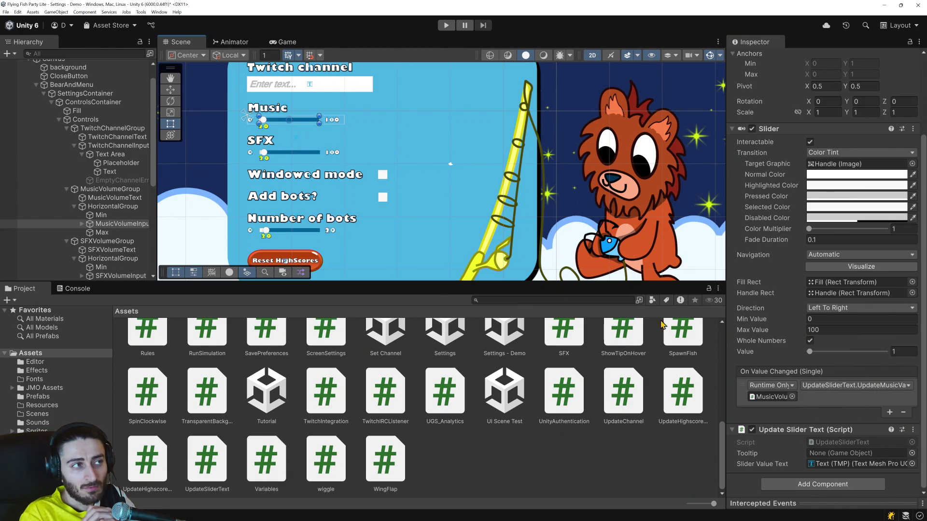
Start a play-test, enter a Twitch channel name in Settings, then return and reopen Settings.
click(441, 23)
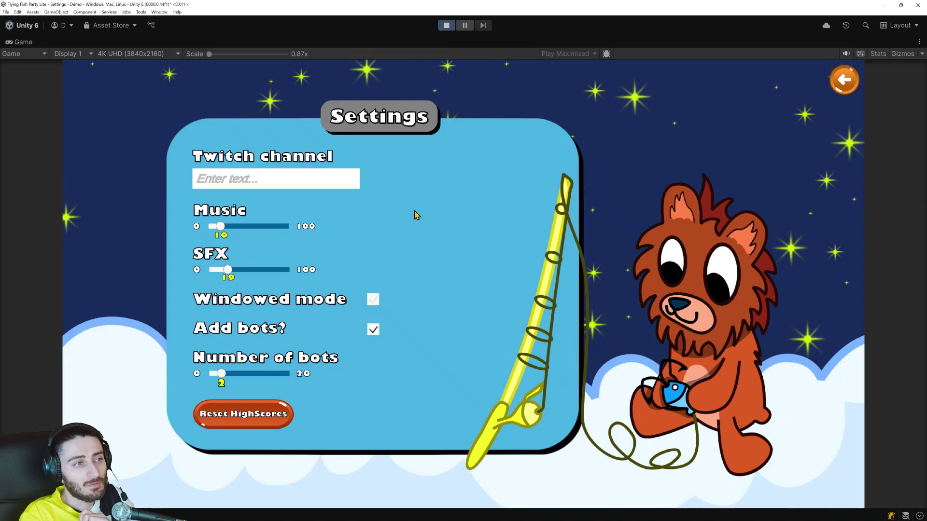
click(256, 270)
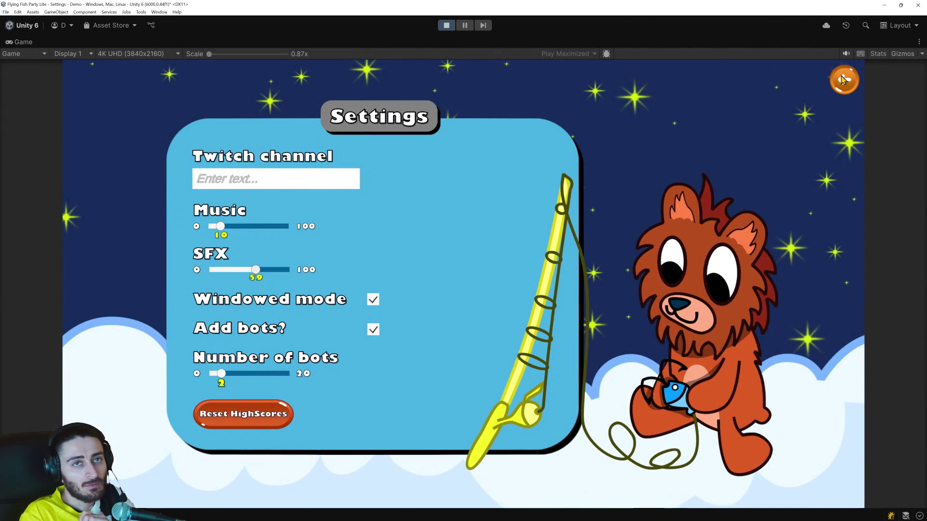
click(290, 183)
text(dani)
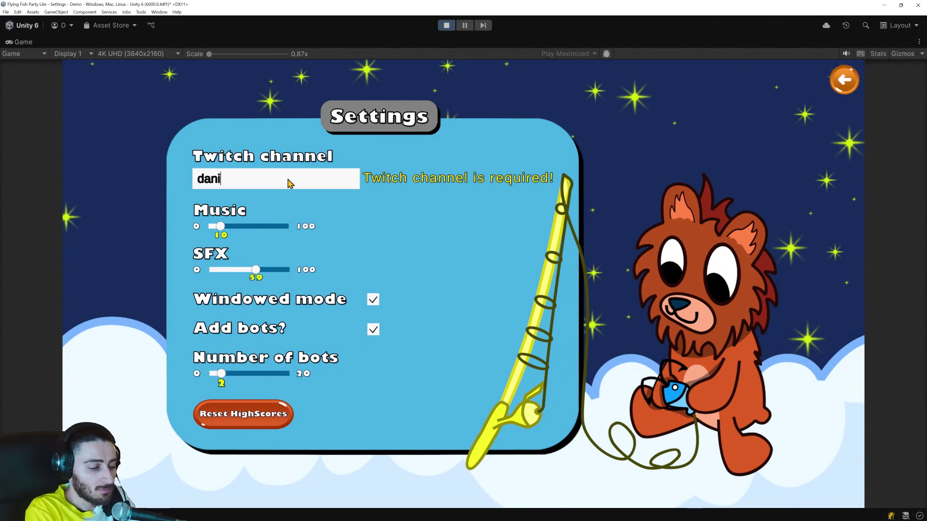
text(kaka0092)
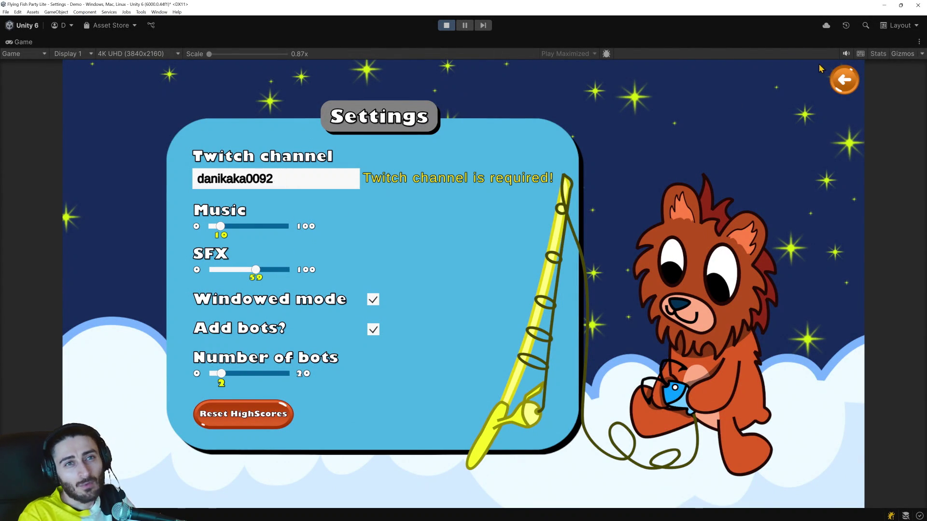
click(843, 79)
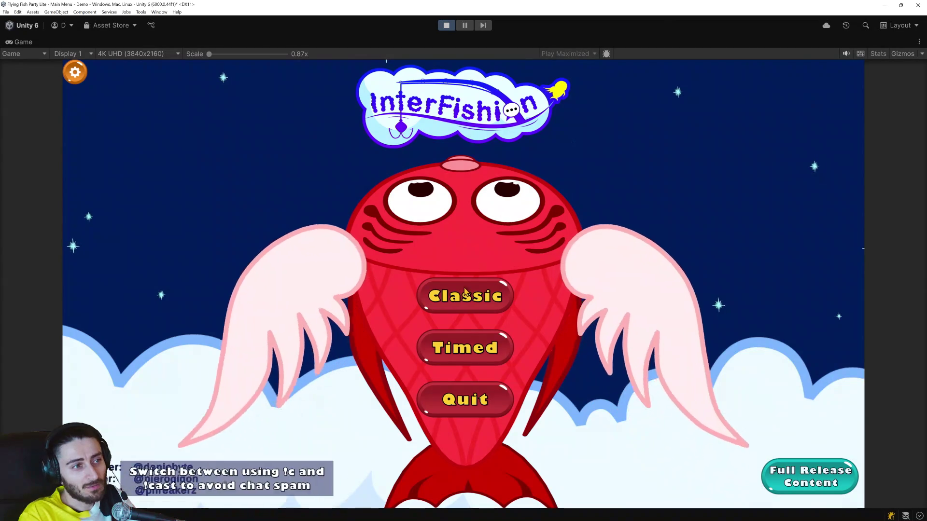
click(75, 72)
Set SFX to 10, Music to 29 and bots to 6, then stop play mode.
mouse_move(230, 276)
mouse_down()
mouse_move(277, 274)
mouse_move(221, 273)
mouse_up()
click(238, 227)
mouse_move(238, 232)
mouse_down()
mouse_move(288, 231)
mouse_move(235, 232)
mouse_up()
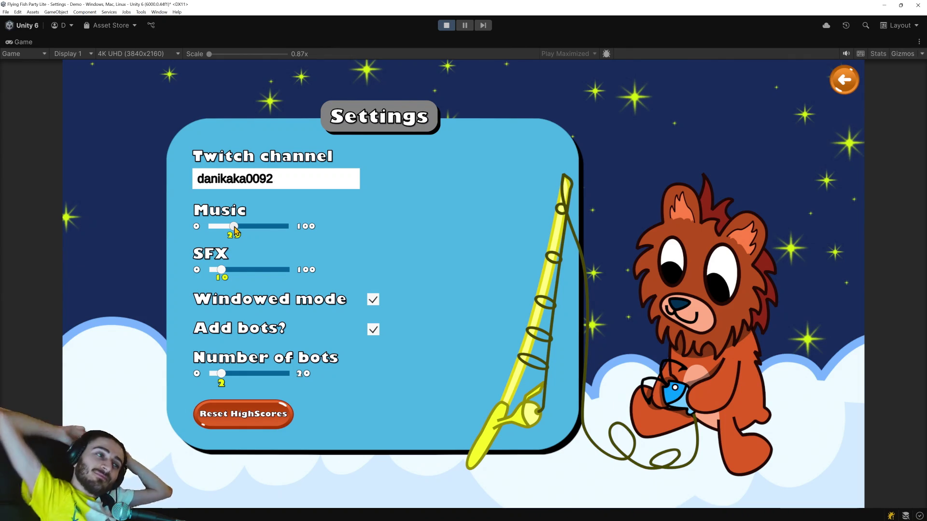
mouse_move(246, 374)
mouse_down()
mouse_move(265, 374)
mouse_move(229, 374)
mouse_move(265, 374)
mouse_move(235, 375)
mouse_up()
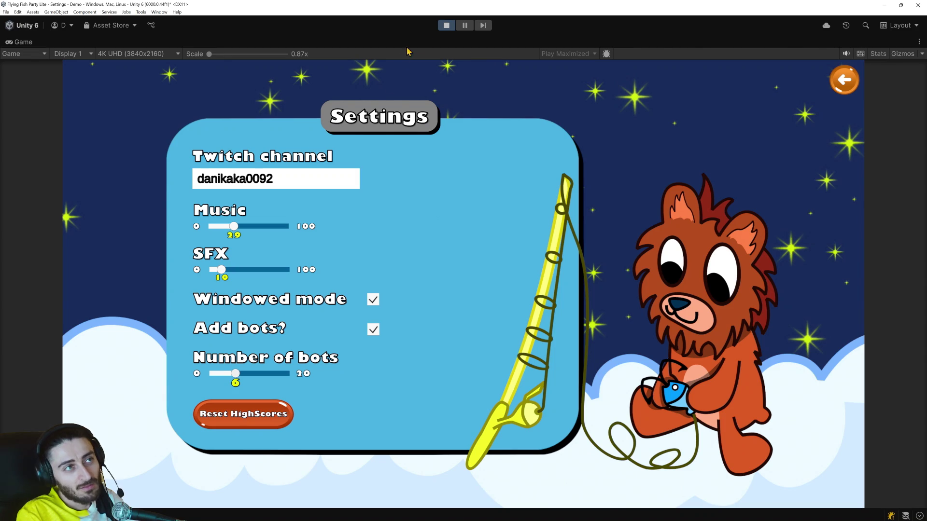
click(446, 26)
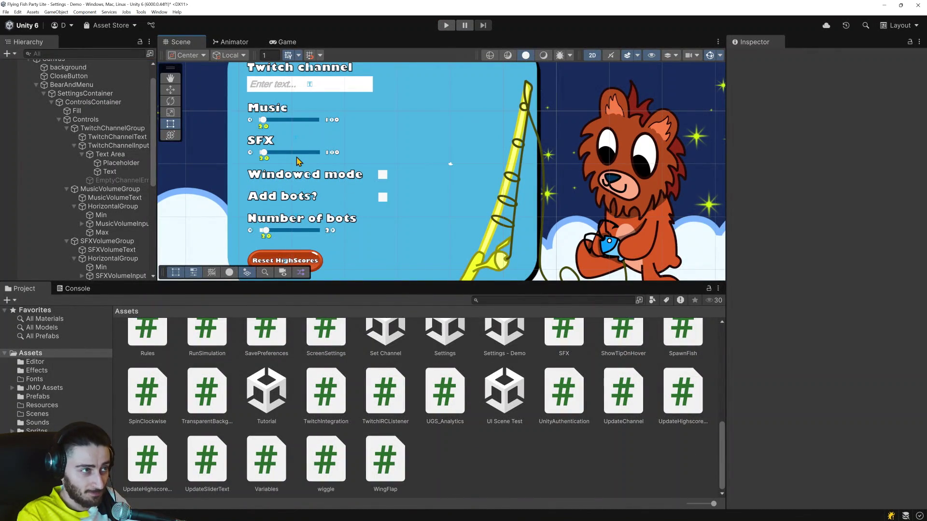
In Visual Studio, select the SFXVolumeInput if-check in ShowSliderValue to copy it.
key(alt+Tab)
scroll(372, 237, down, 3)
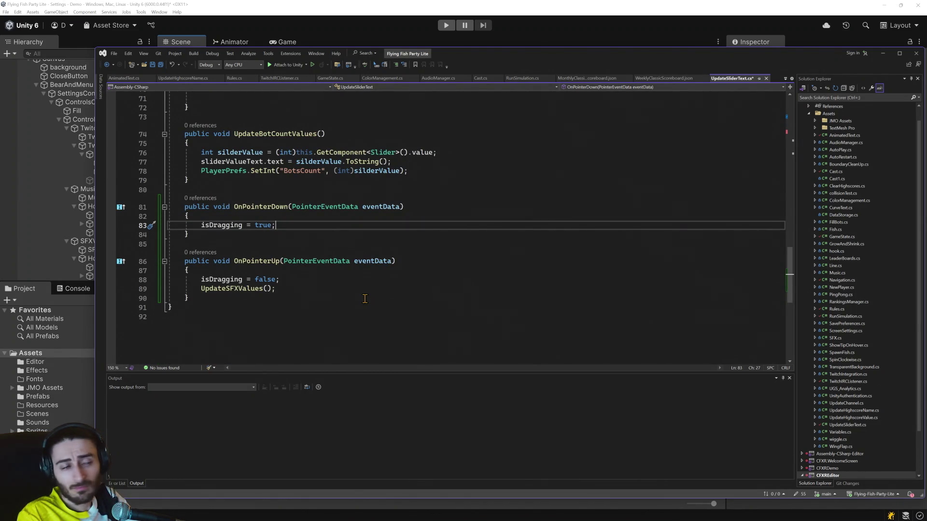
scroll(365, 298, up, 6)
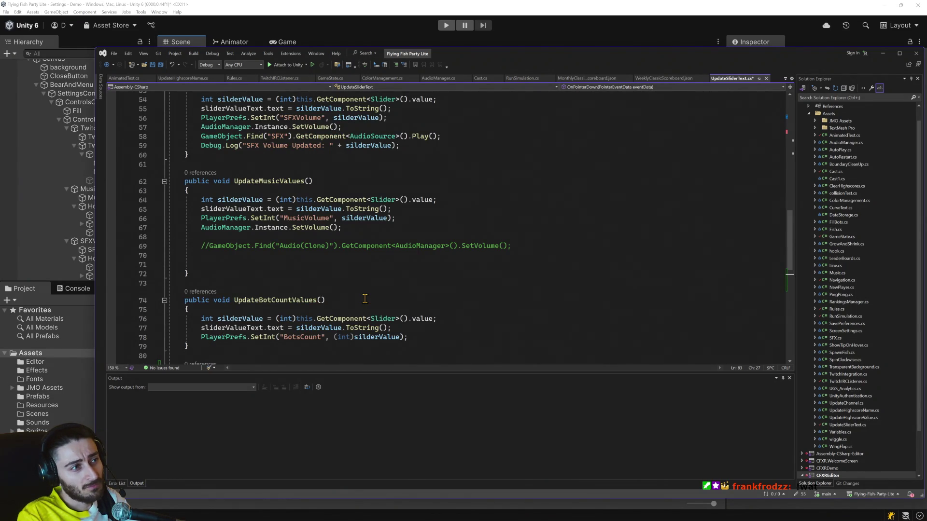
scroll(365, 298, up, 2)
scroll(365, 298, up, 2)
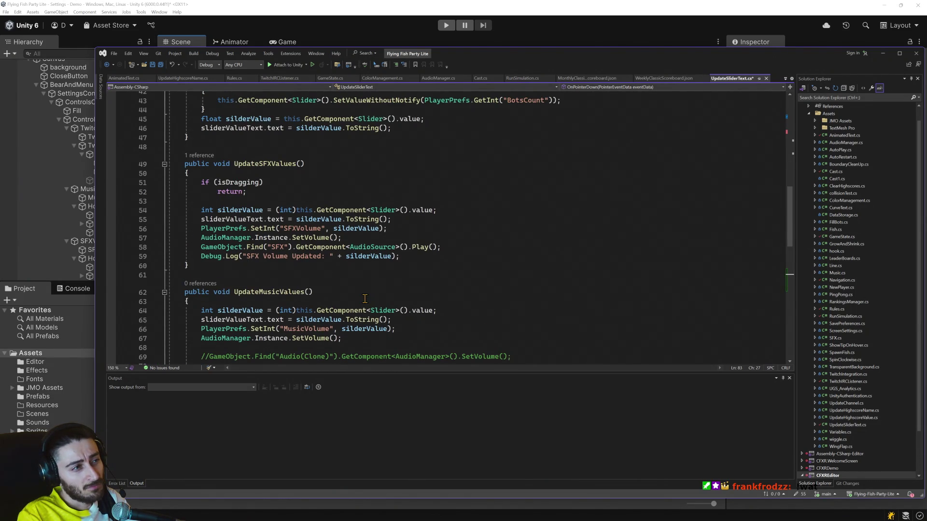
scroll(365, 299, up, 5)
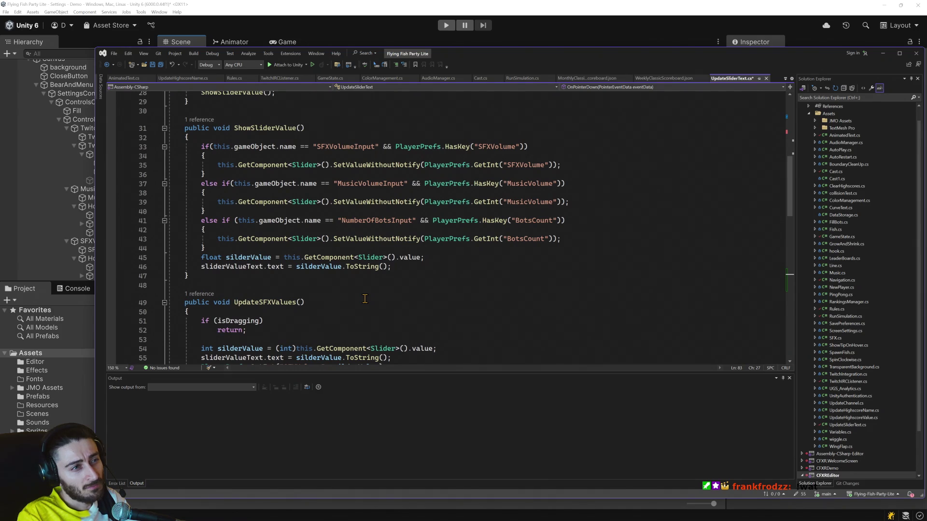
scroll(365, 299, up, 1)
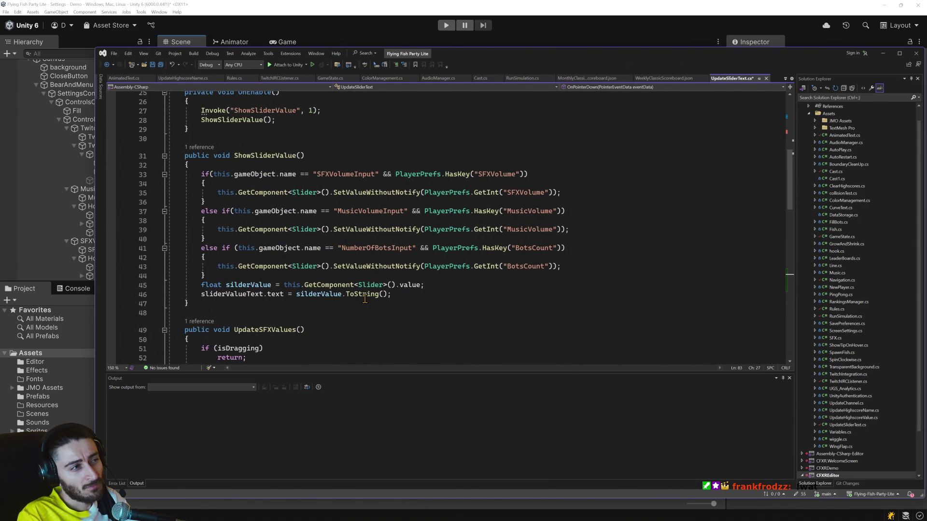
scroll(365, 299, up, 1)
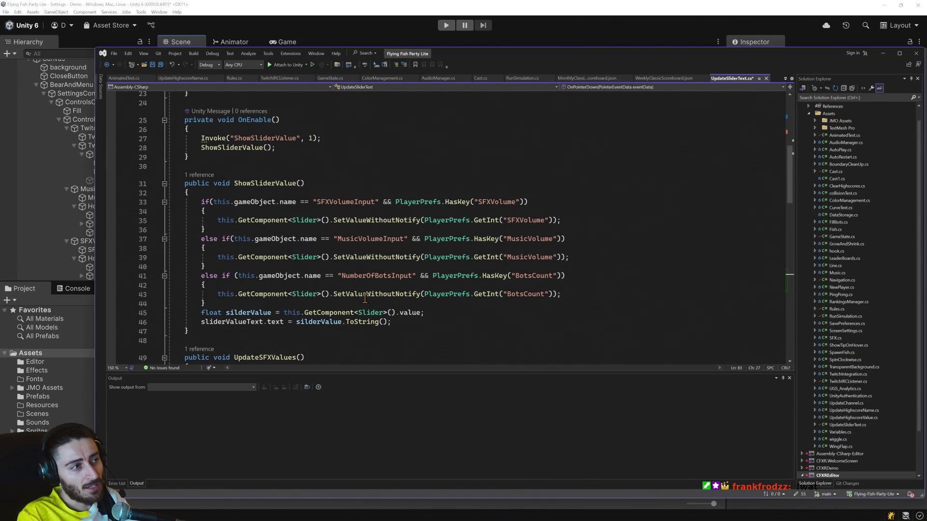
double_click(336, 205)
drag(217, 212, 202, 203)
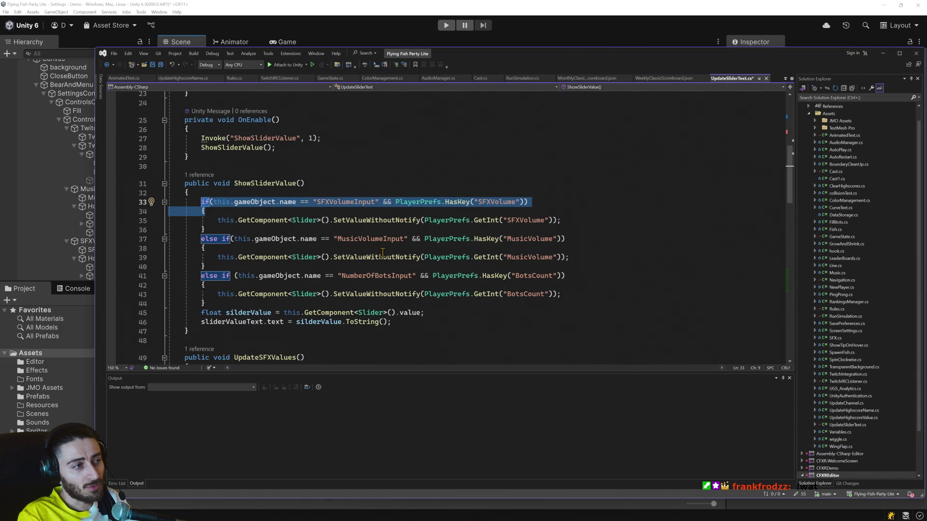
Wrap OnPointerUp's UpdateSFXValues body in the pasted SFXVolumeInput check.
scroll(382, 252, down, 17)
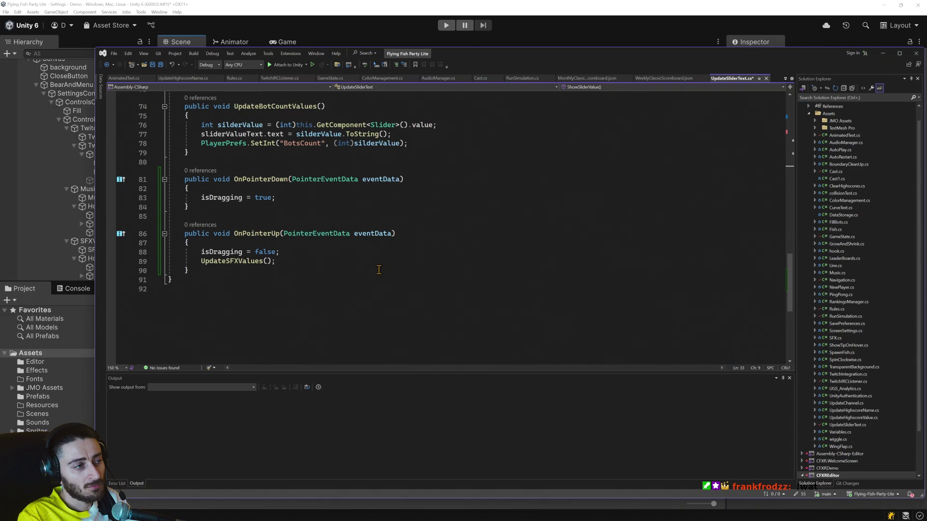
click(219, 244)
key(Return)
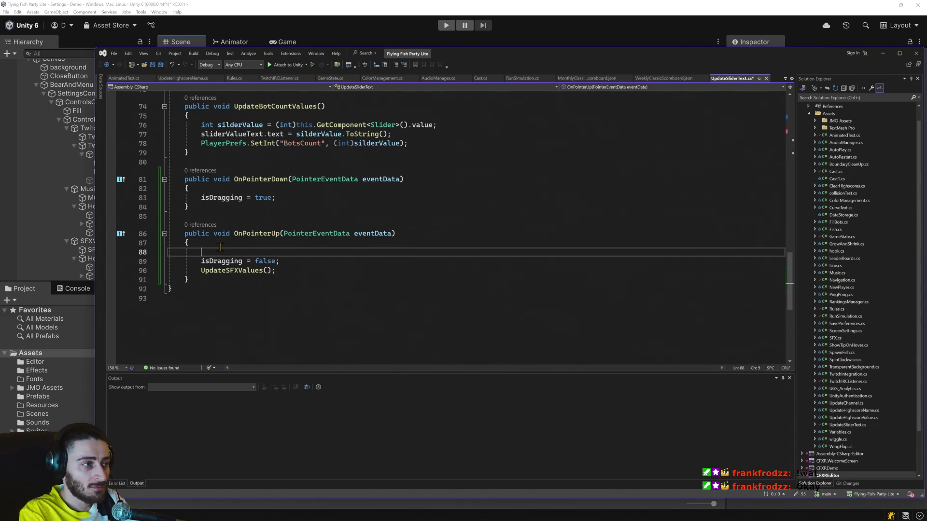
text(if (this.gameObject.name == "SFXVolumeInput" && PlayerPrefs.HasKey("SFXVolume")) {)
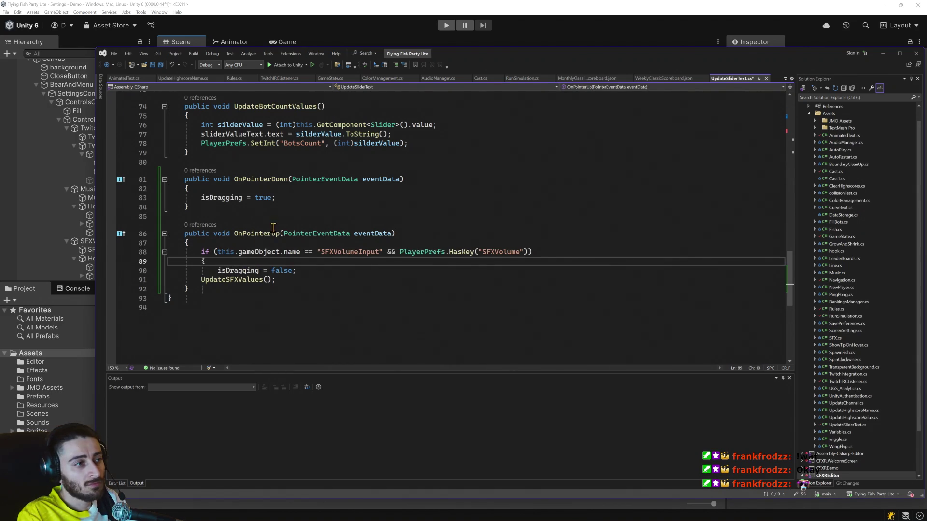
click(201, 280)
key(Tab)
click(303, 280)
key(Return)
text(})
Wrap OnPointerDown's isDragging line in the same check, save the script, and return to Unity.
click(203, 188)
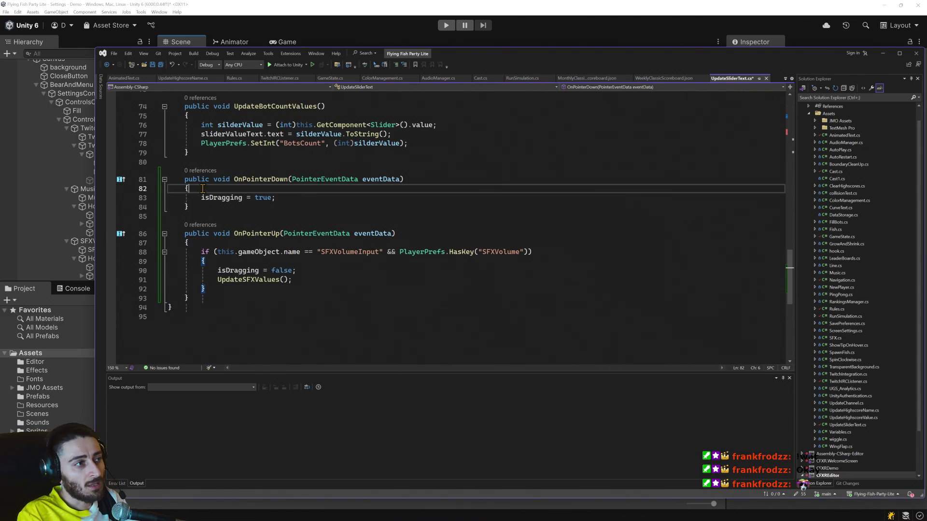
key(Return)
text(if (this.gameObject.name == "SFXVolumeInput" && PlayerPrefs.HasKey("SFXVolume")) {)
click(304, 216)
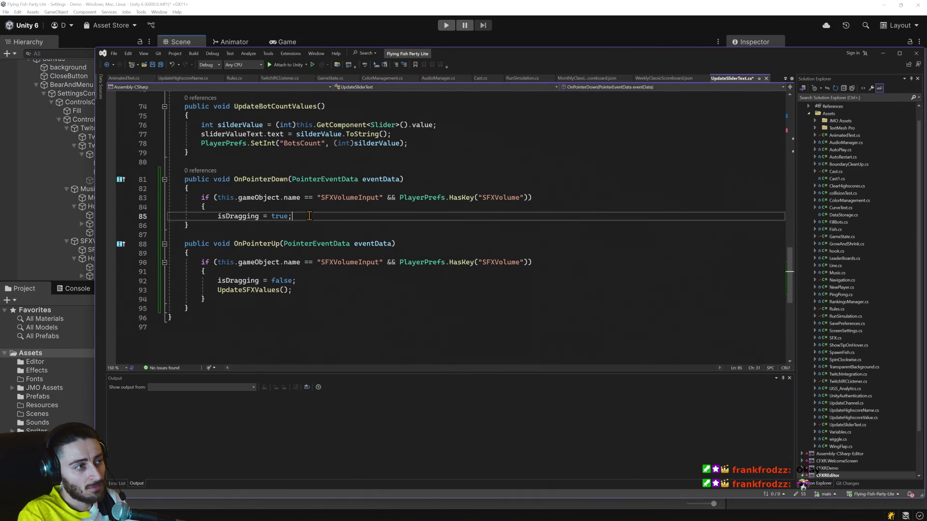
key(Return)
text(})
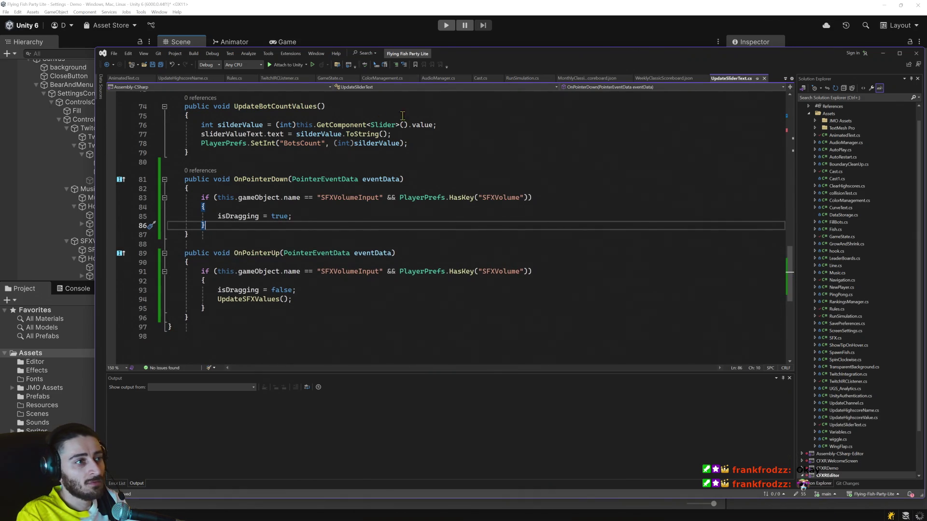
key(ctrl+s)
key(alt+Tab)
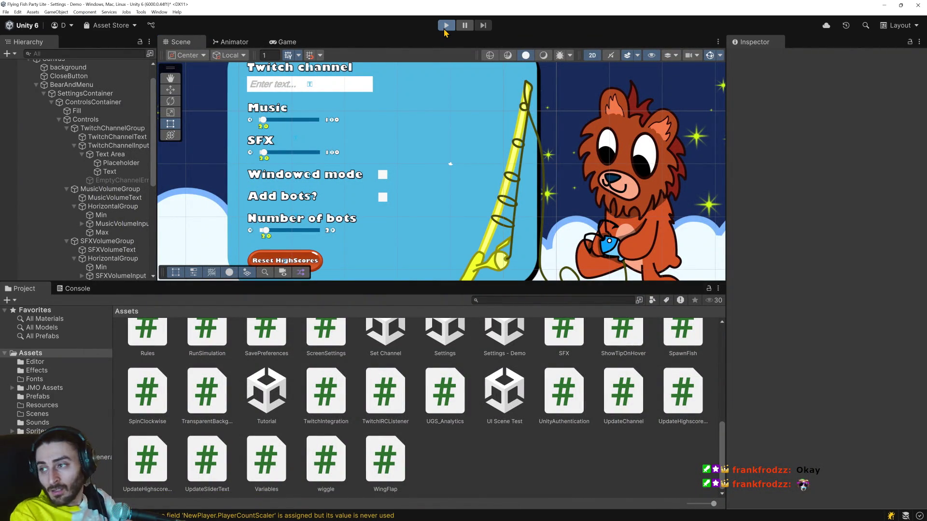
Start a play-test and re-enter the Twitch channel name in the Settings screen.
click(445, 30)
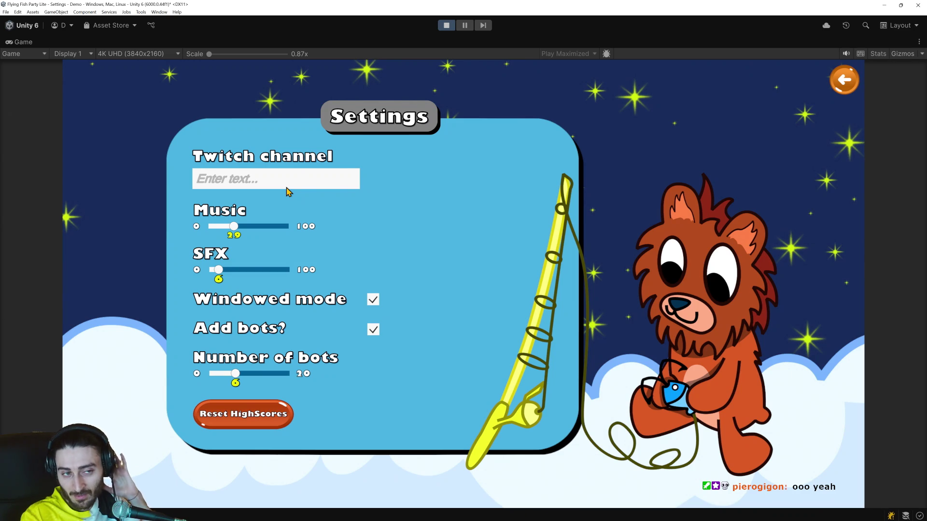
click(287, 188)
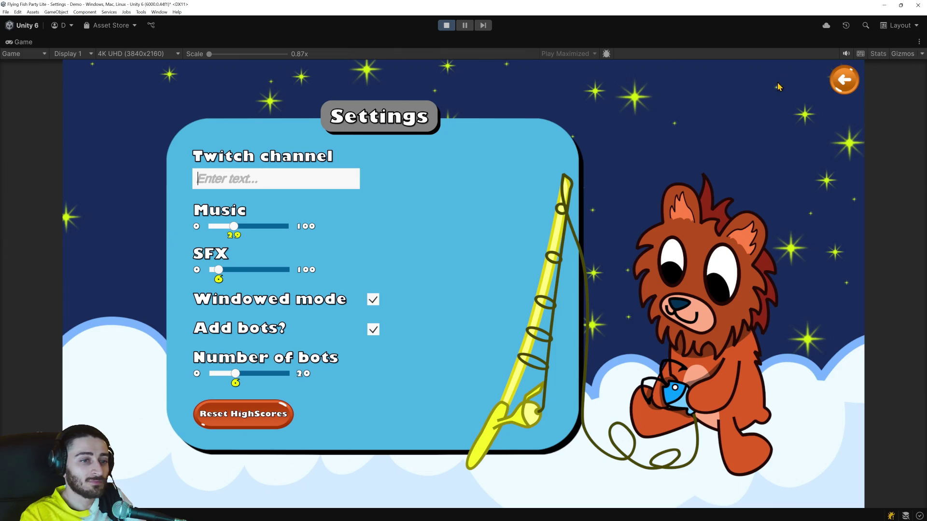
key(Escape)
click(285, 187)
text(danikaka0092)
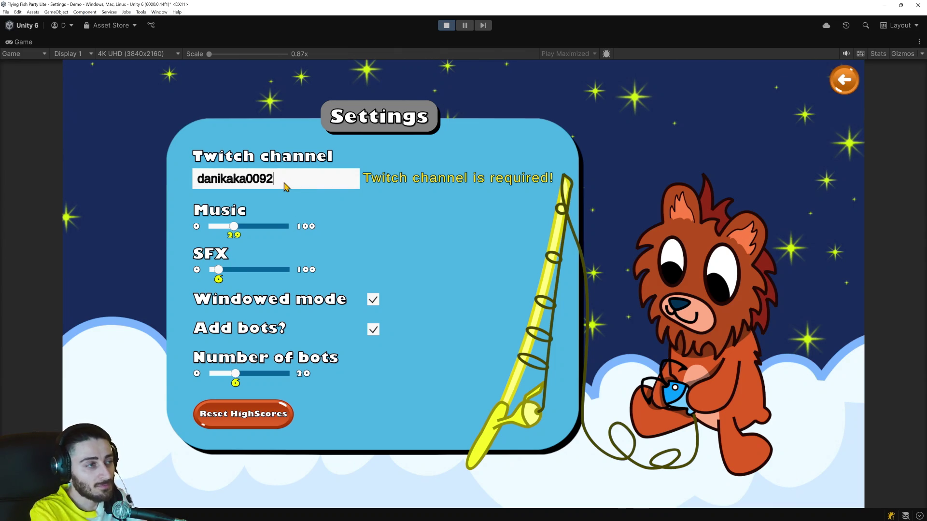
Visit the game lobby from the main menu, then reopen the Settings screen.
click(844, 80)
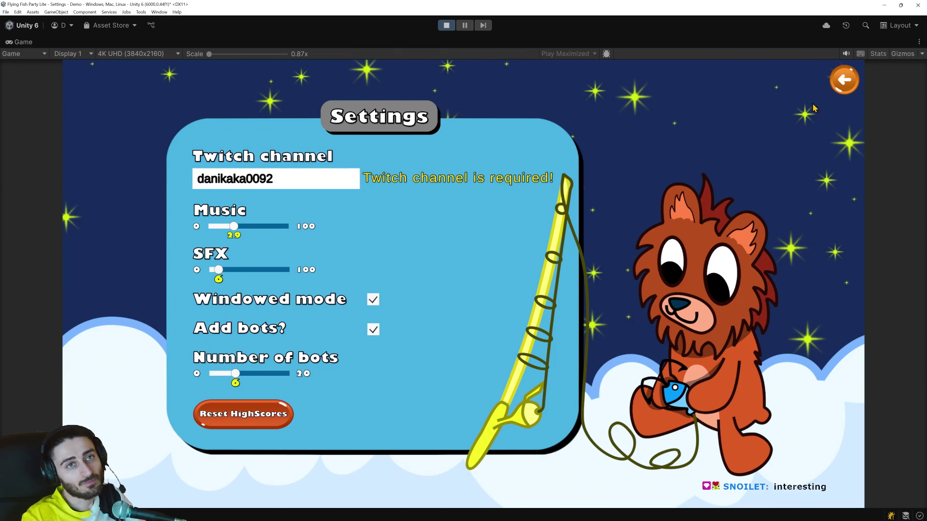
click(463, 345)
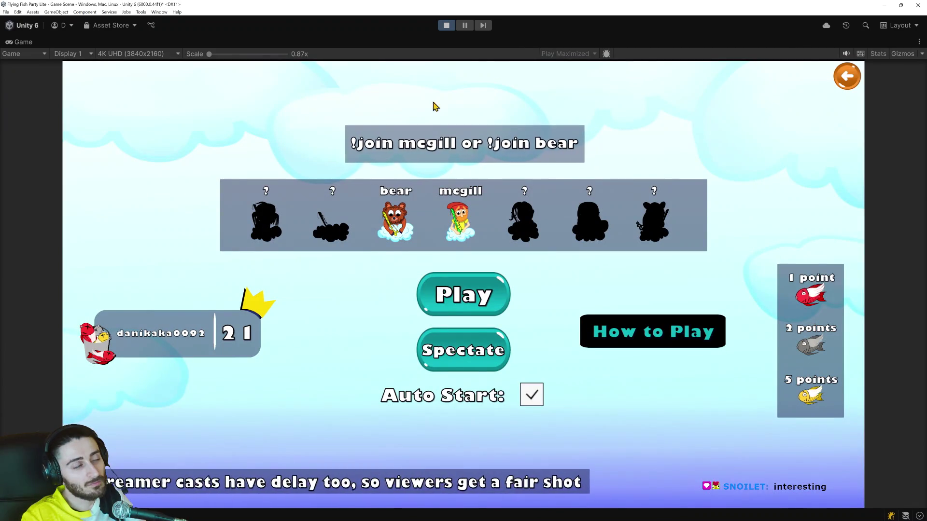
key(Escape)
click(73, 77)
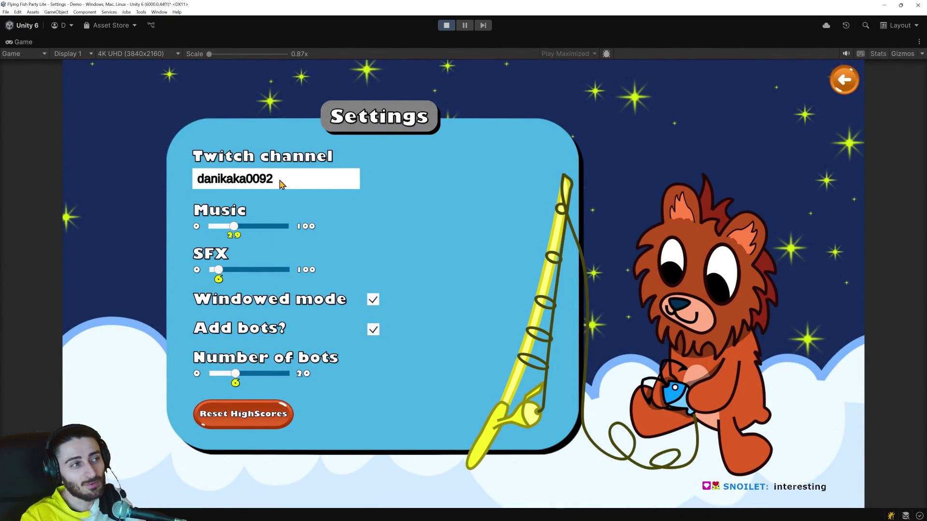
Set bots to 5, SFX to 19 and Music to 71, then stop the game.
click(249, 374)
mouse_move(249, 374)
mouse_down()
mouse_move(225, 374)
mouse_move(300, 375)
mouse_move(184, 377)
mouse_move(306, 376)
mouse_move(232, 375)
mouse_up()
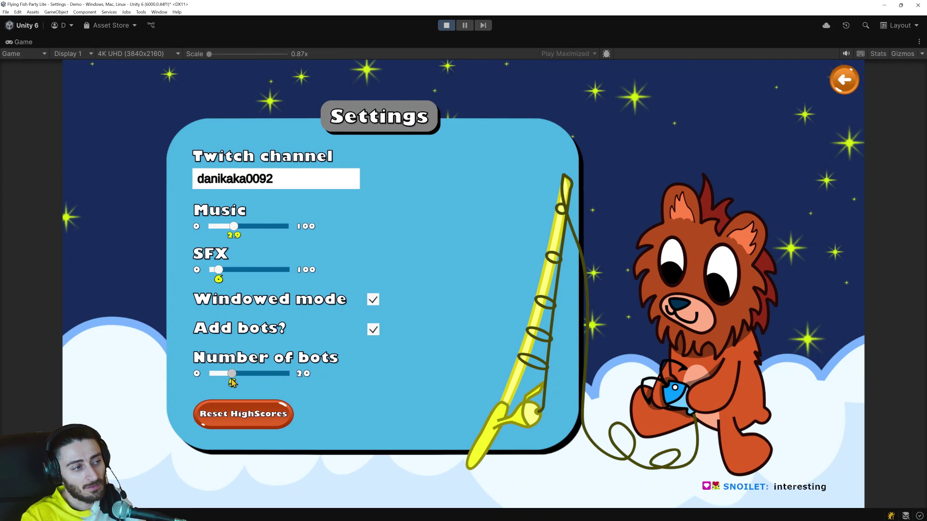
click(241, 273)
drag(265, 276, 228, 271)
click(258, 226)
click(220, 229)
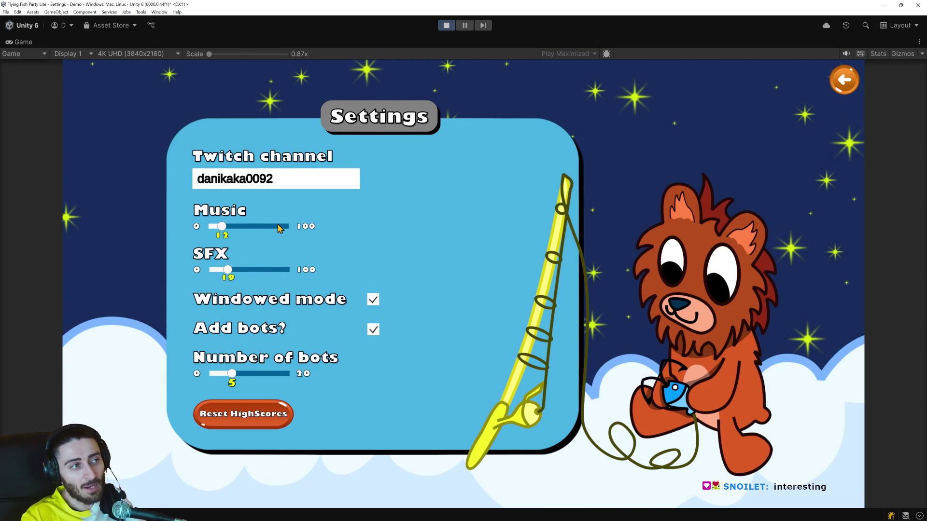
click(264, 229)
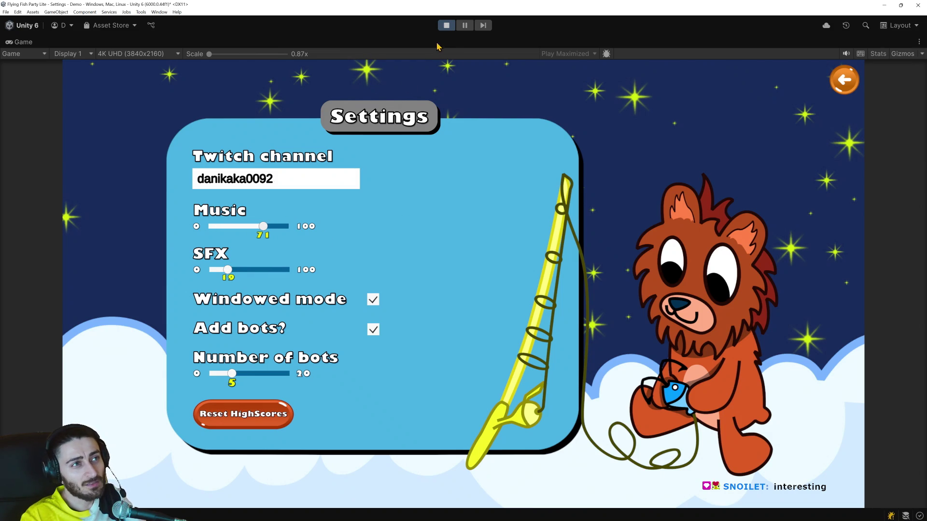
click(450, 28)
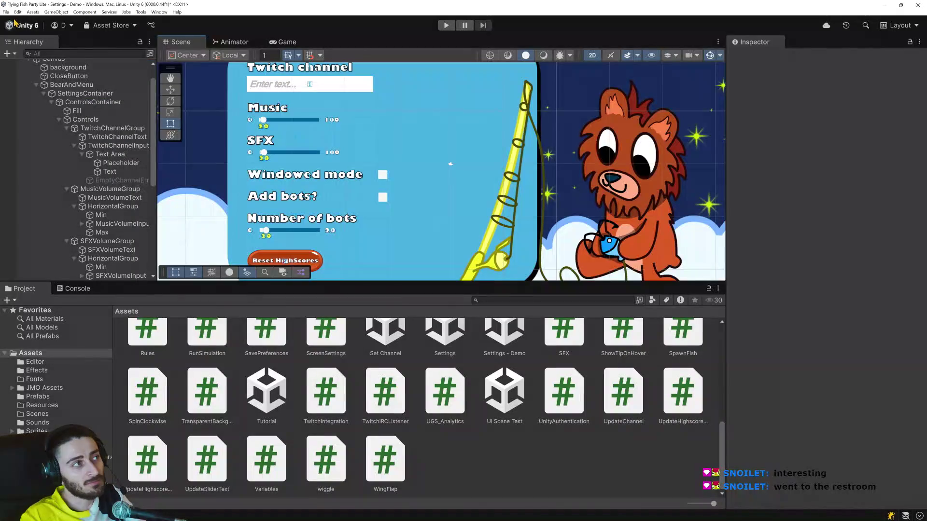
Load the Main Menu - Demo scene via File > Open Scene.
click(6, 11)
click(39, 30)
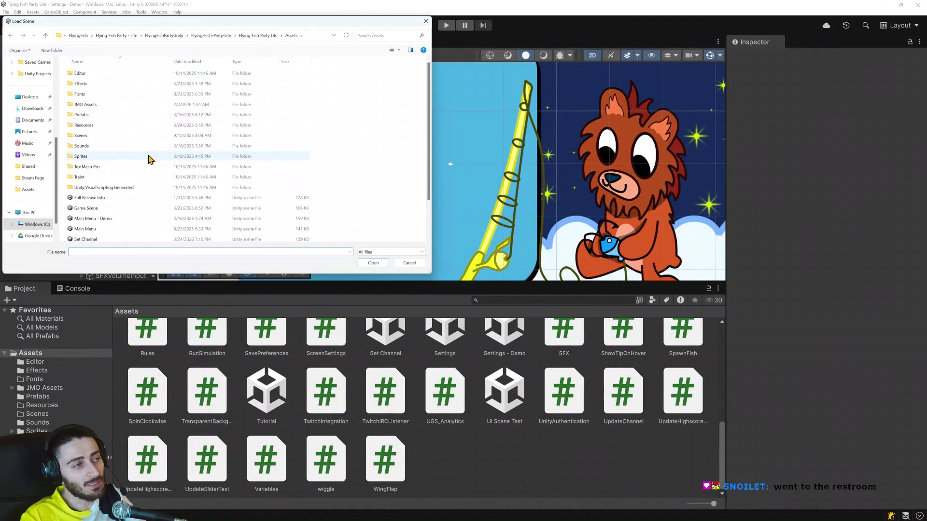
double_click(120, 195)
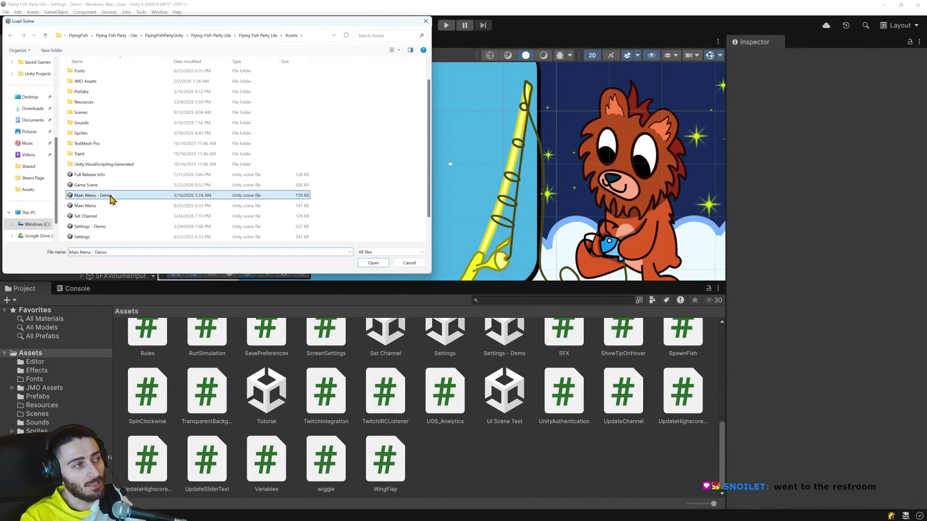
click(448, 278)
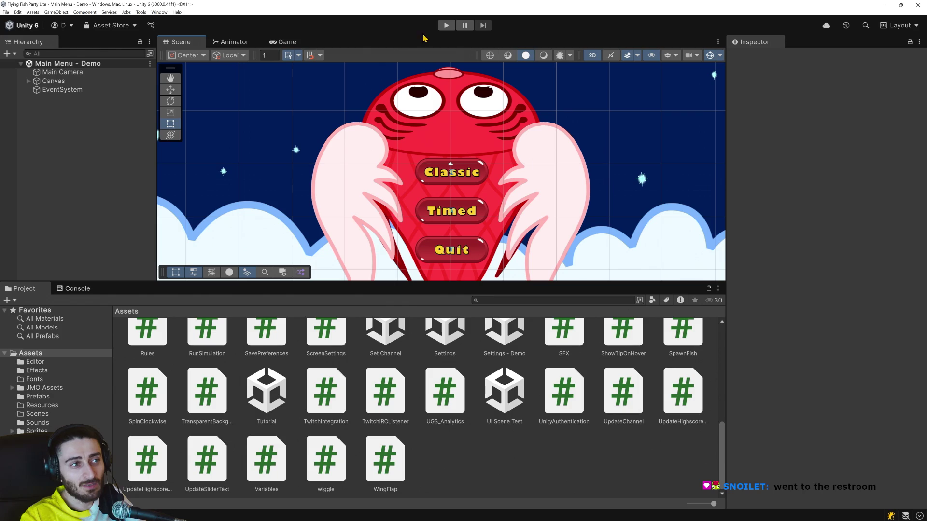
Test-run the scene to check the in-game settings, stop it, and close Unity.
click(446, 25)
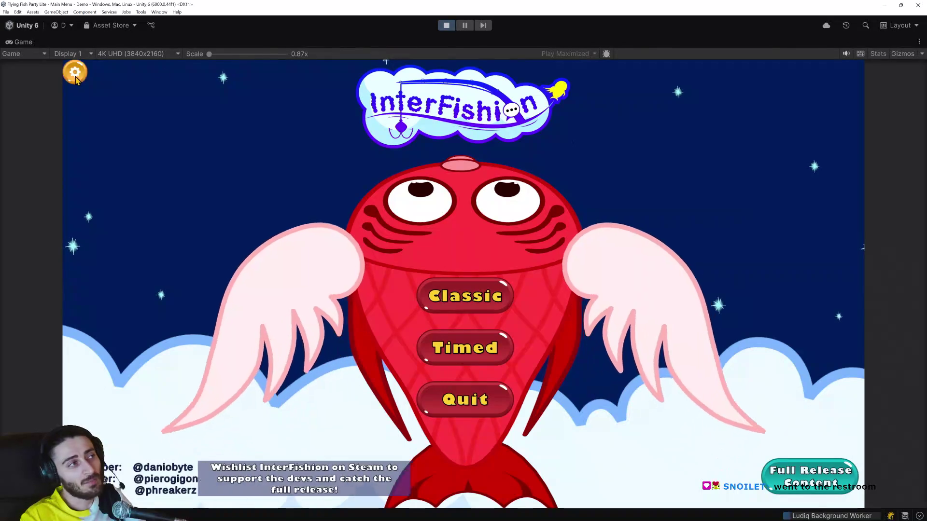
click(76, 79)
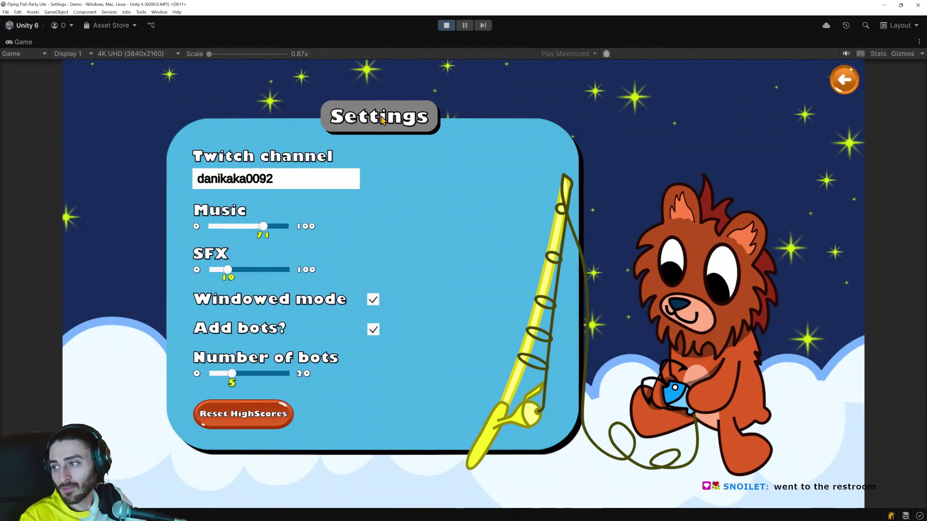
click(445, 26)
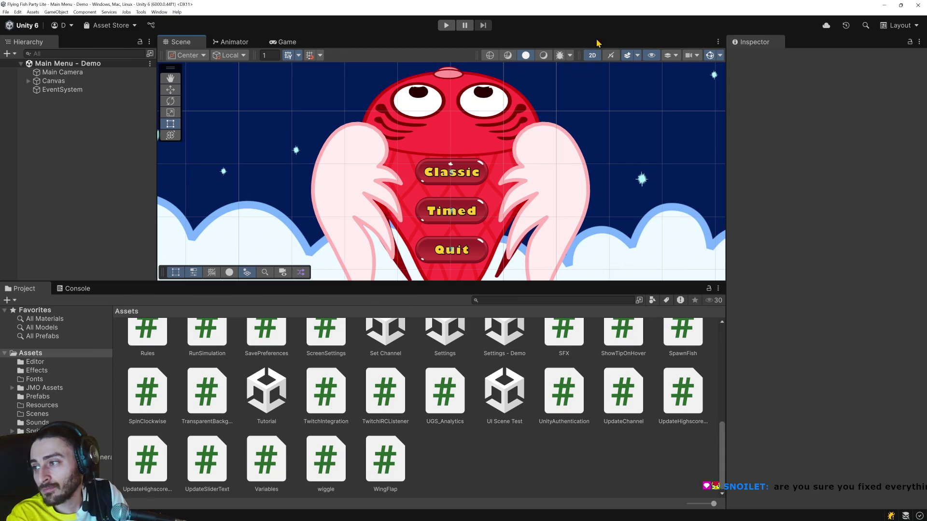
click(919, 7)
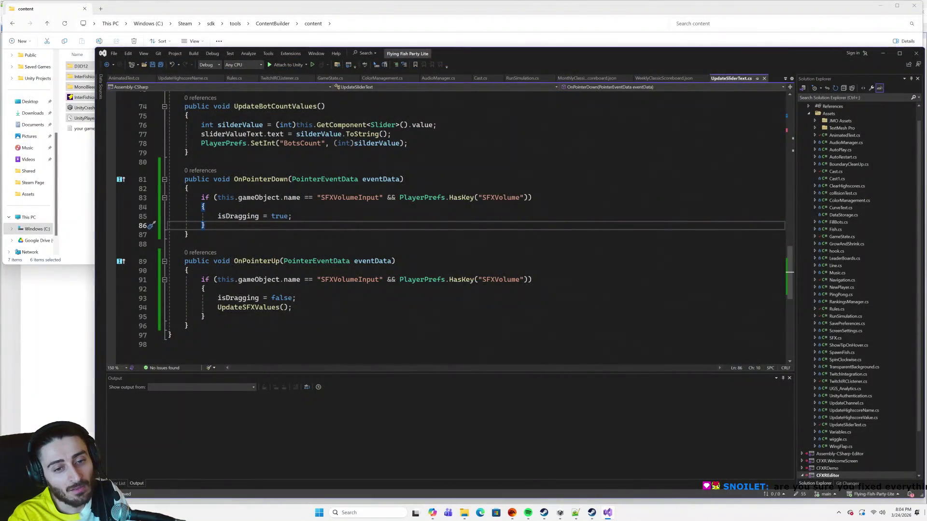
Show the desktop and launch Hollow Knight: Silksong from its shortcut.
click(924, 520)
double_click(68, 267)
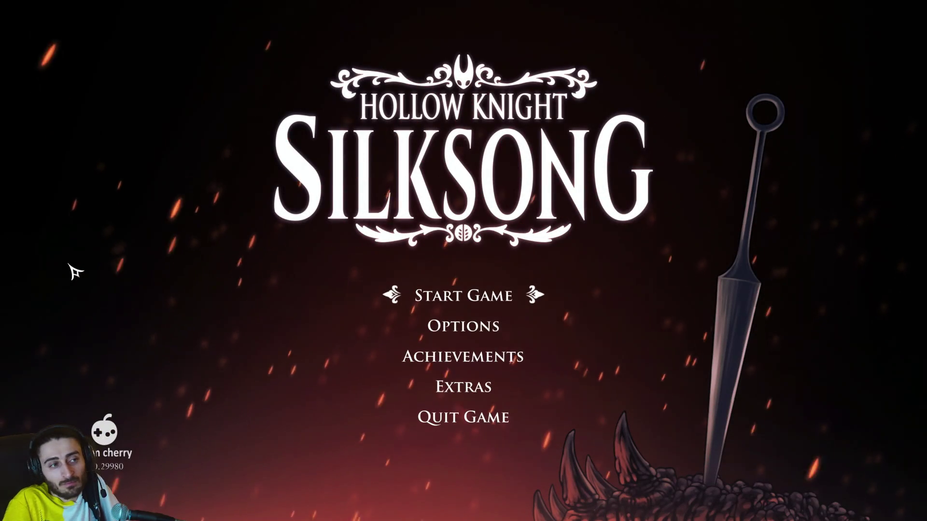
Start the game and load save slot 2.
key(Return)
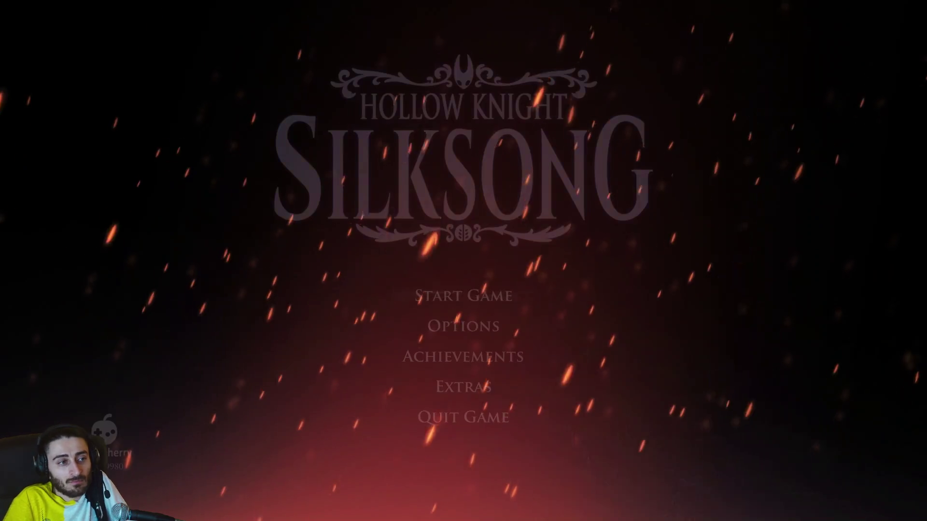
key(Right)
key(Left)
key(Return)
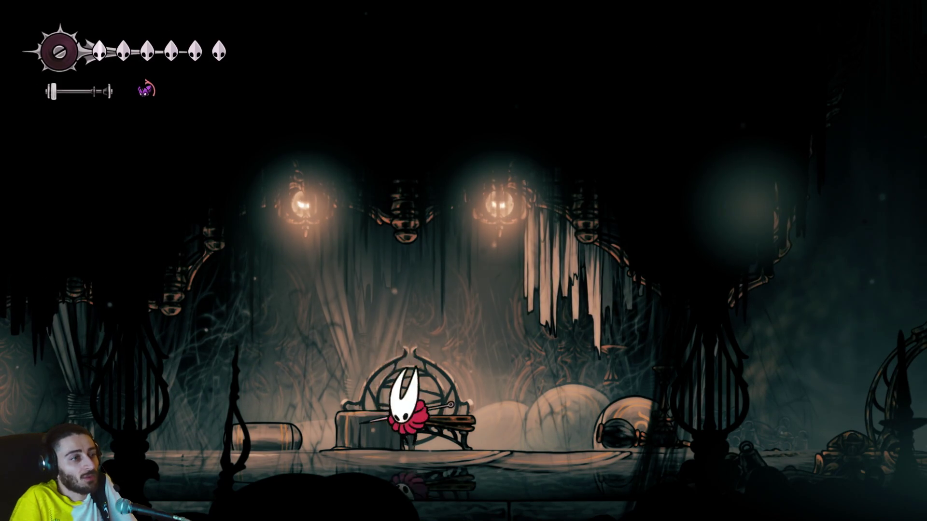
Get Hornet off the High Halls bench, glance at the quick map, and head left into the next room.
key(Left)
key(Tab)
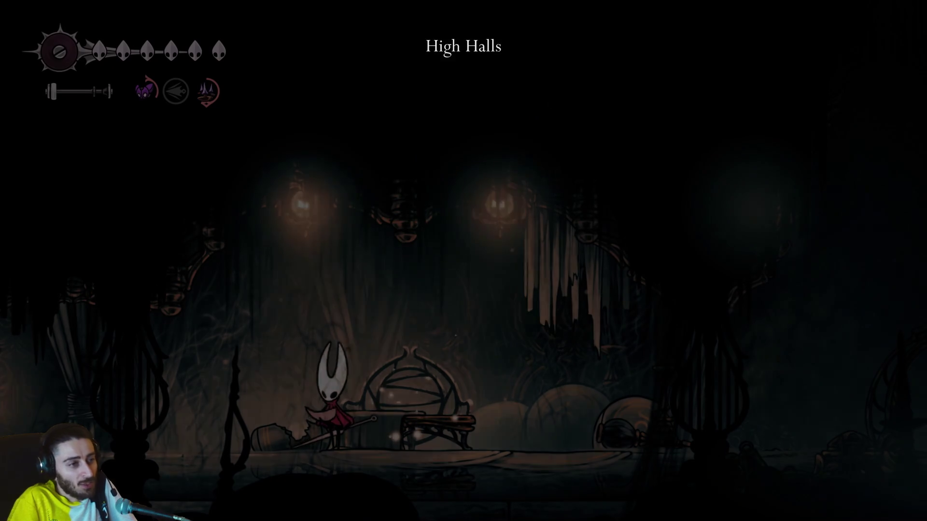
key(Up)
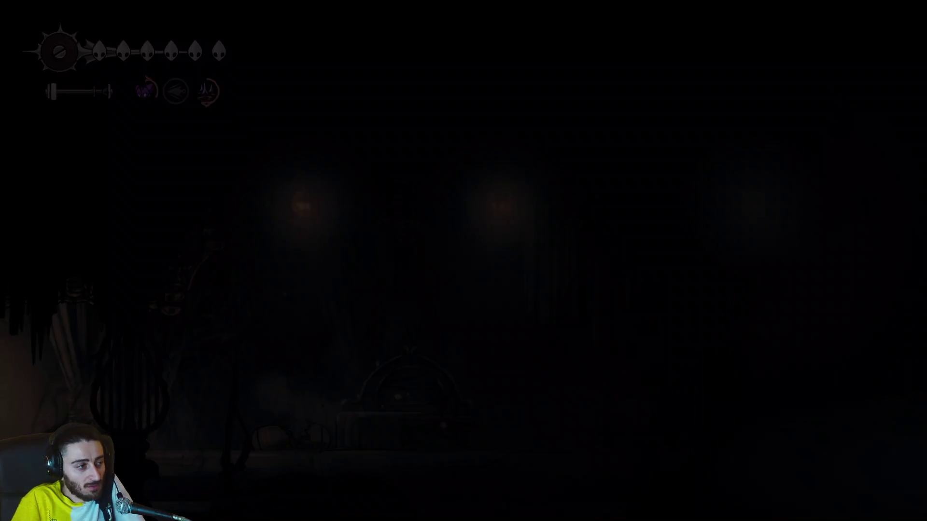
key(Left)
Jump Hornet via the sign's hook onto the floating platform and open the pause menu's Tasks page.
key(z)
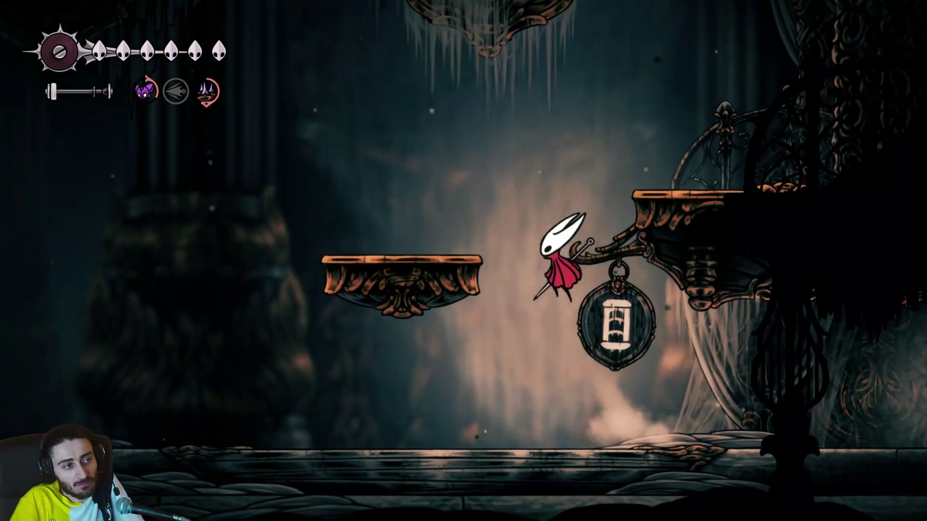
key(z)
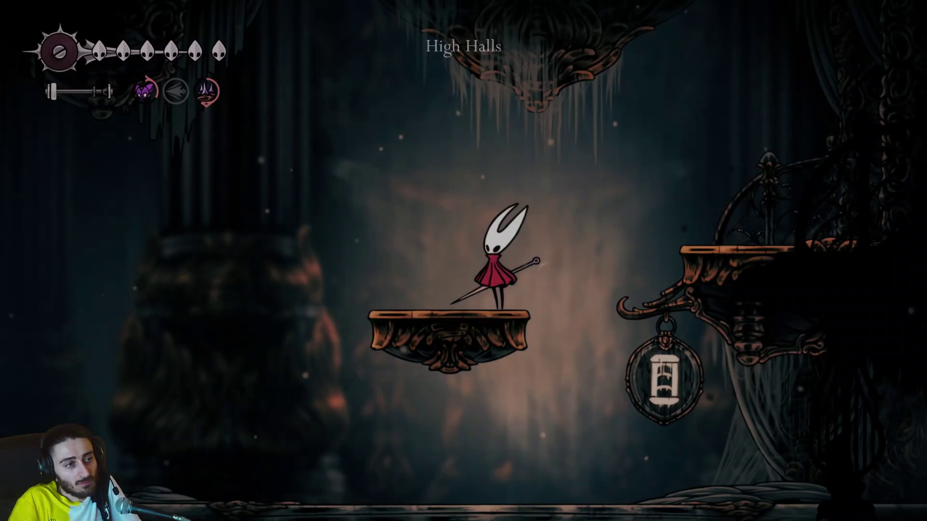
key(i)
key(e)
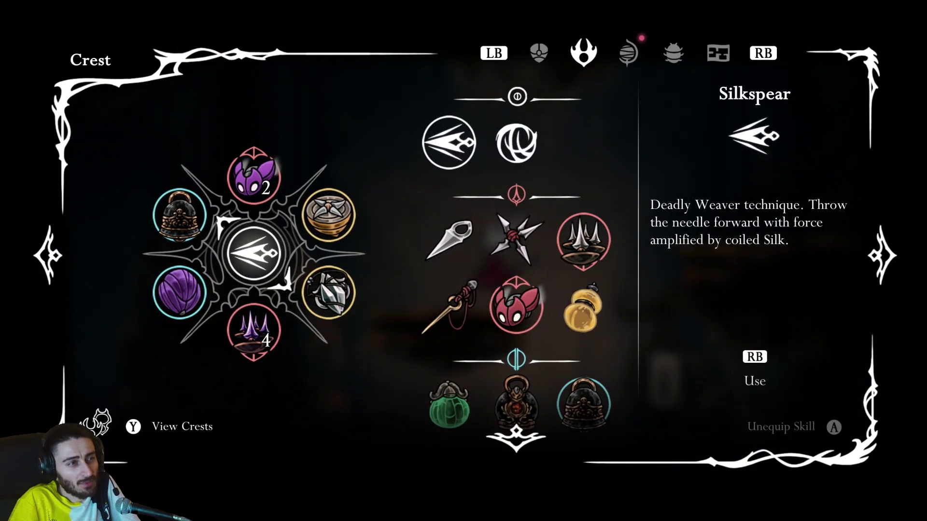
key(e)
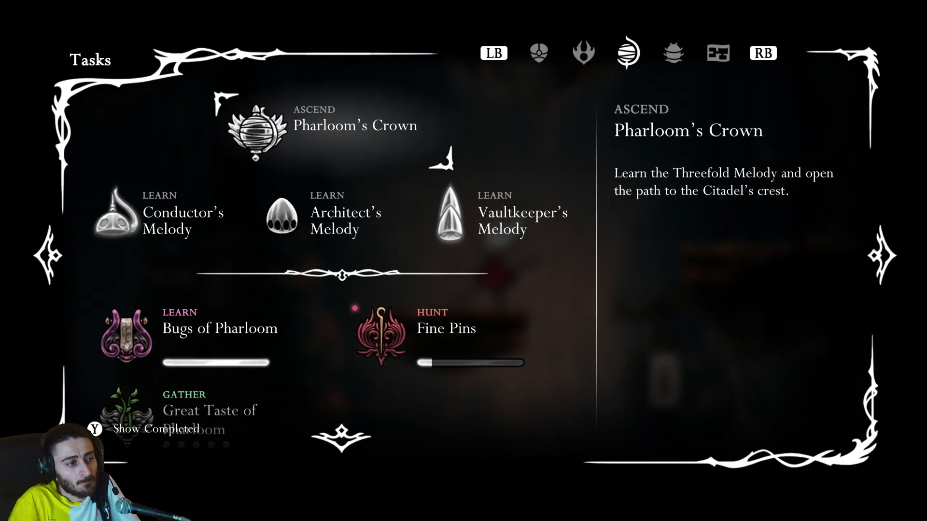
Review the Great Taste of Pharloom, Bugs of Pharloom and Fine Pins (2 / 12) tasks.
key(Down)
key(Down)
key(Down)
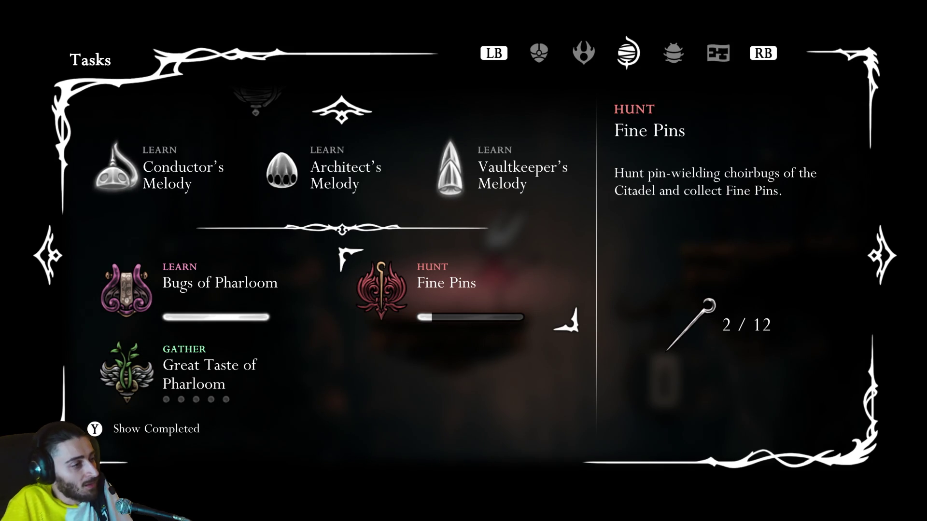
key(Left)
key(Down)
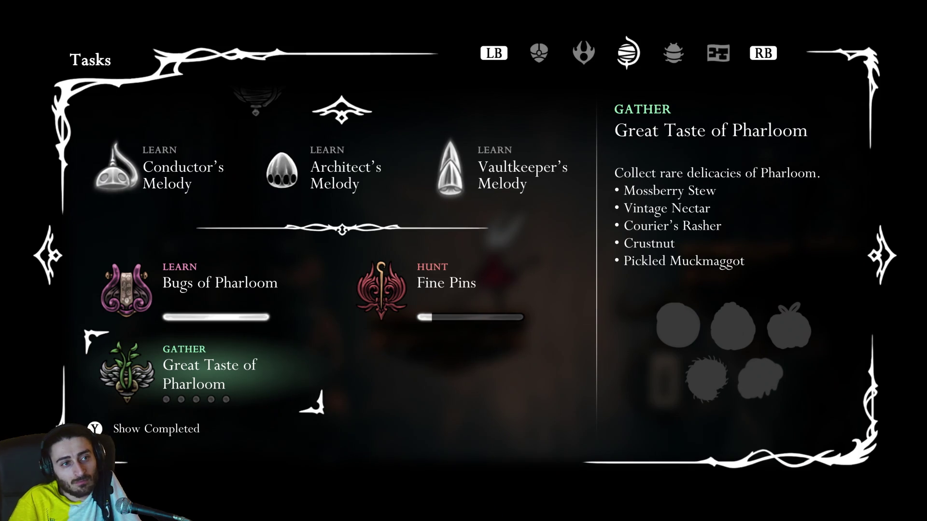
key(Up)
key(Right)
key(Left)
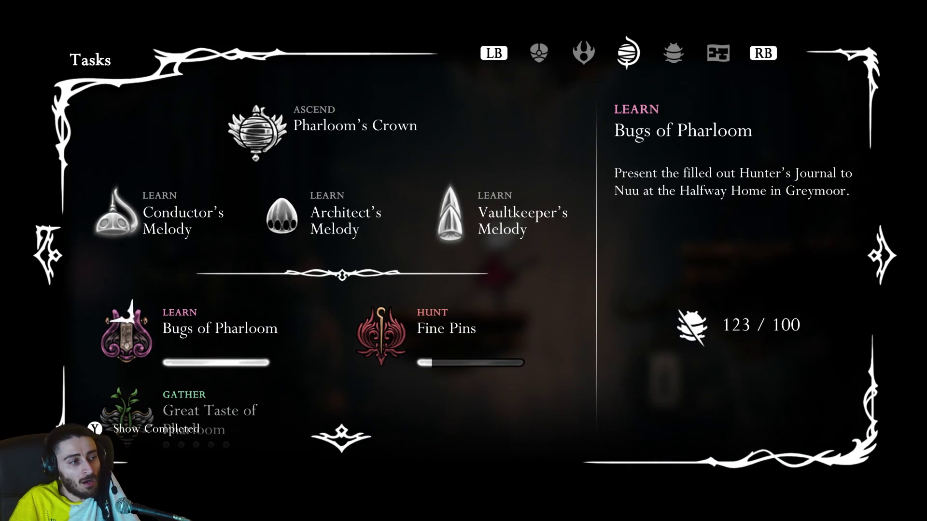
Read Architect's Melody and Vaultkeeper's Melody, then close the menu and run right.
key(Up)
key(Up)
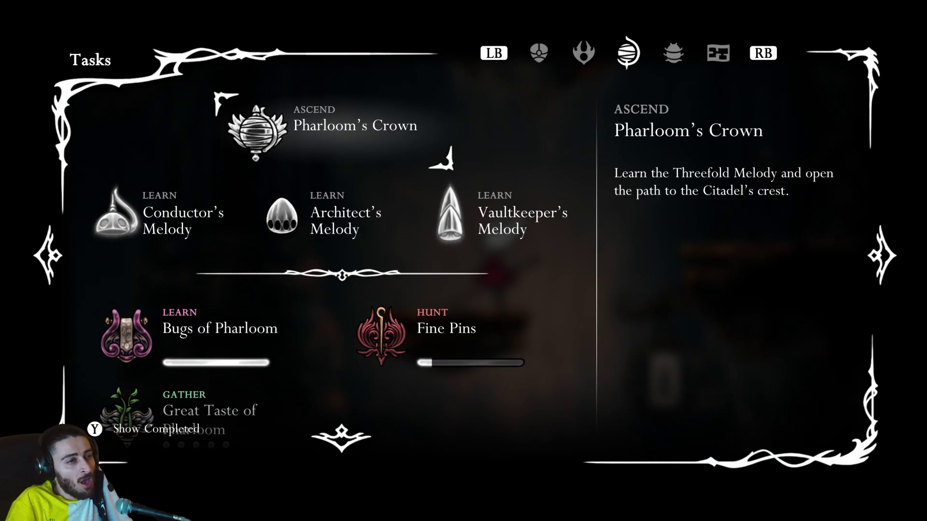
key(Down)
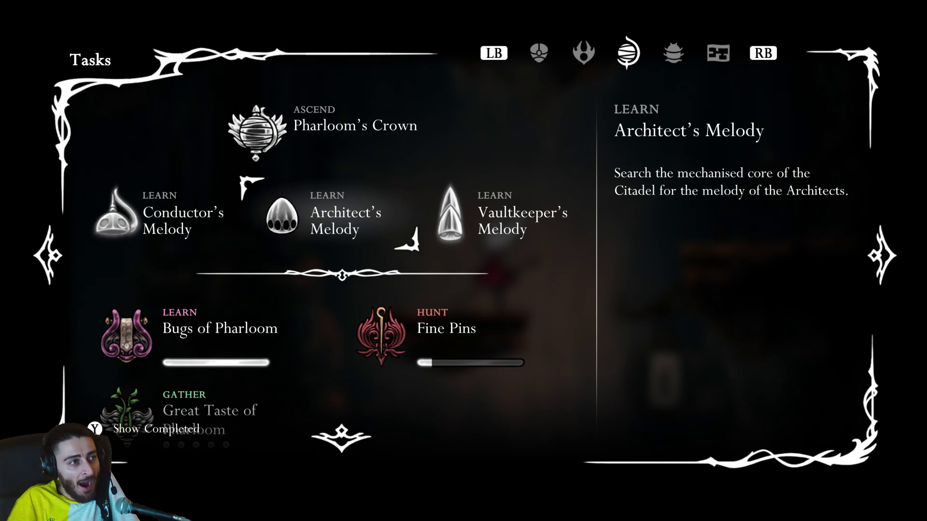
key(Right)
key(Escape)
key(Right)
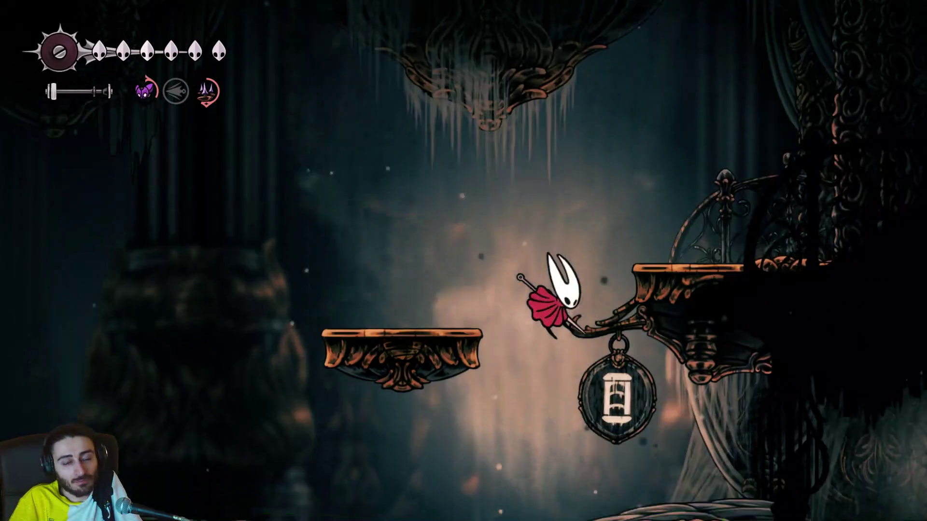
Move Hornet onto the floating platform and back down across the hall, checking the High Halls map.
key(Tab)
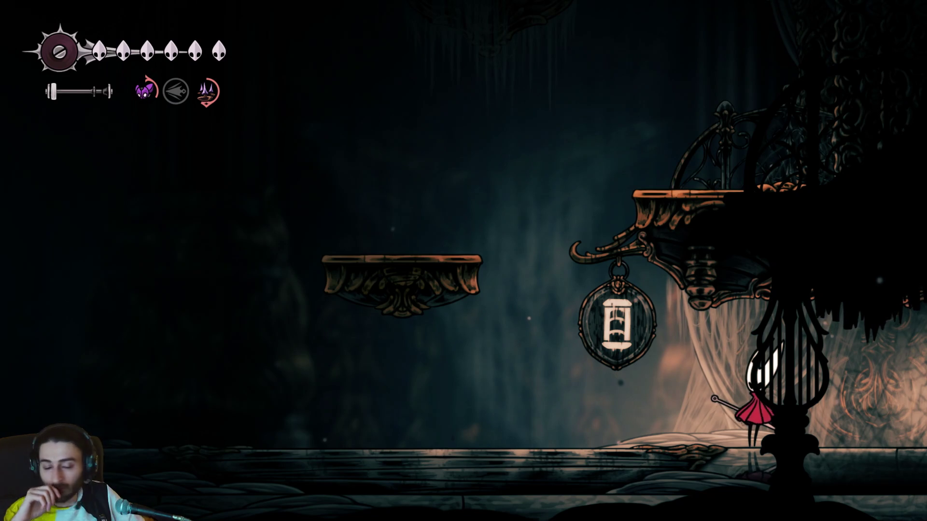
key(Left)
key(z)
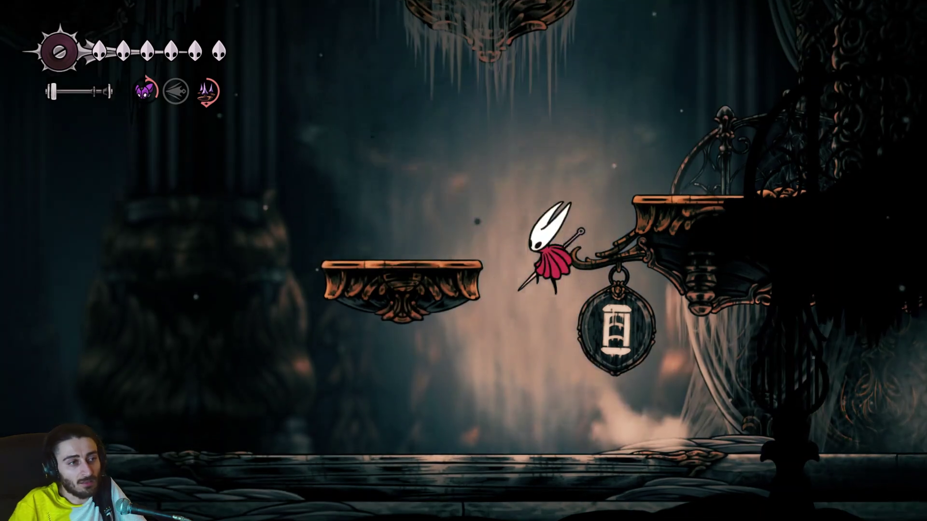
key(Tab)
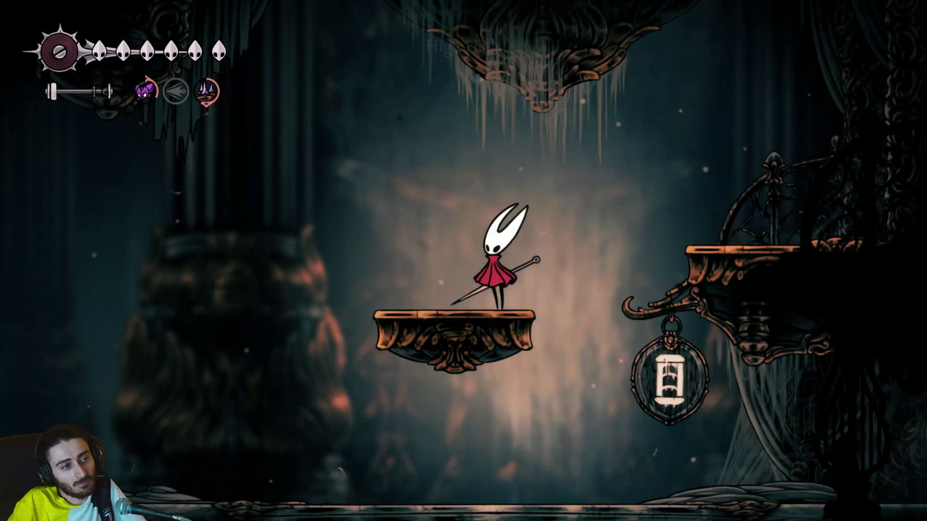
key(Right)
key(Left)
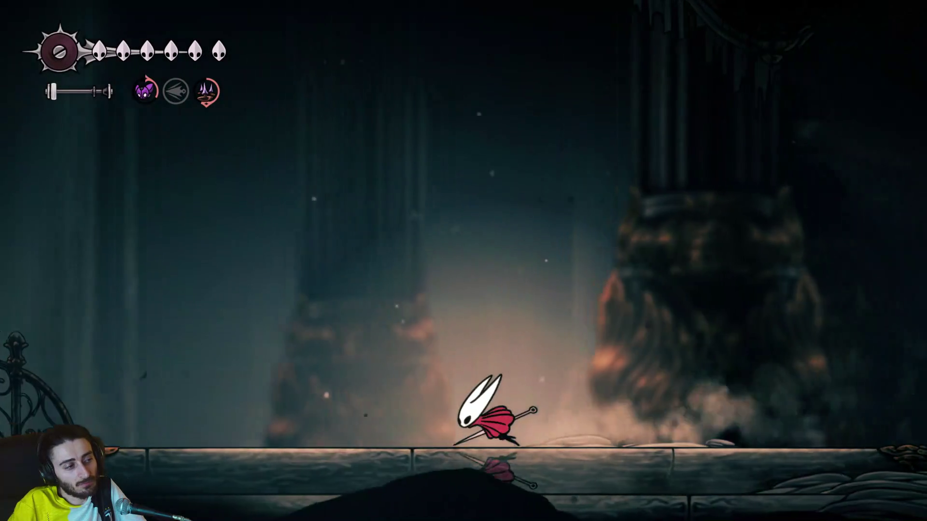
key(z)
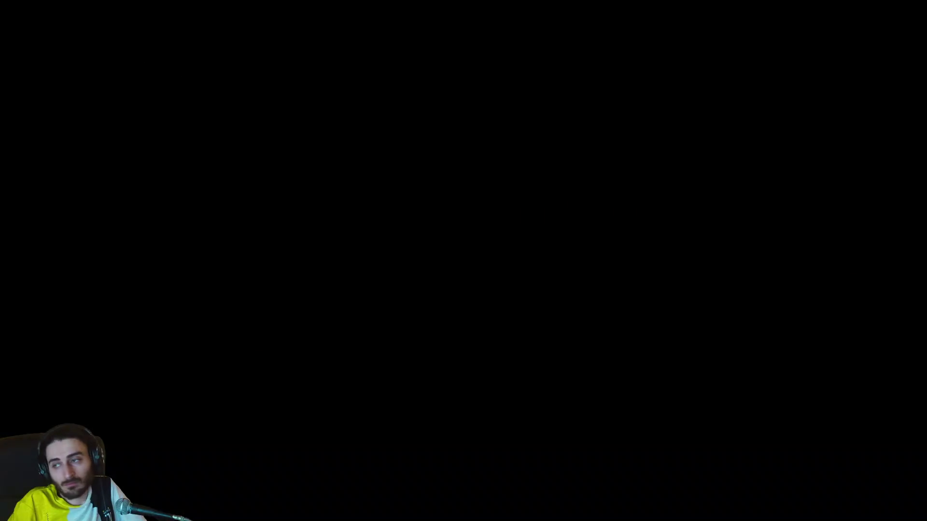
Check the Choral Chambers map, close it, and drop into the lower chamber.
key(Tab)
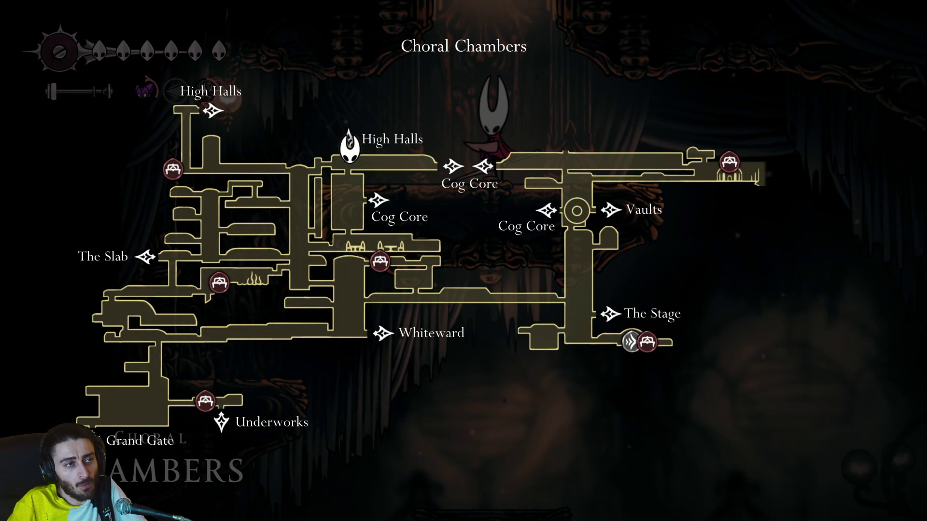
key(Tab)
key(Tab)
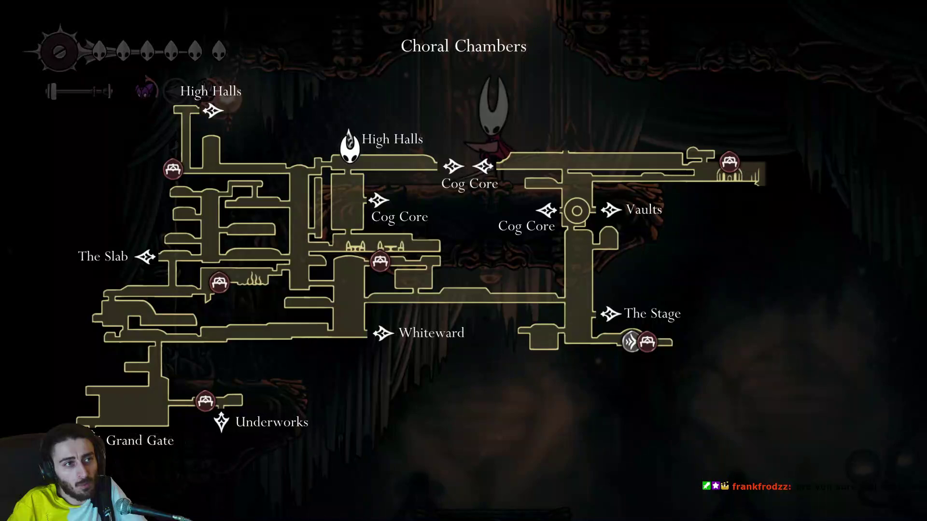
key(Tab)
key(Right)
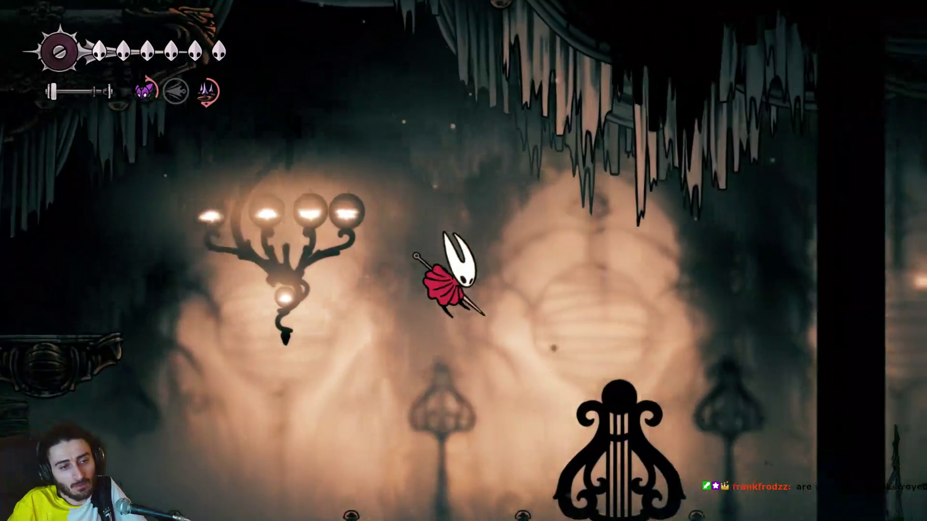
Attack the red-caped enemy with a jump, a needle strike and a silk skill slash.
key(Right)
key(z)
key(x)
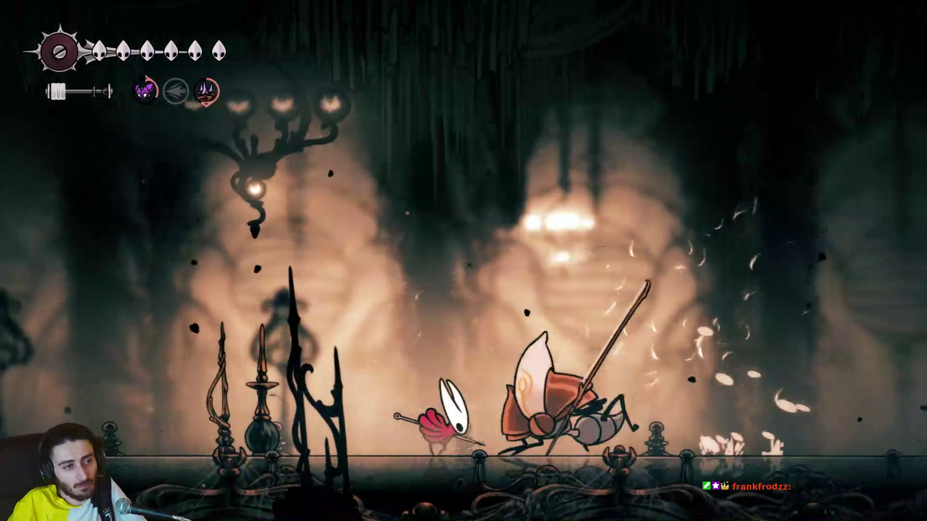
key(f)
key(Right)
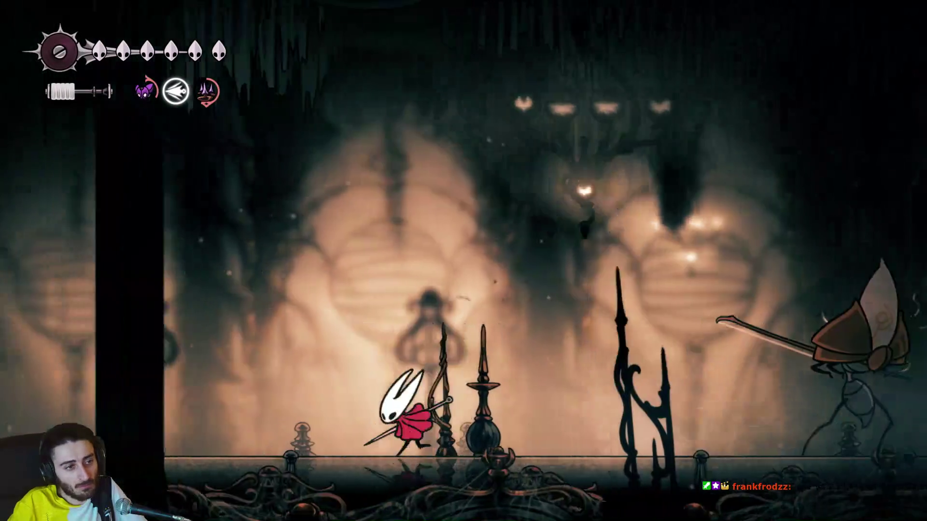
Jump the floor spikes and trade aerial strikes with the spear enemy while dodging its dash.
key(Right)
key(z)
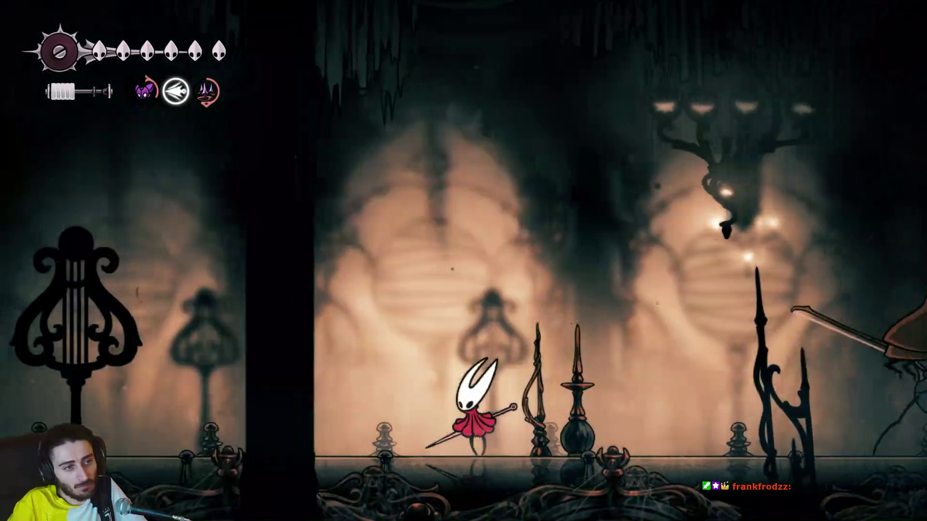
key(z)
key(x)
key(Left)
key(z)
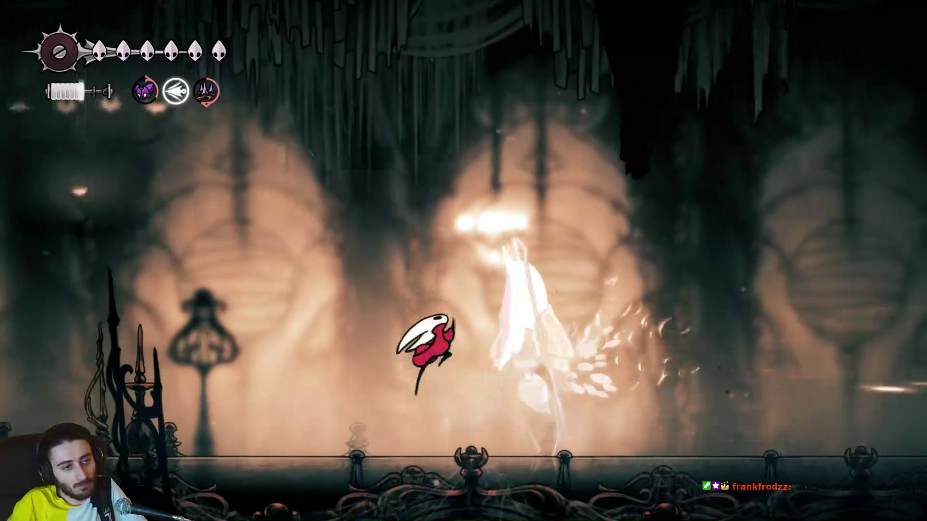
key(Left)
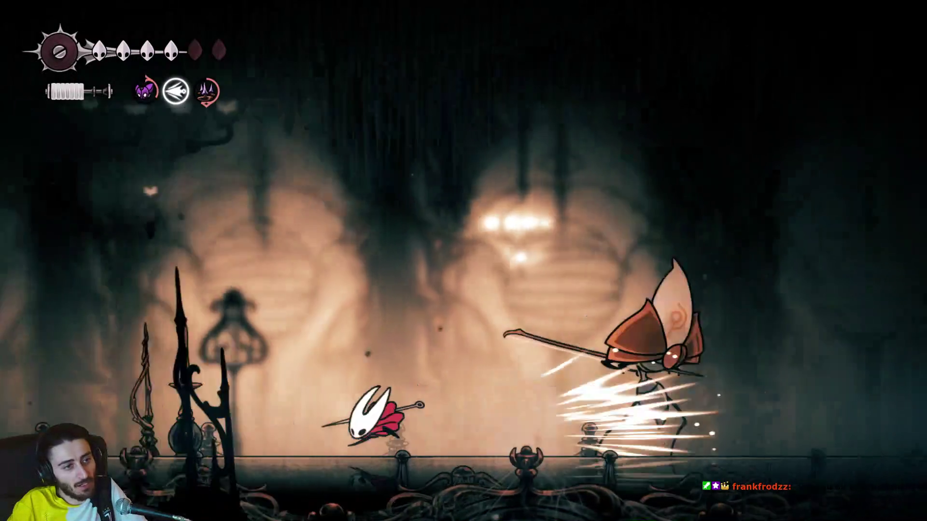
key(Left)
key(x)
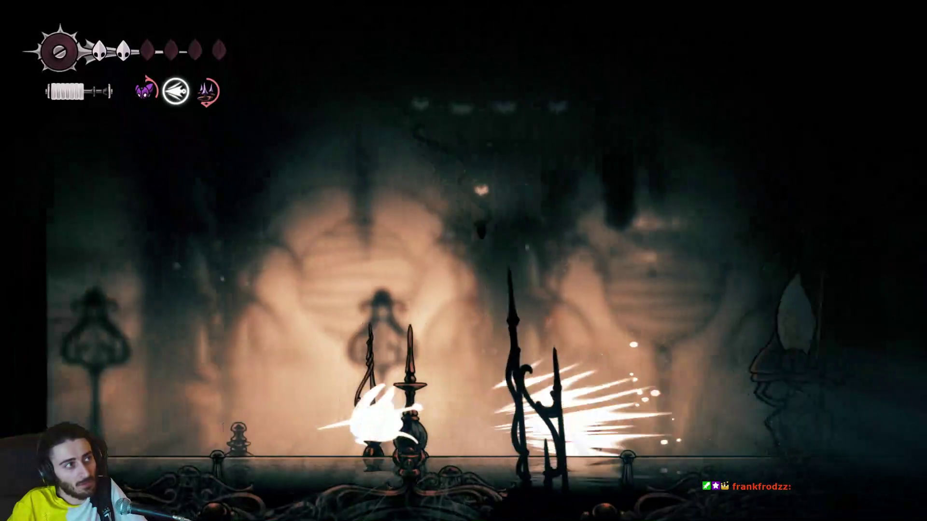
Slash the dashing spear enemy, then Bind-heal Hornet from two to five masks.
key(Right)
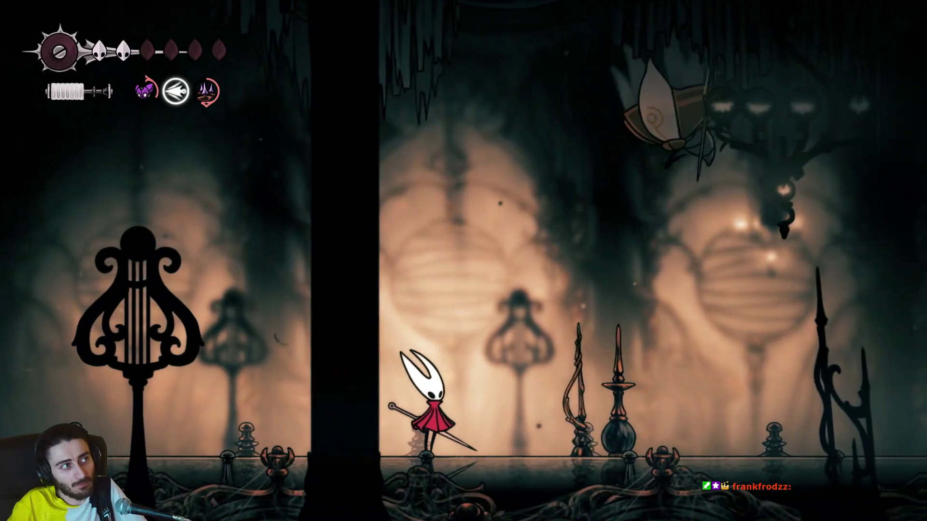
key(Left)
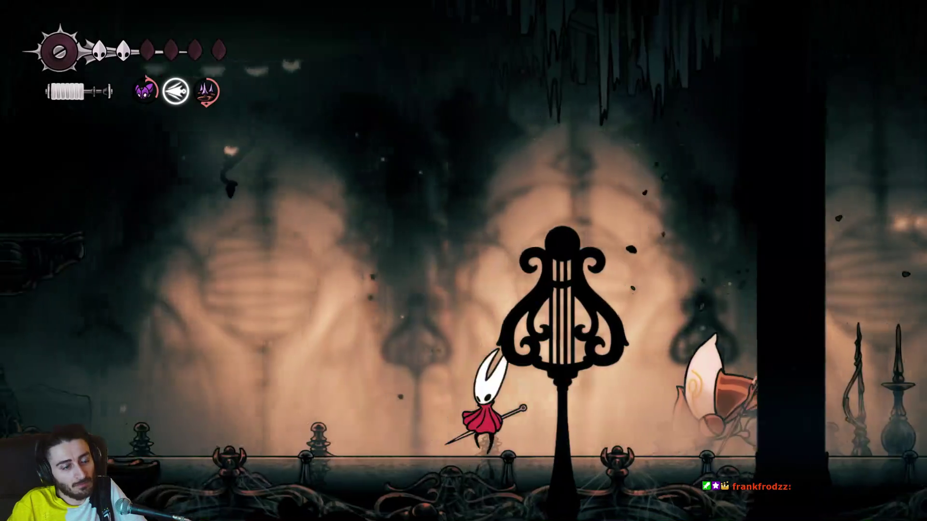
key(x)
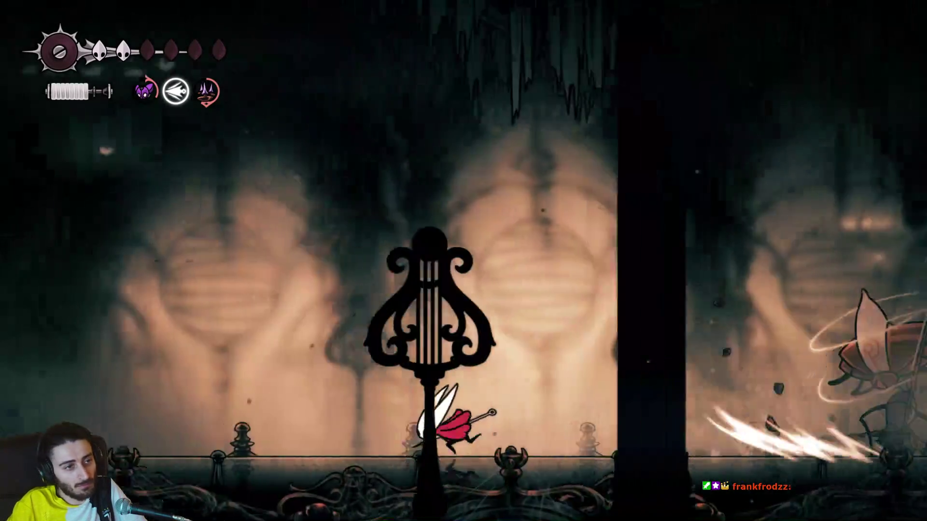
key(Left)
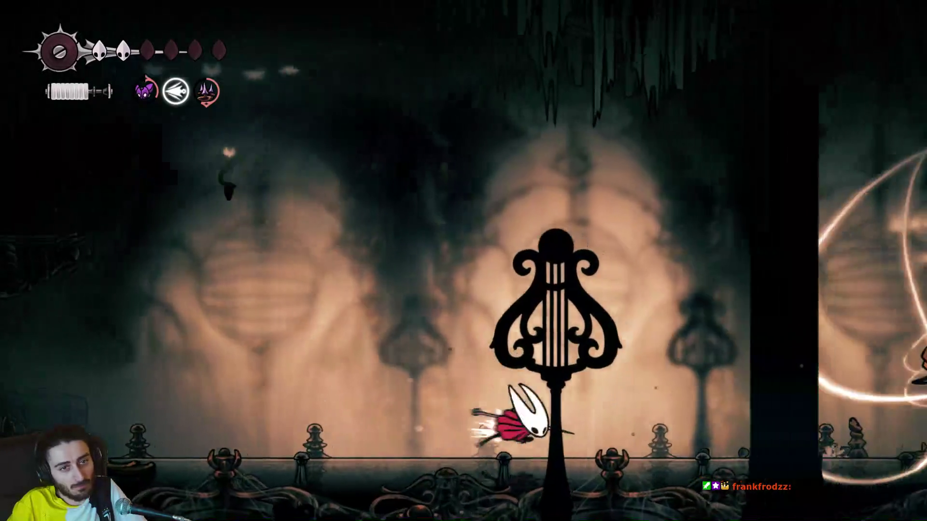
key(z)
key(x)
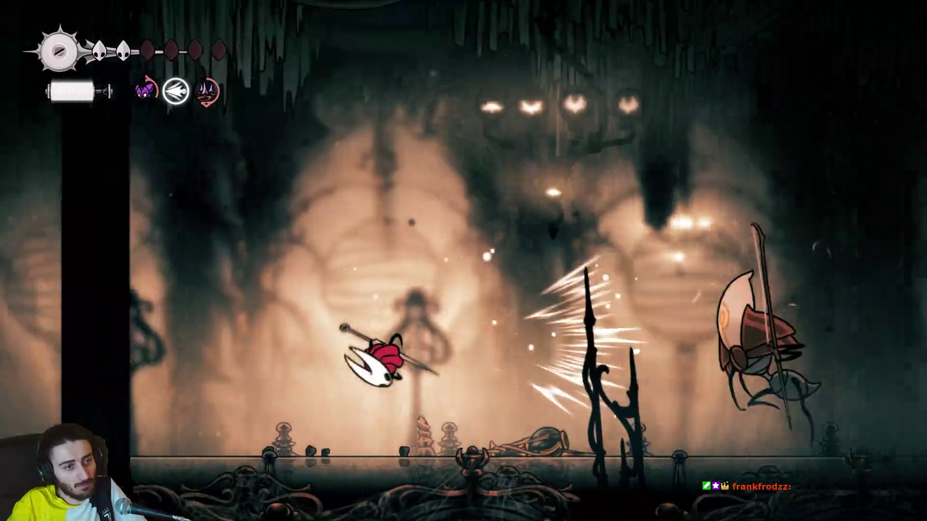
key(Left)
key(a)
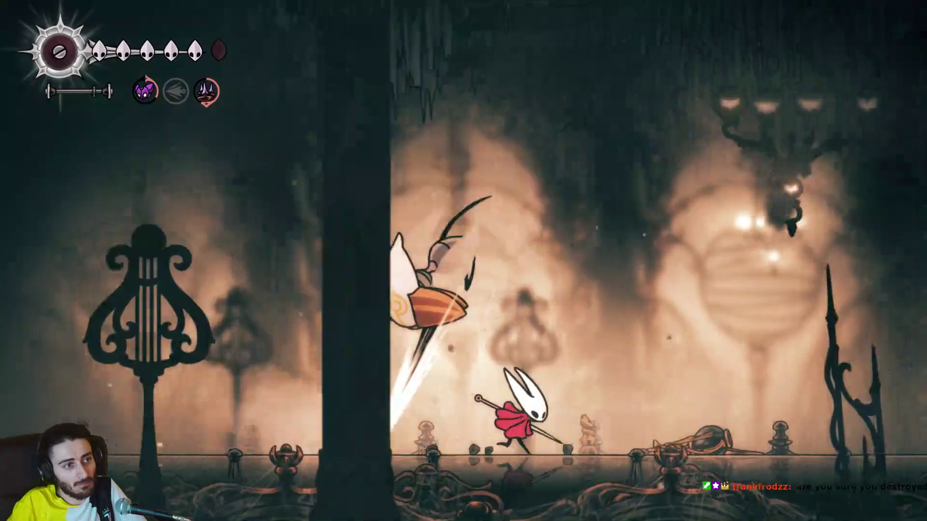
Reposition around the lyre stand and land the killing strike on the spear enemy.
key(Left)
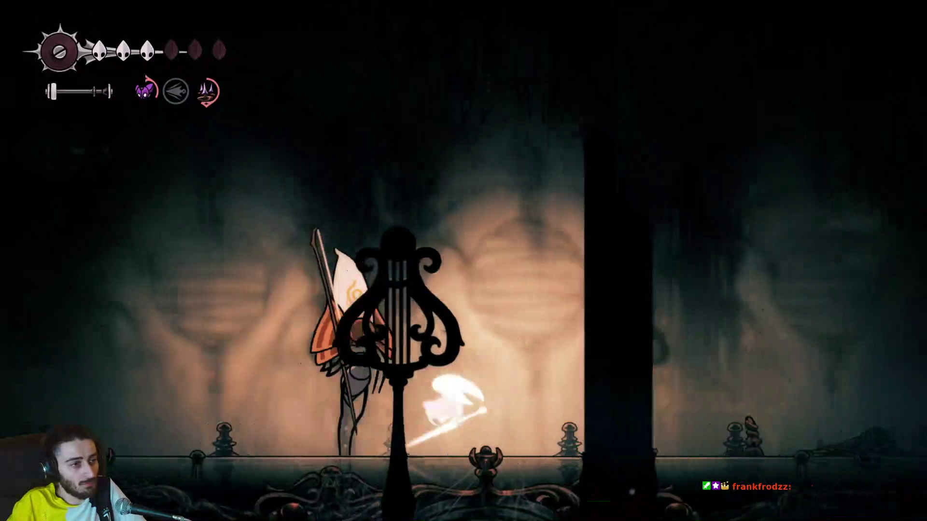
key(Left)
key(Right)
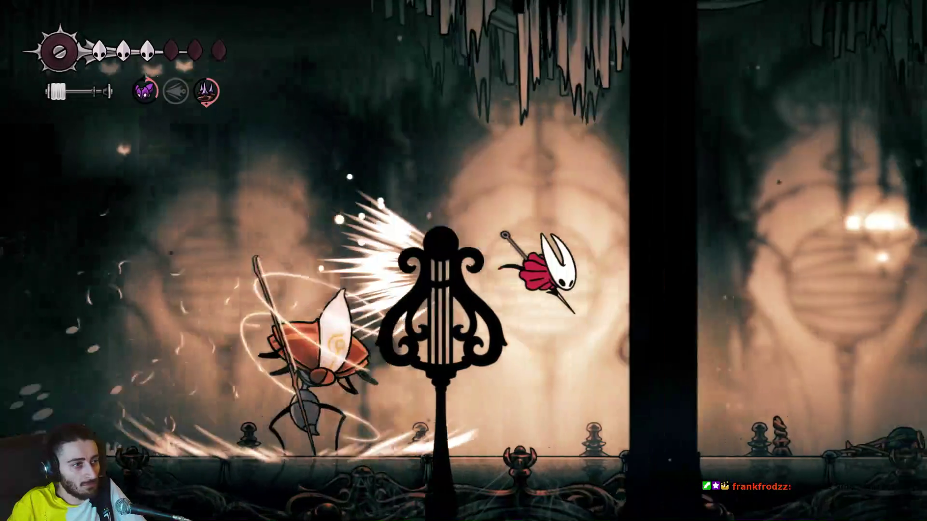
key(Left)
key(z)
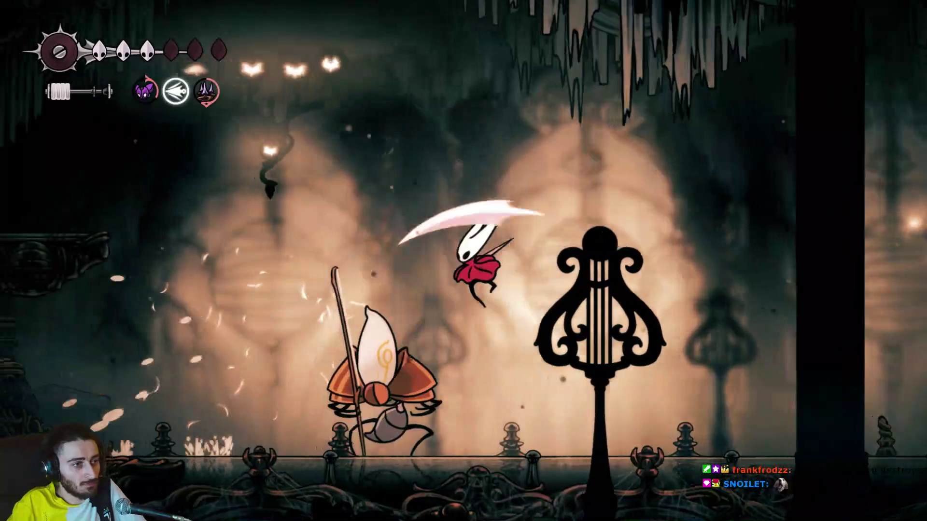
key(x)
Collect the spear enemy's dropped rosaries, raising the count to 64.
key(Right)
key(Left)
key(x)
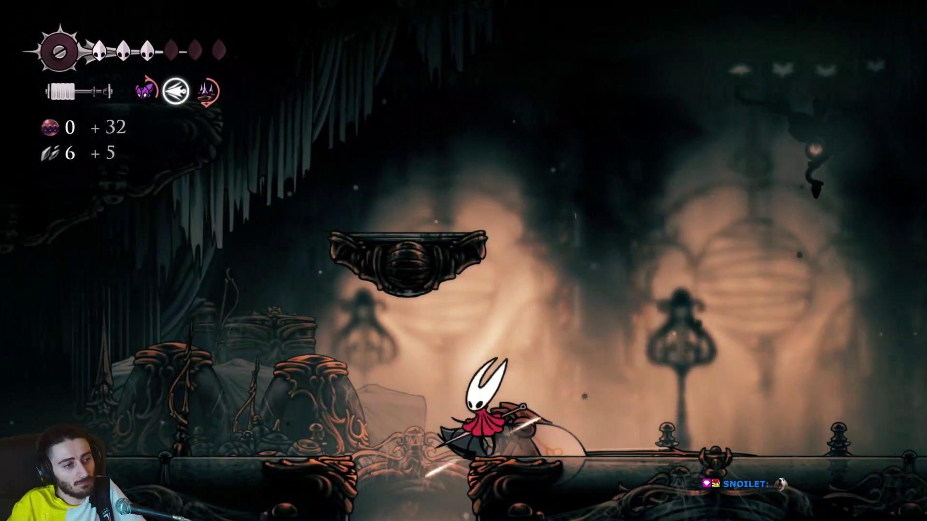
key(Right)
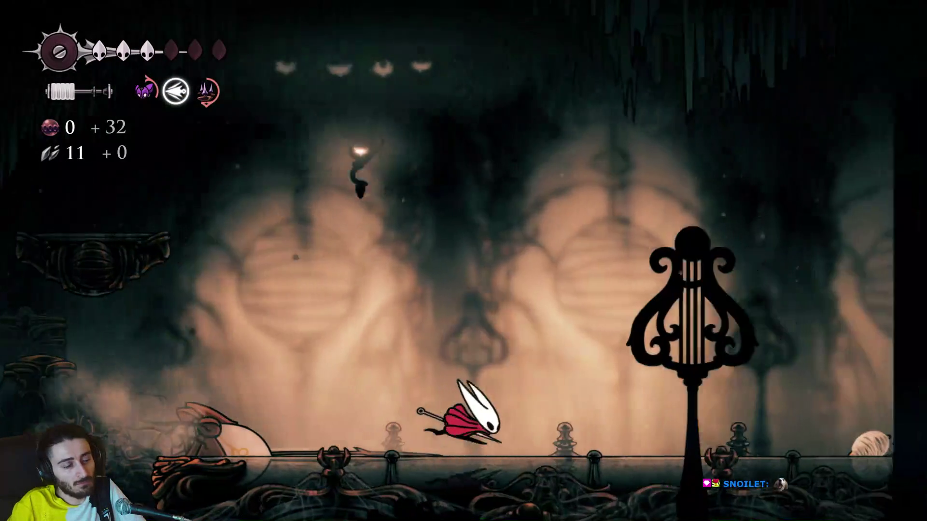
key(Left)
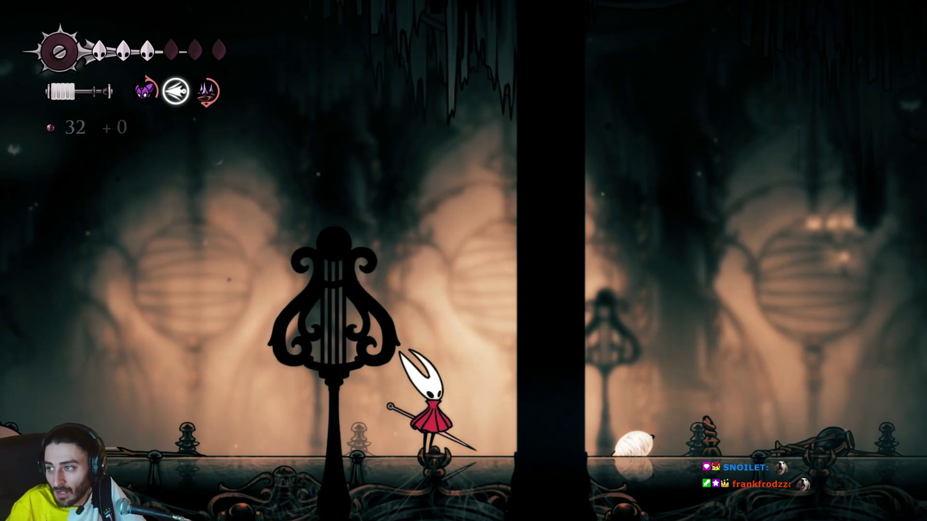
Hit the cocoon and cloaked enemies, then heal again with silk while retreating left.
key(Right)
key(x)
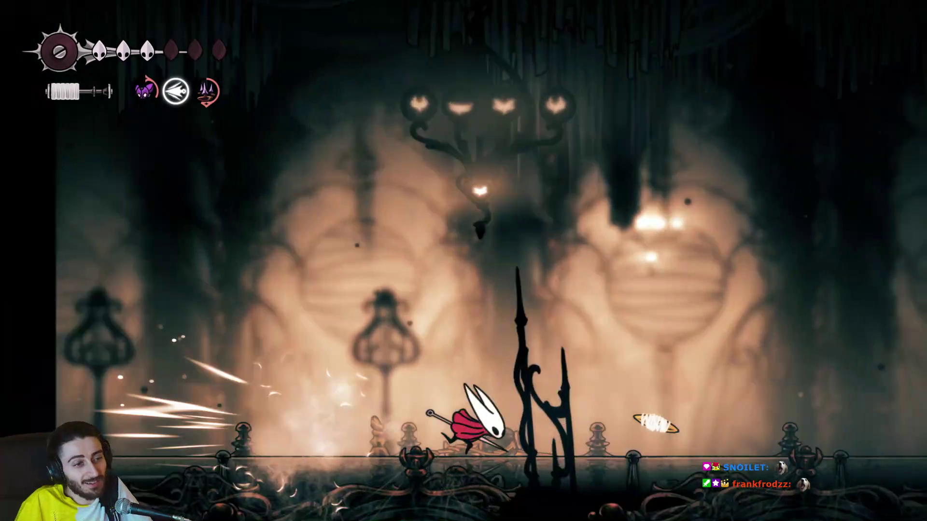
key(z)
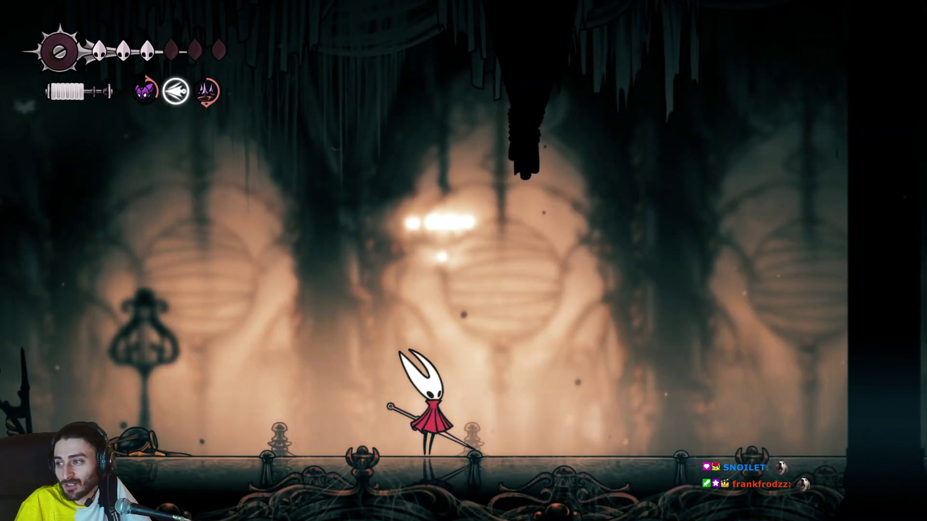
key(Right)
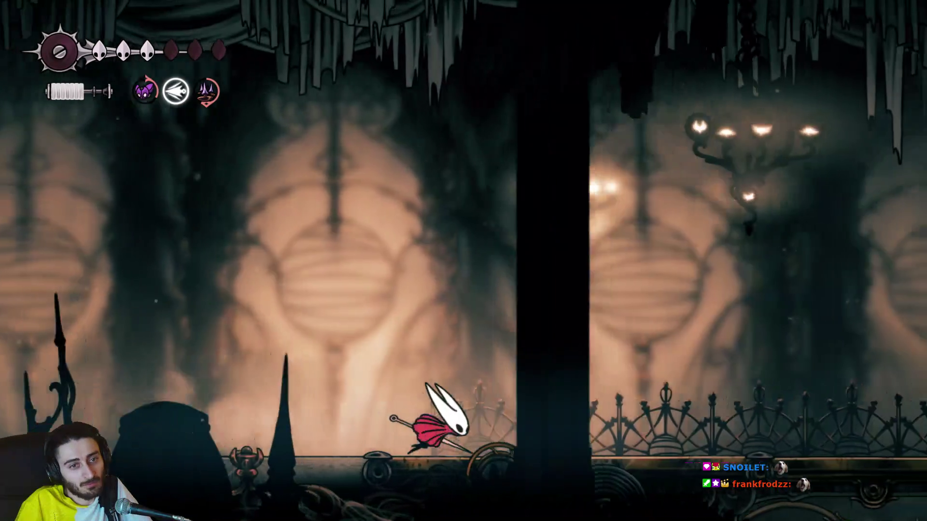
key(x)
key(x)
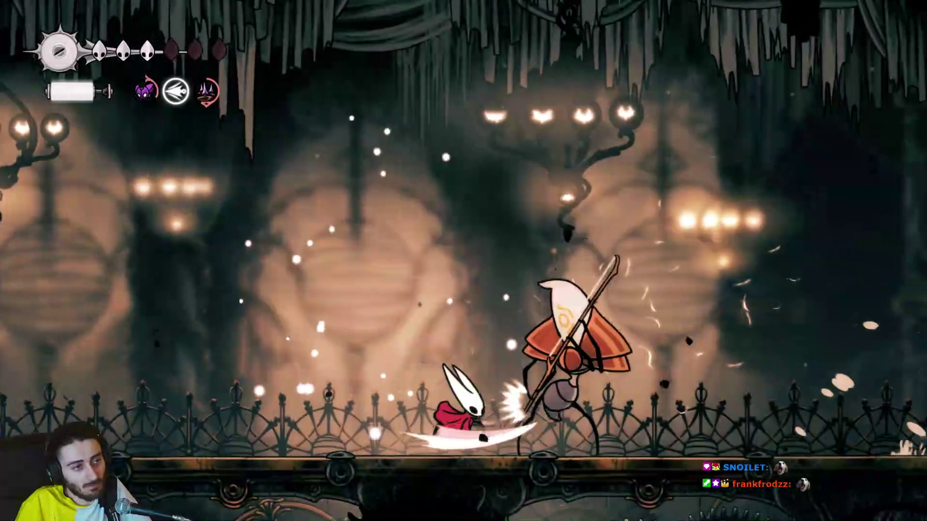
key(Left)
key(a)
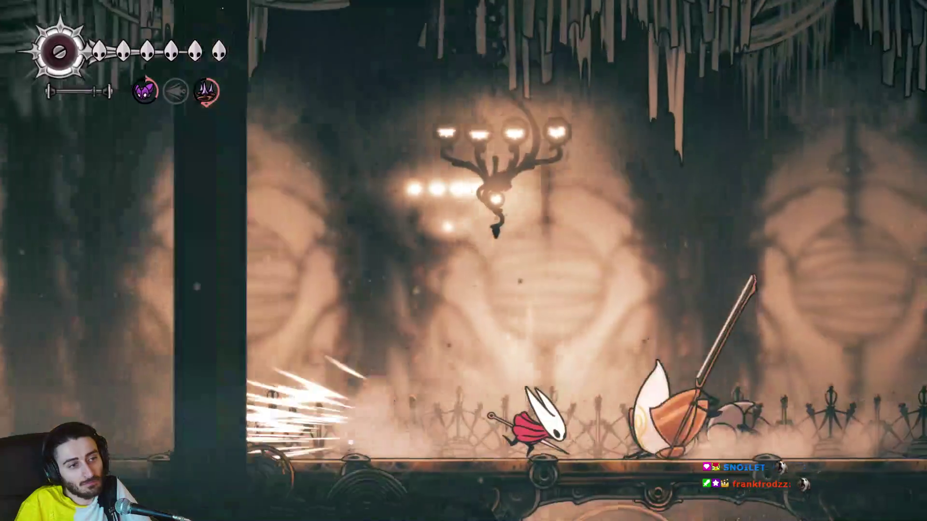
key(z)
key(Left)
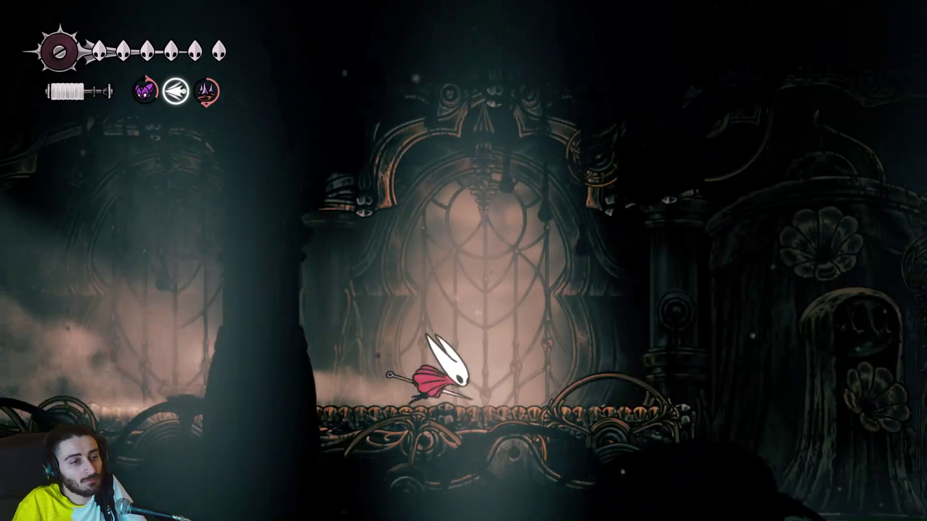
Check the new room's map, then jump, fire a silk spear and dive beside the cage.
key(Tab)
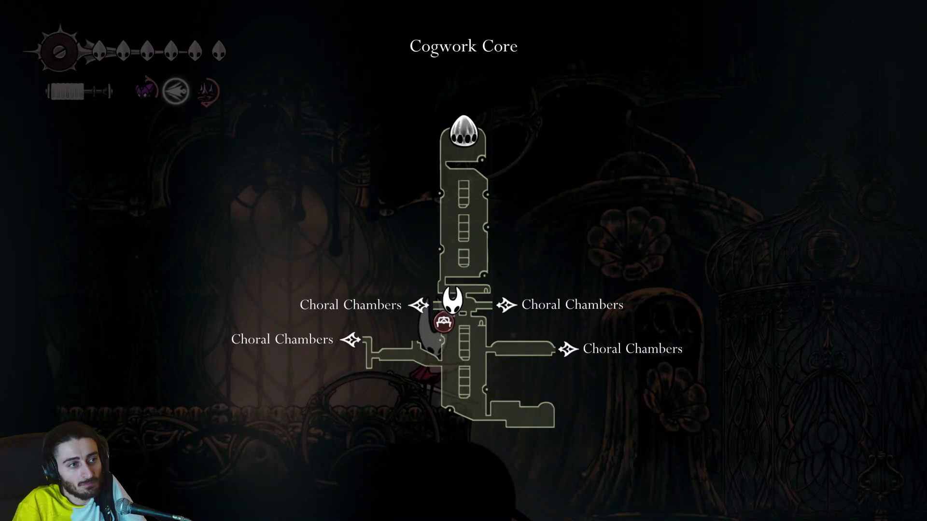
key(z)
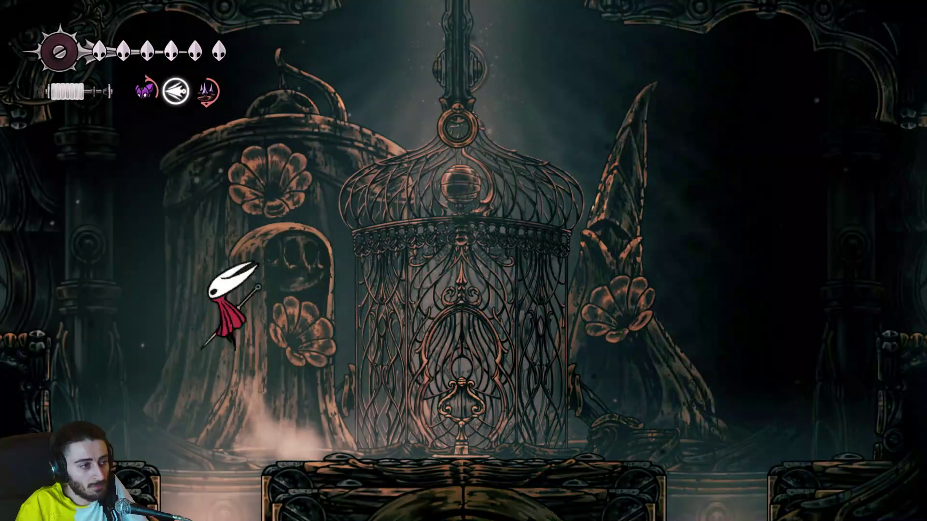
key(z)
key(f)
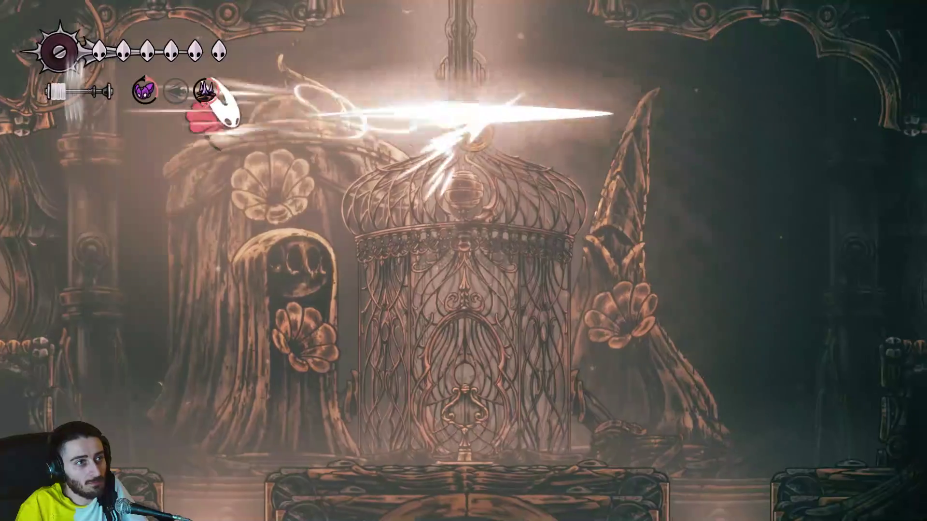
key(Down+x)
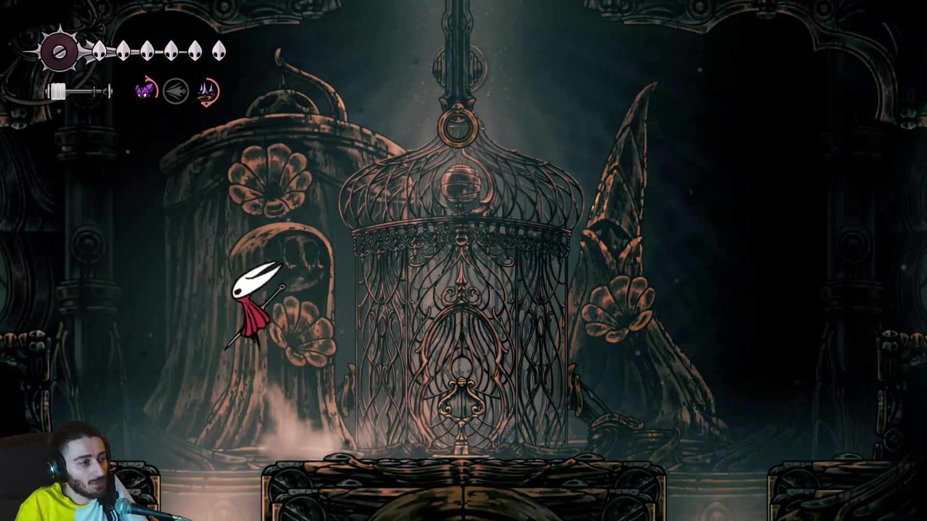
Cross over the dome and climb the vertical shaft into the wheel chamber.
key(Right)
key(z)
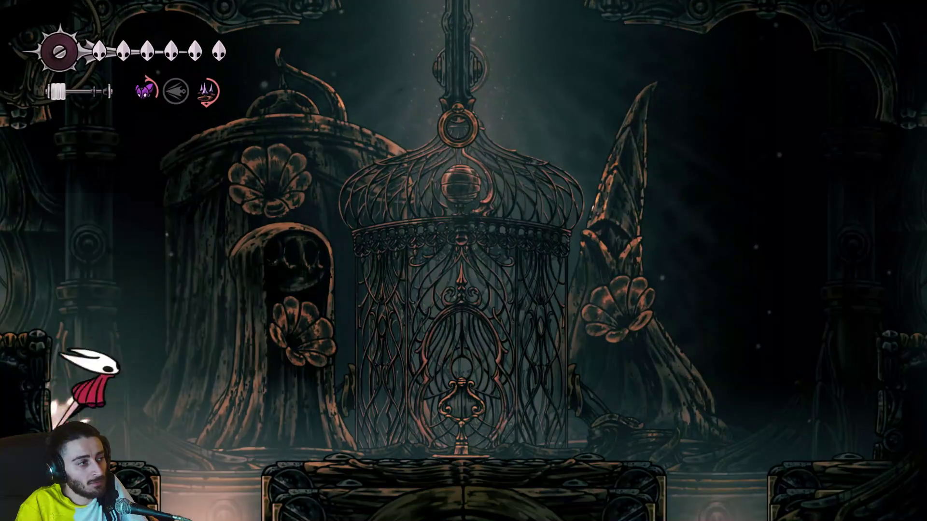
key(Right)
key(z)
key(x)
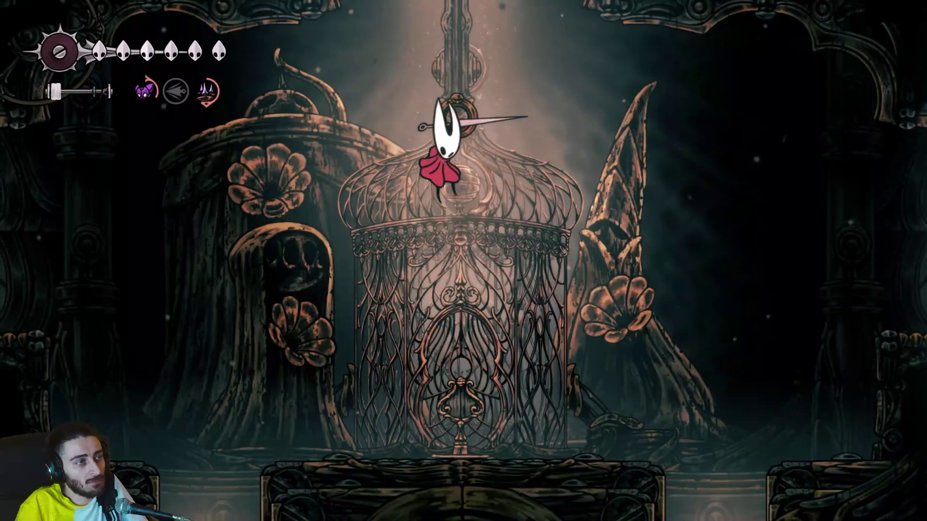
key(z)
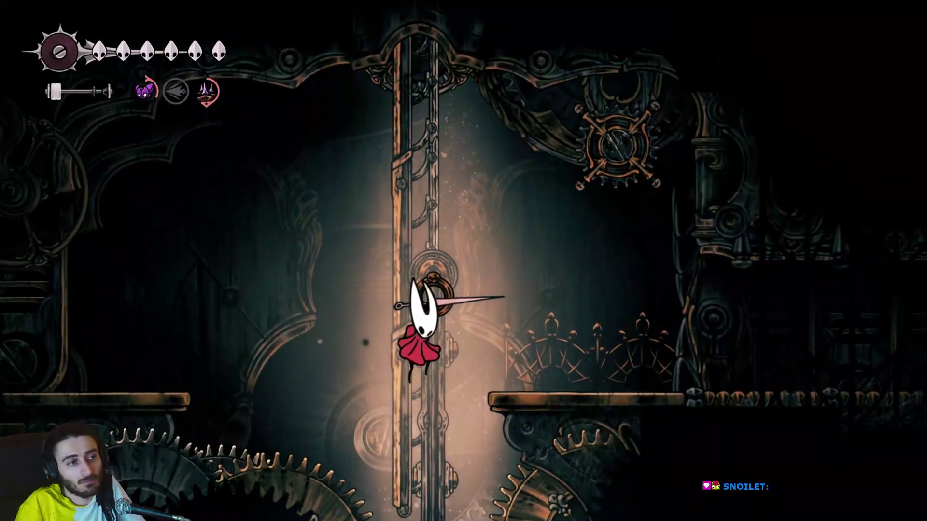
key(z)
key(Left)
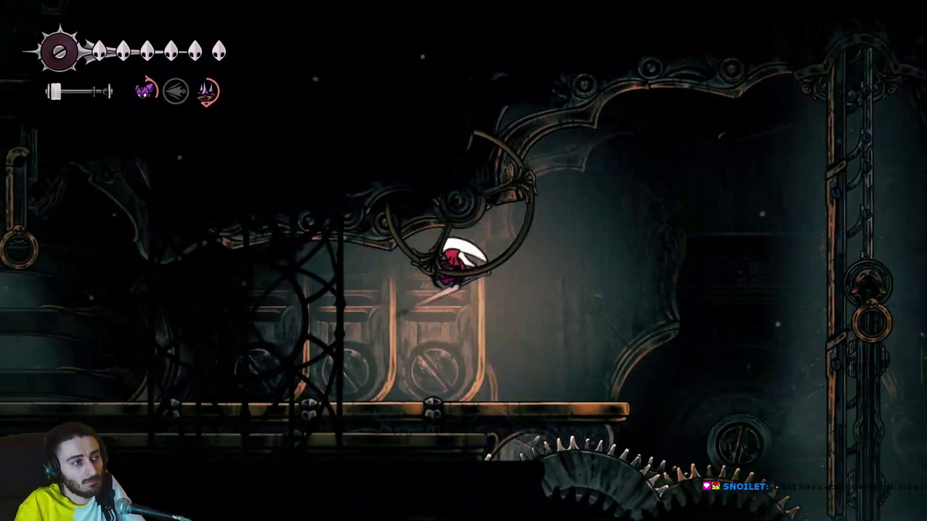
Reach the ring shaft, dash to the rail ring and fly onto the central ornate platform.
key(Left)
key(z)
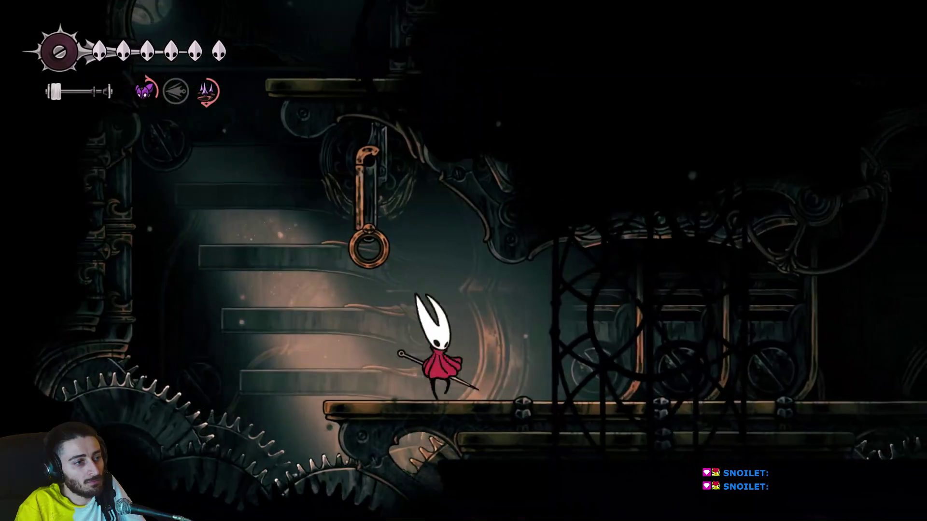
key(Left)
key(z)
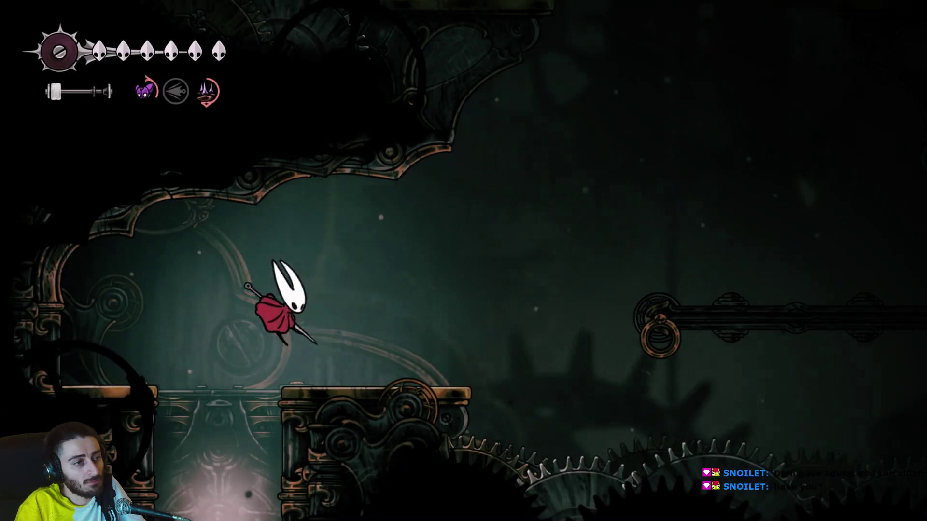
key(Right)
key(c)
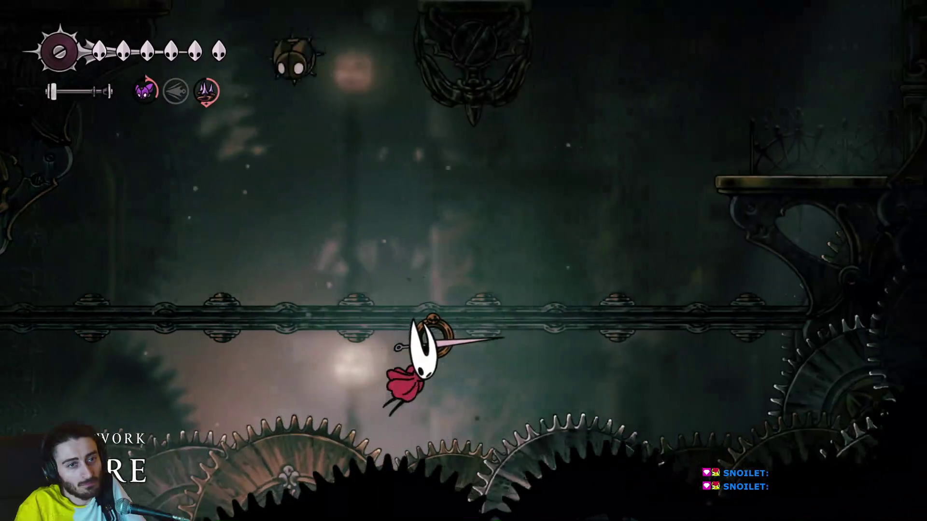
key(z)
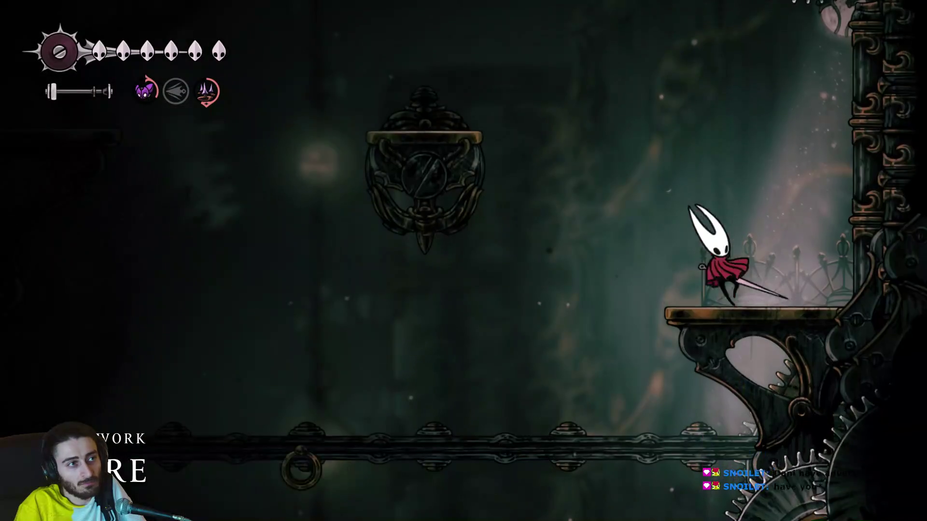
key(z)
key(Left)
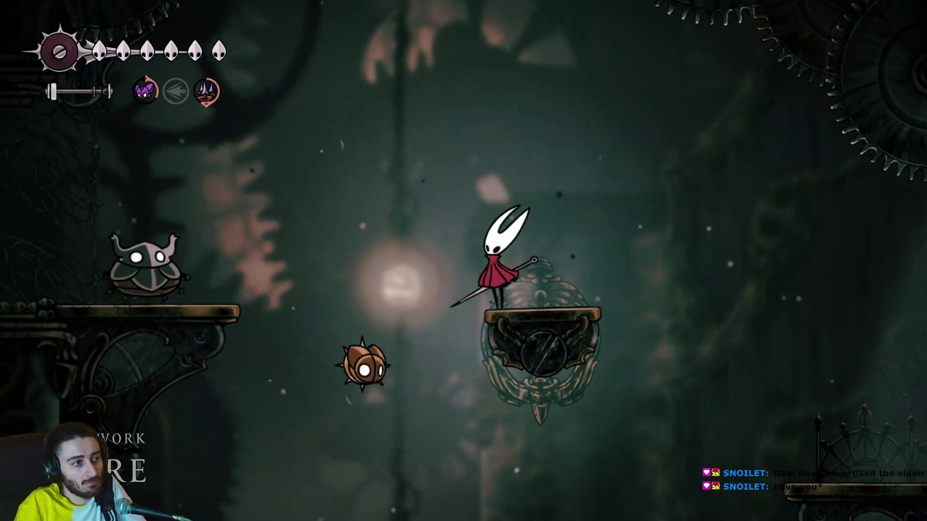
Destroy the spiked enemy with repeated jump slashes from the central platform.
key(z)
key(x)
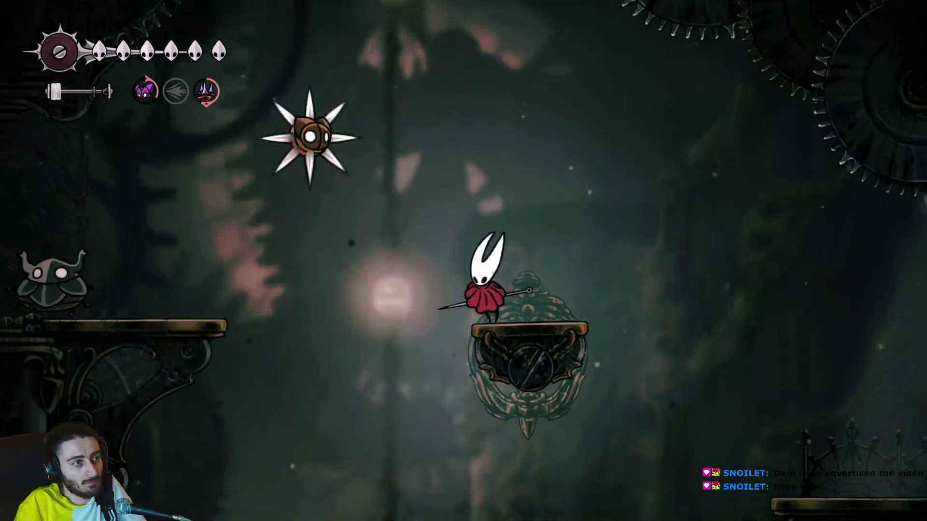
key(x)
key(z)
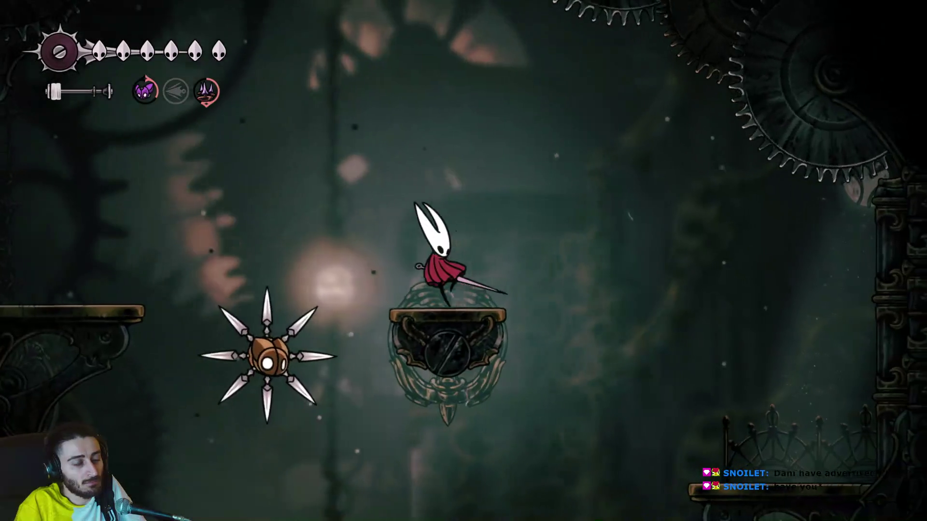
key(z)
key(x)
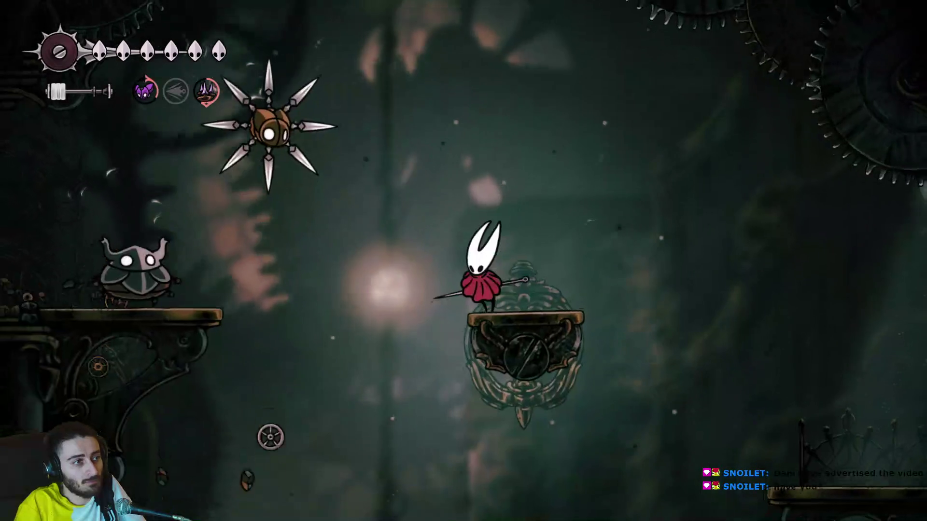
key(Left)
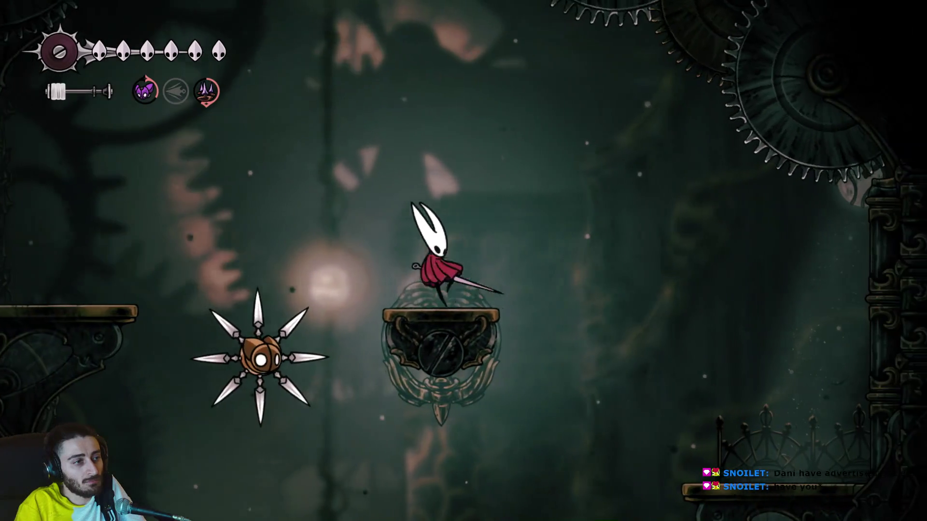
key(z)
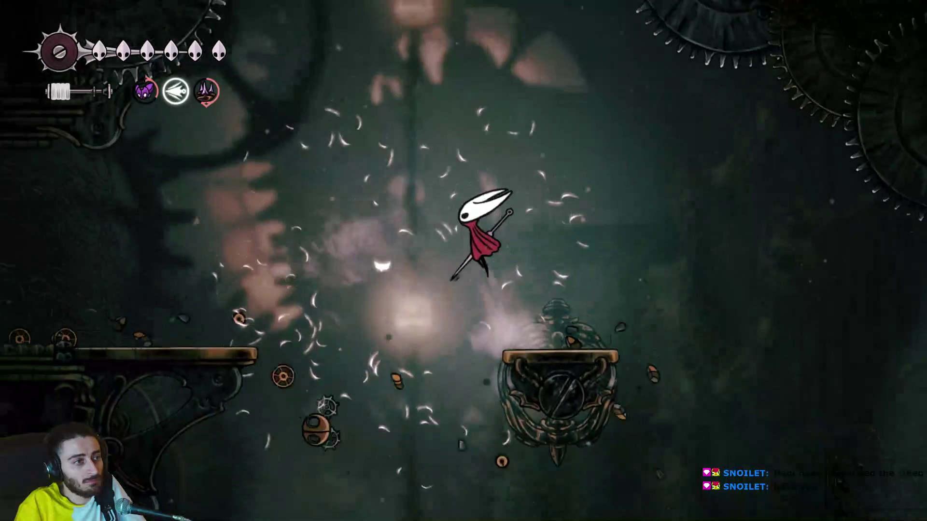
Kill the horned enemy with slashes and a silk skill, then slash the flying spiked enemy for shells.
key(Left)
key(x)
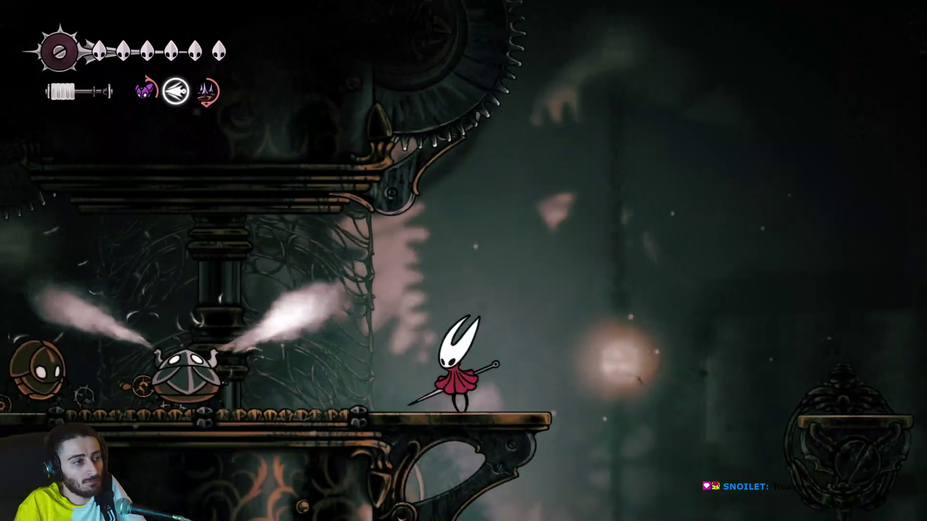
key(Right)
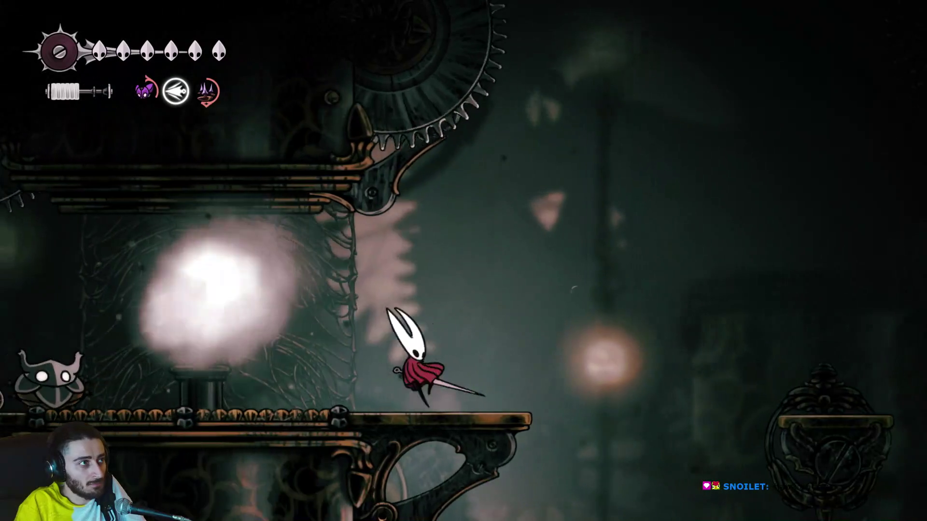
key(Left)
key(z)
key(x)
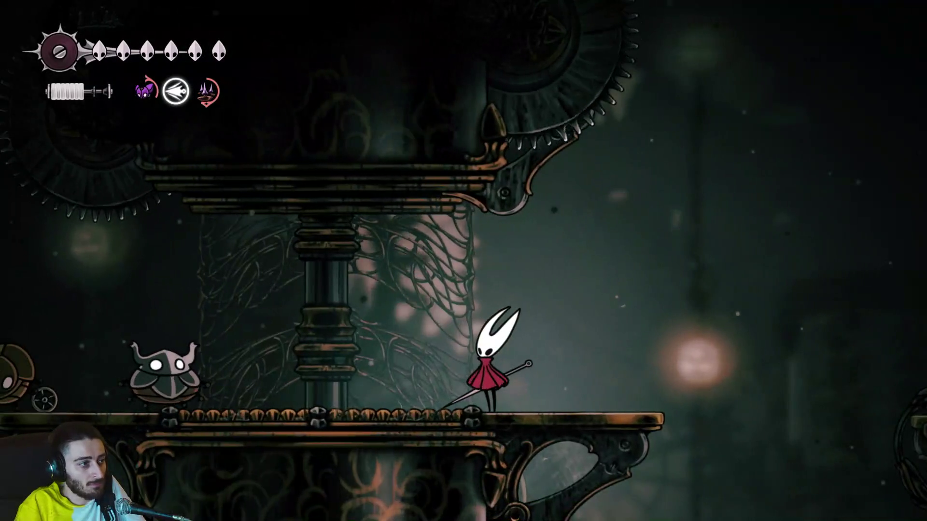
key(Left)
key(f)
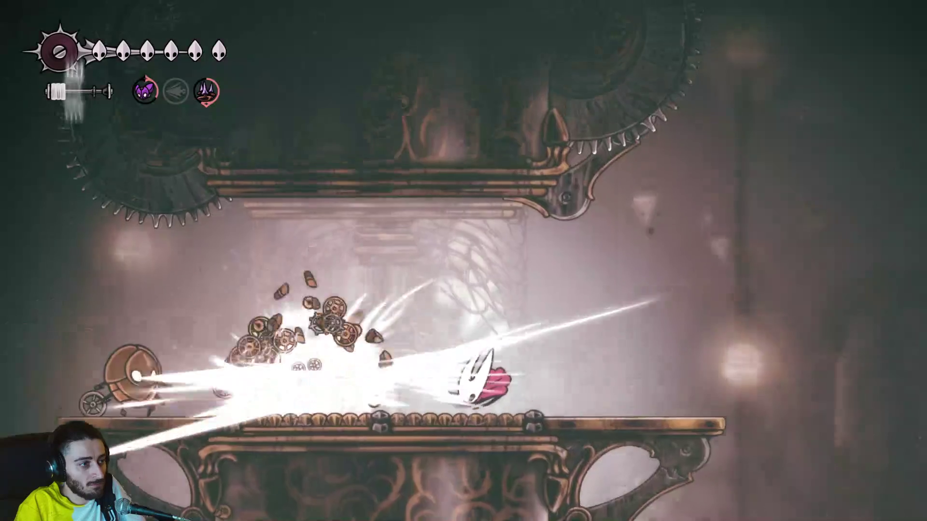
key(Left)
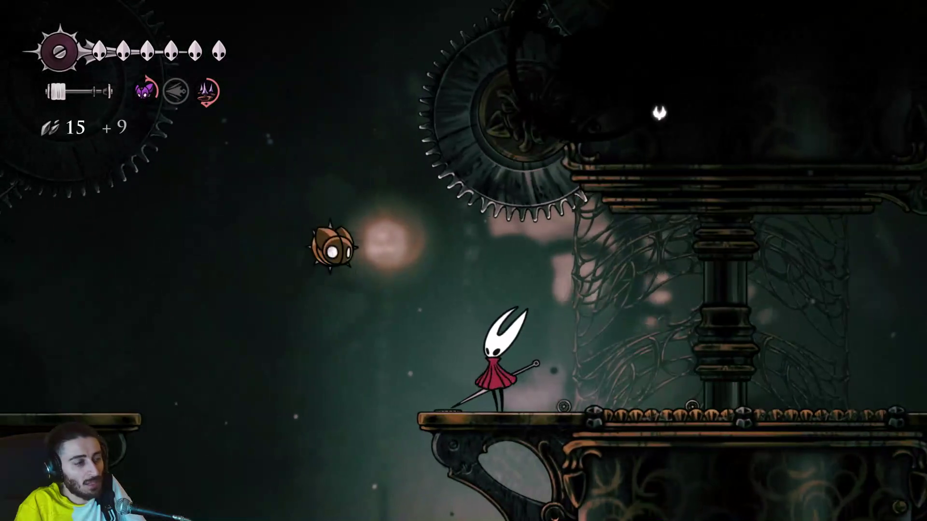
key(x)
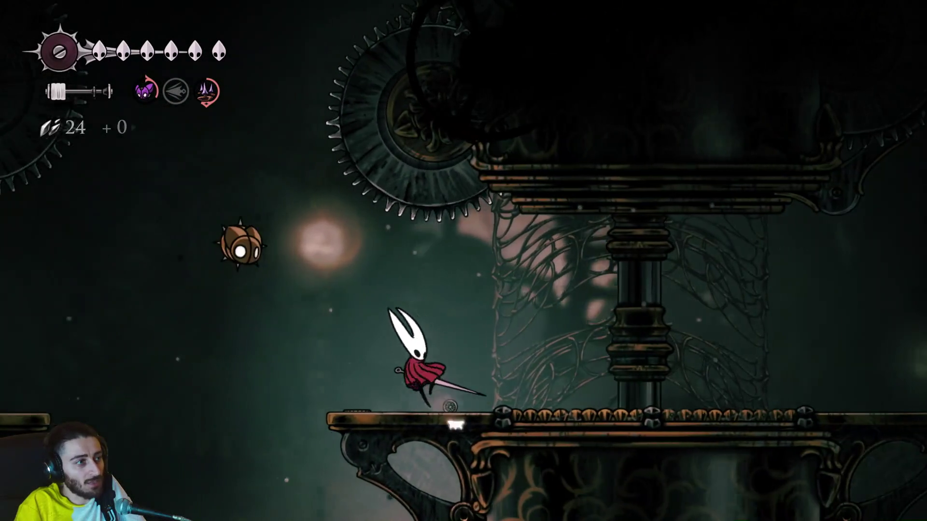
key(Left)
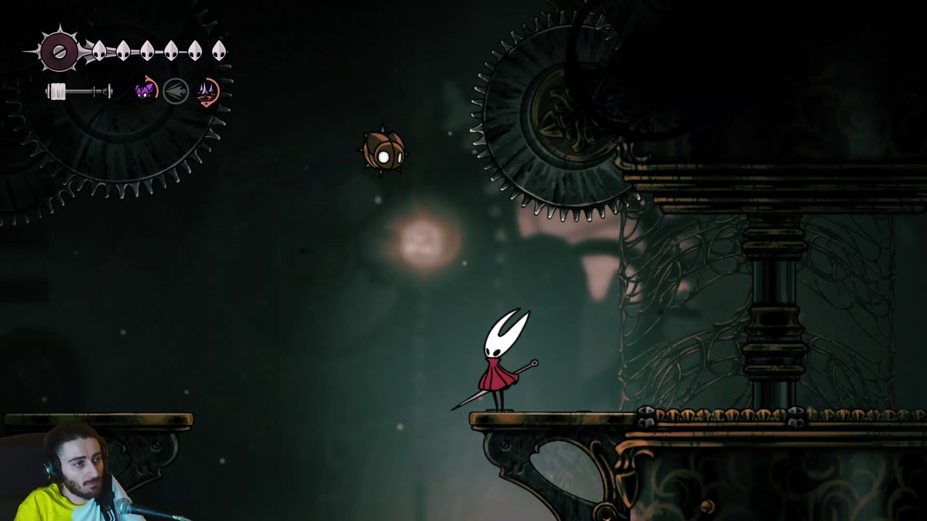
Jump between the gear-room platforms, ending at the far-left wall.
key(Left)
key(z)
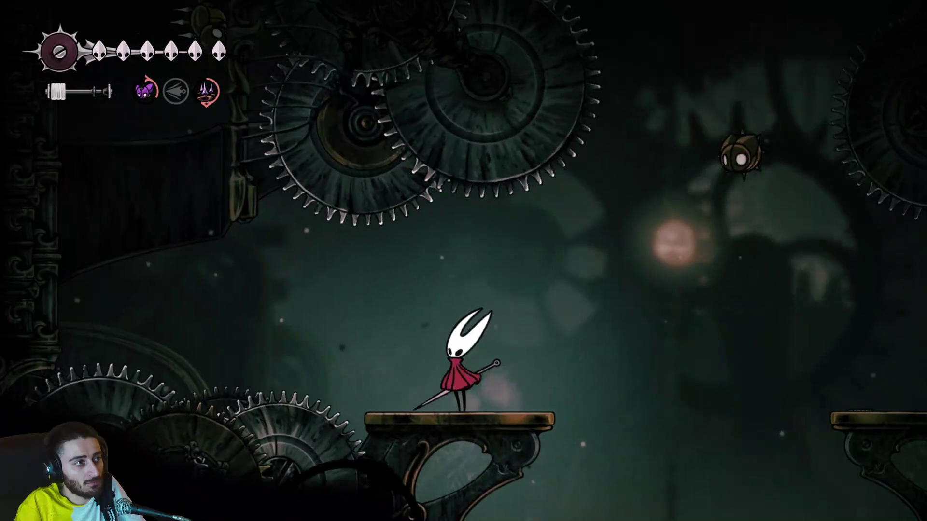
key(Left)
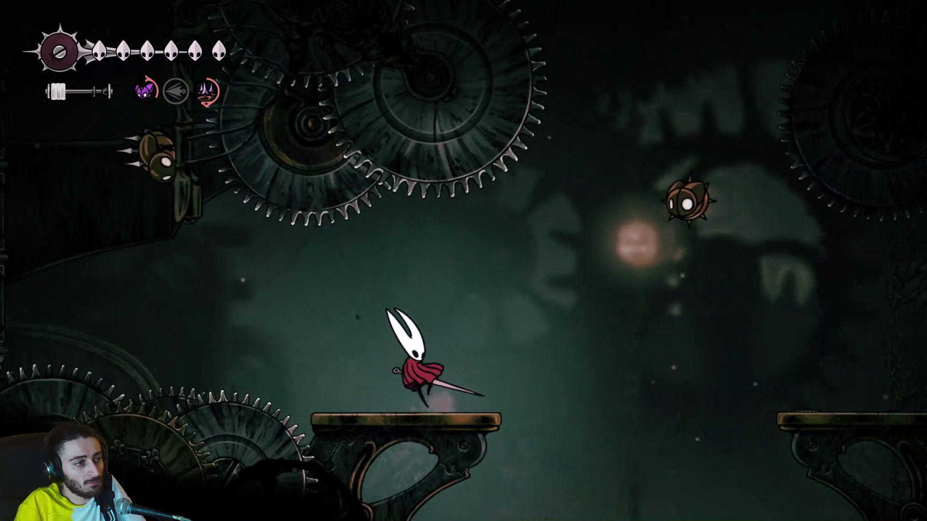
key(Right)
key(z)
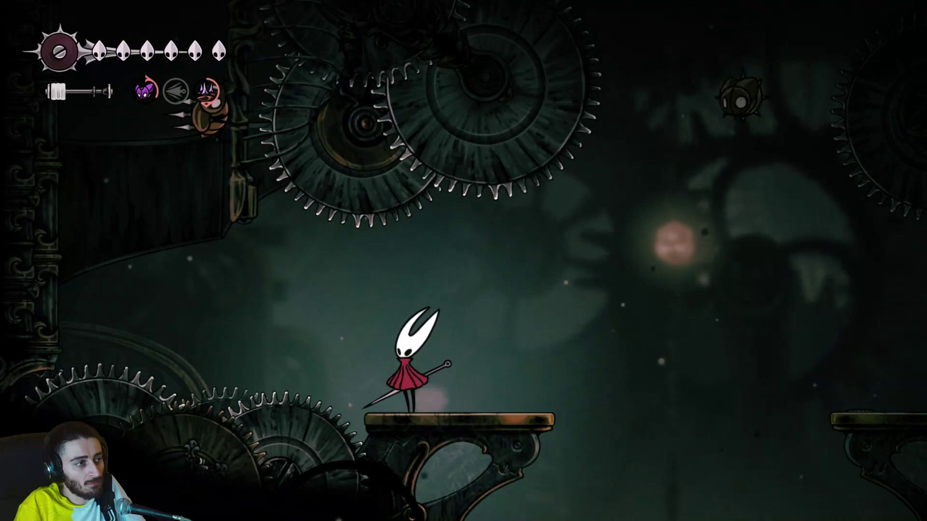
key(Left)
key(z)
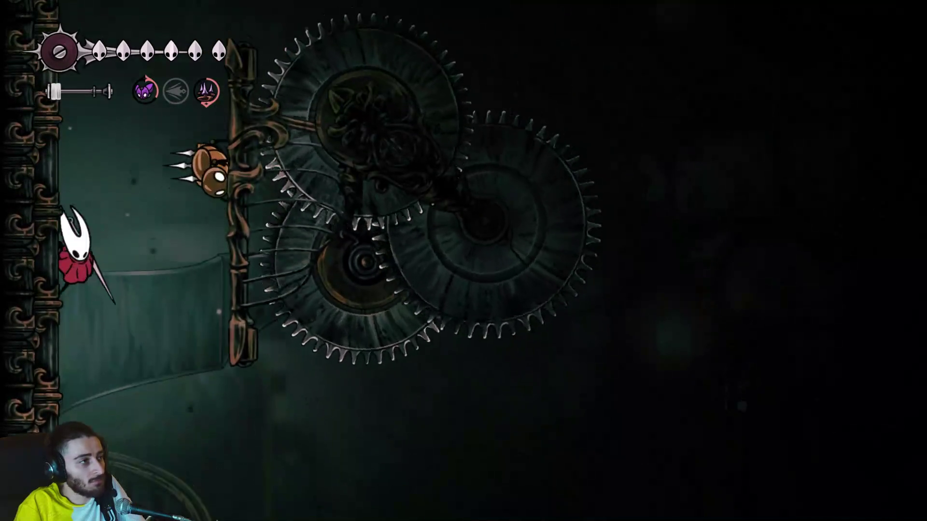
Hook the centre ring, climb to the higher chamber and swing along the rail rings.
key(z)
key(Right)
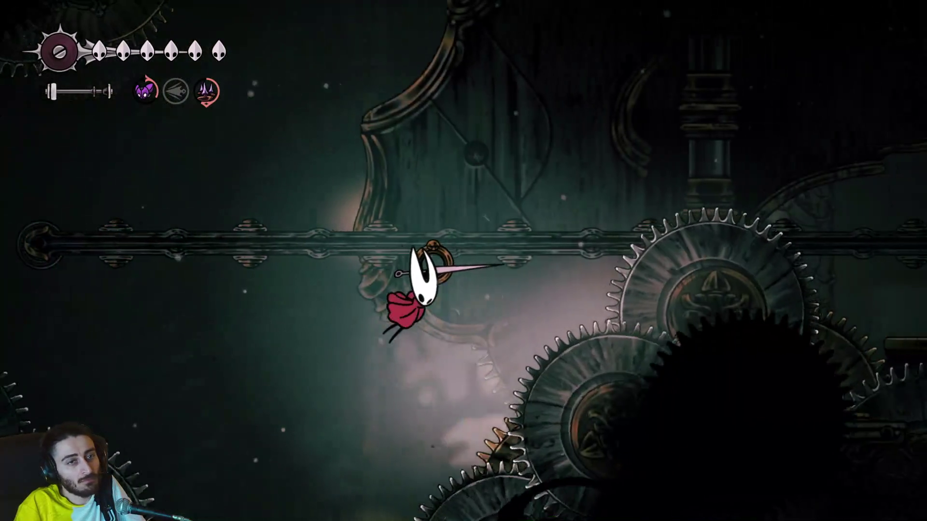
key(z)
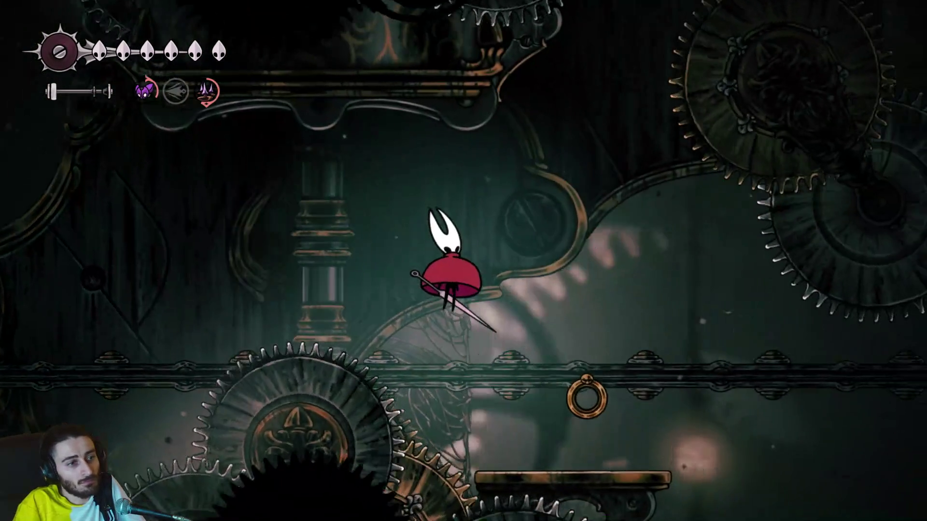
key(Right)
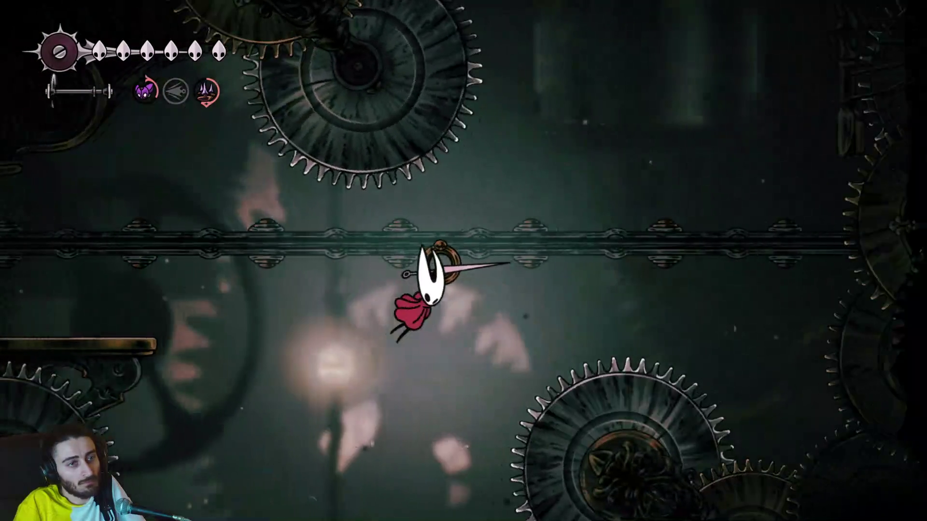
key(z)
key(Right)
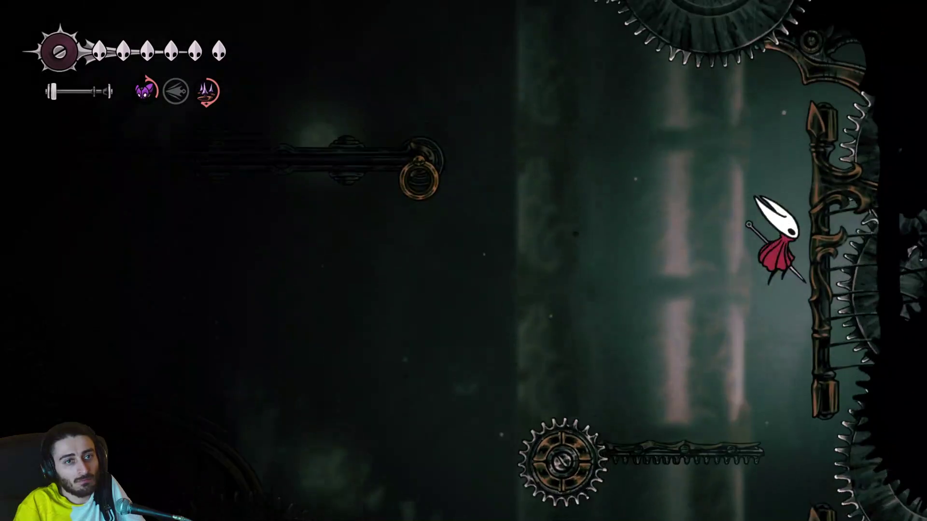
Spring off the rail ring, wall-jump onto the brass platform and pause the game.
key(z)
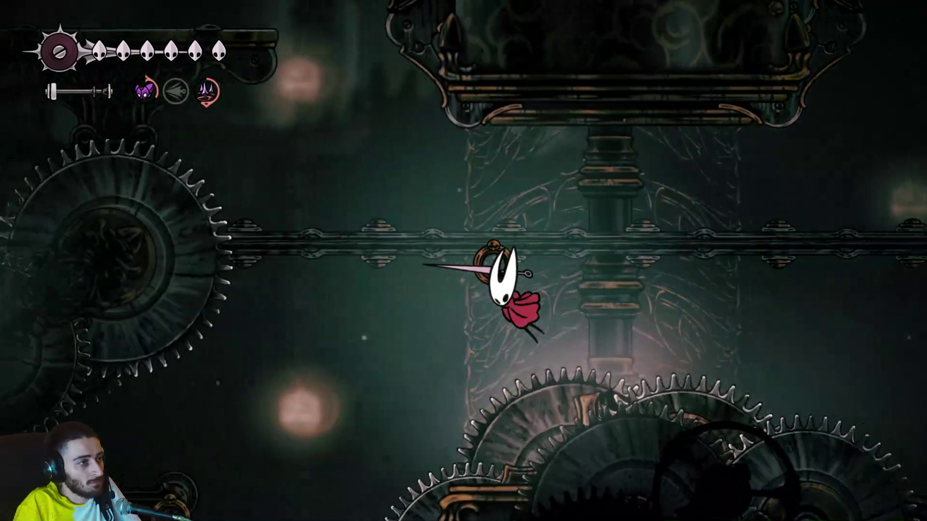
key(z)
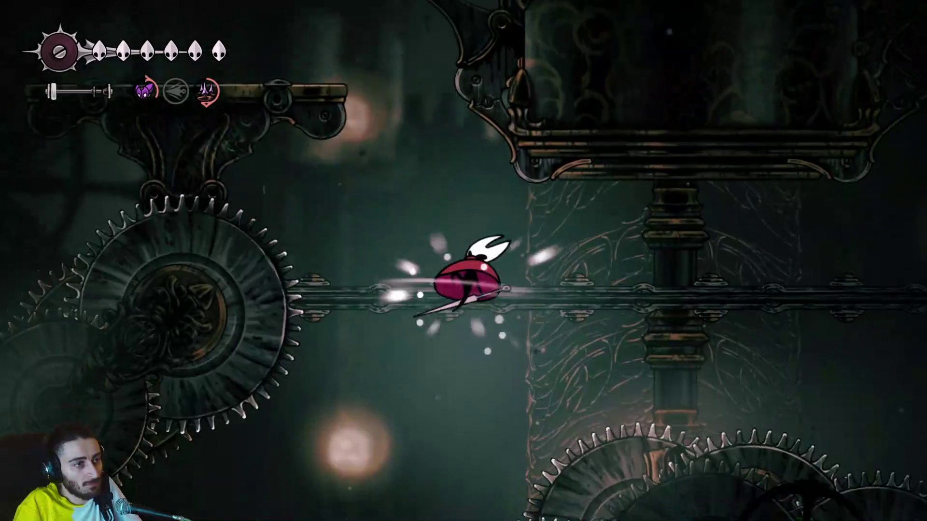
key(x)
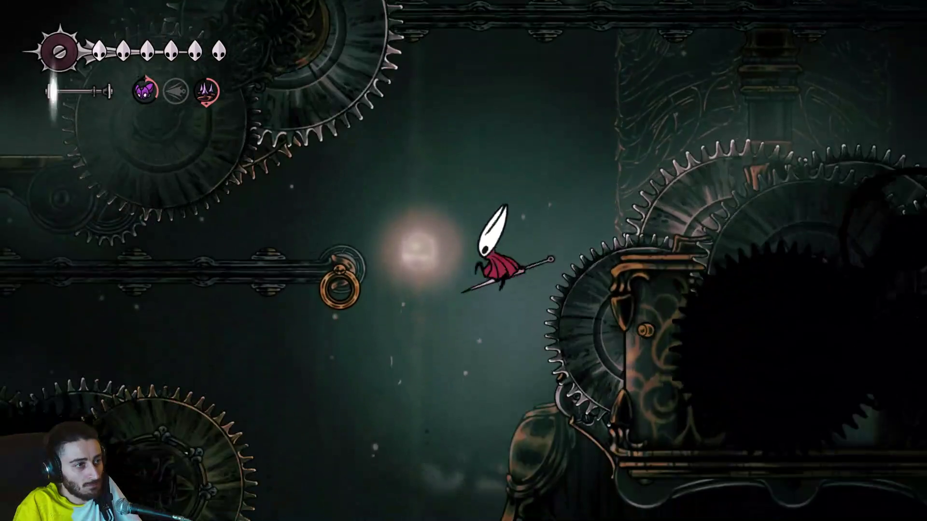
key(Left)
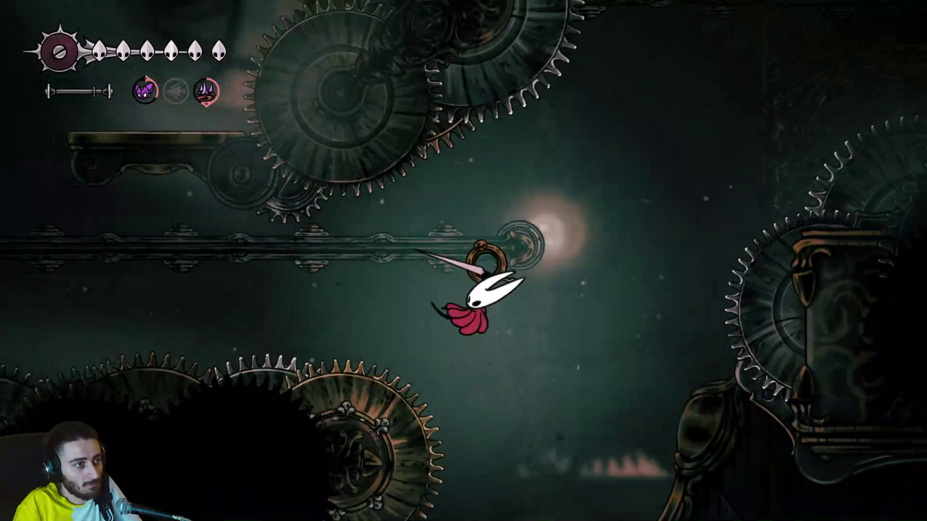
key(z)
key(Right)
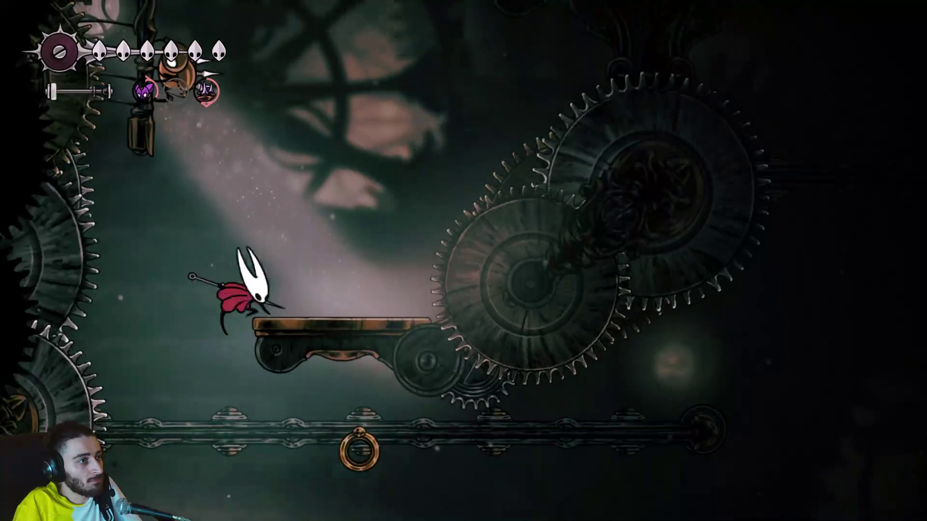
key(z)
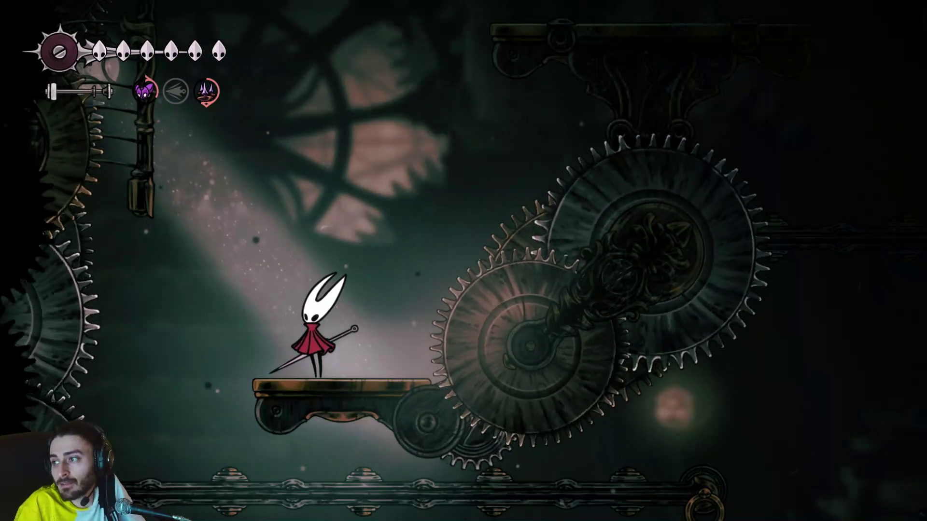
key(Escape)
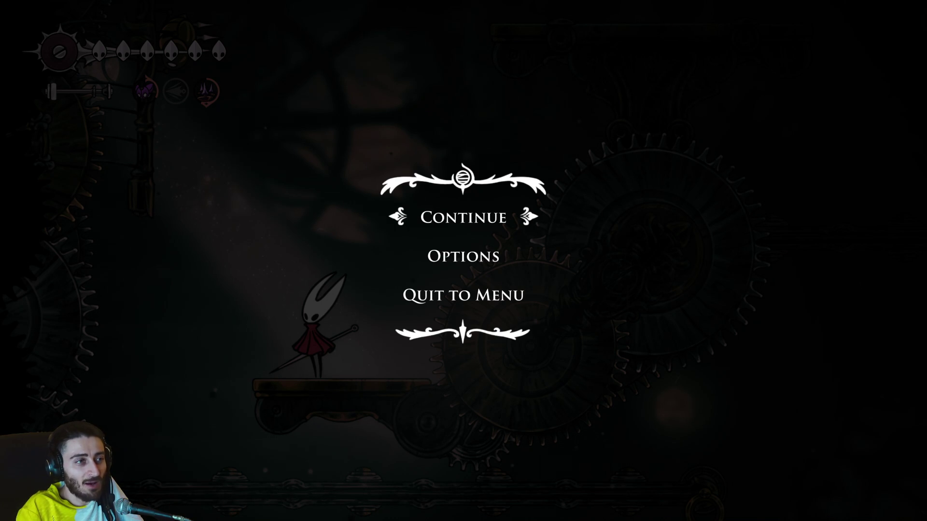
key(Return)
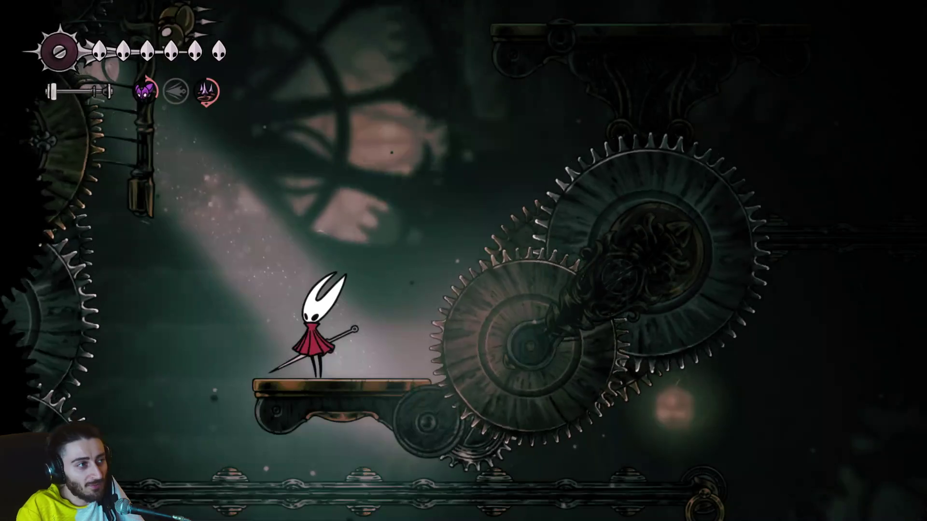
Jump-slash the spiked wall enemy repeatedly from the brass platform.
key(z)
key(x)
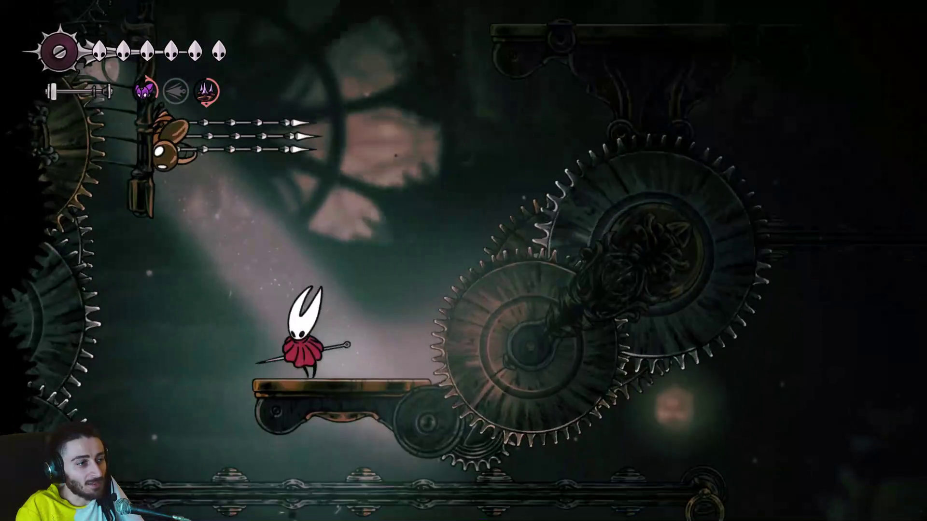
key(z)
key(x)
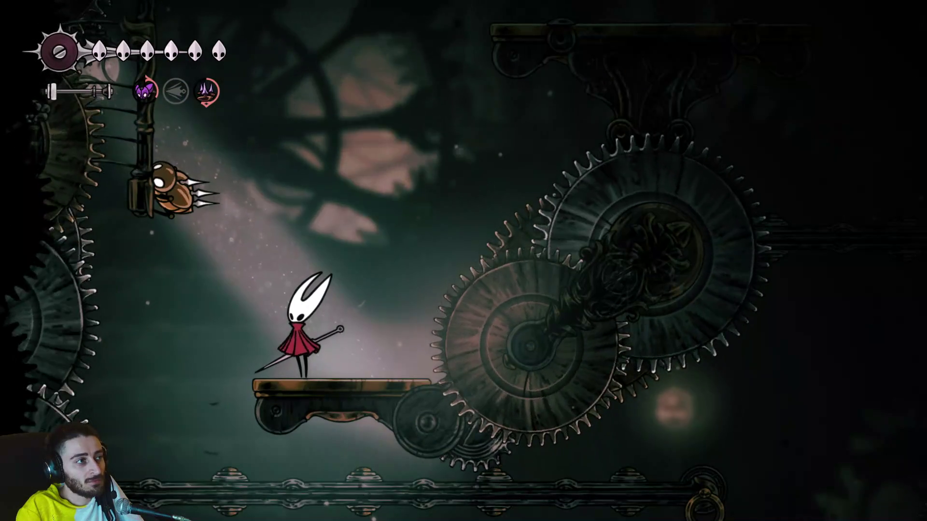
key(z)
key(x)
key(z)
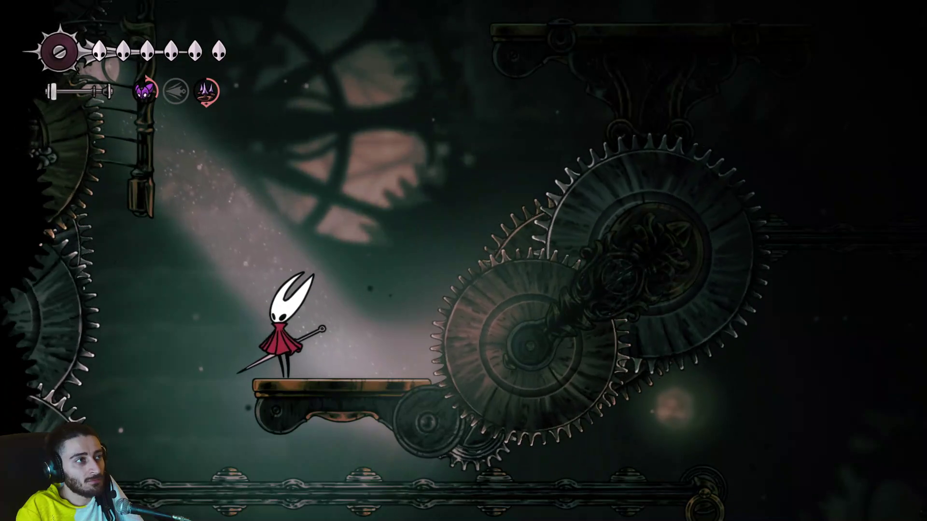
key(z)
key(x)
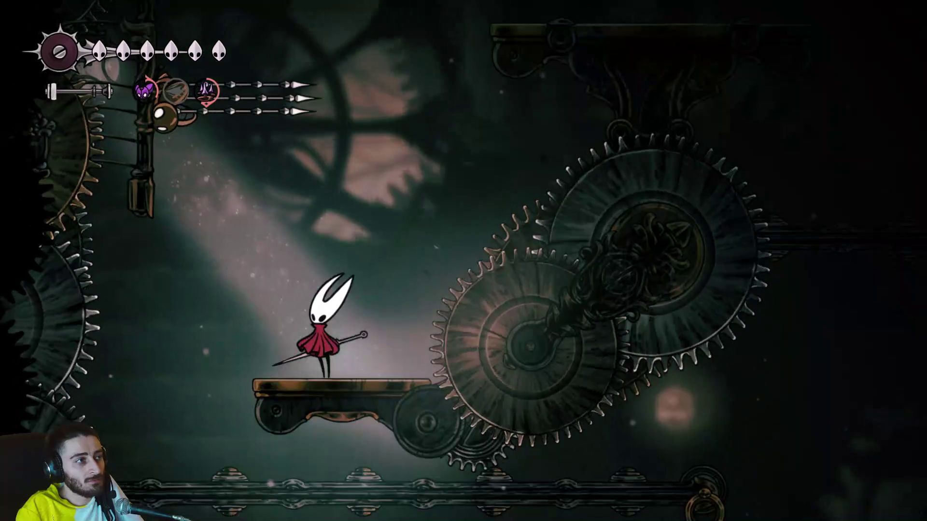
key(z)
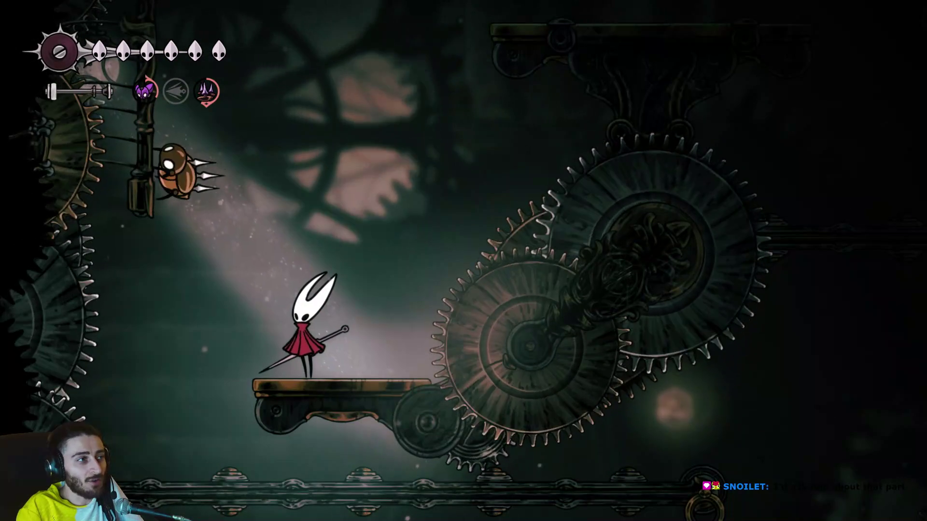
key(z)
key(x)
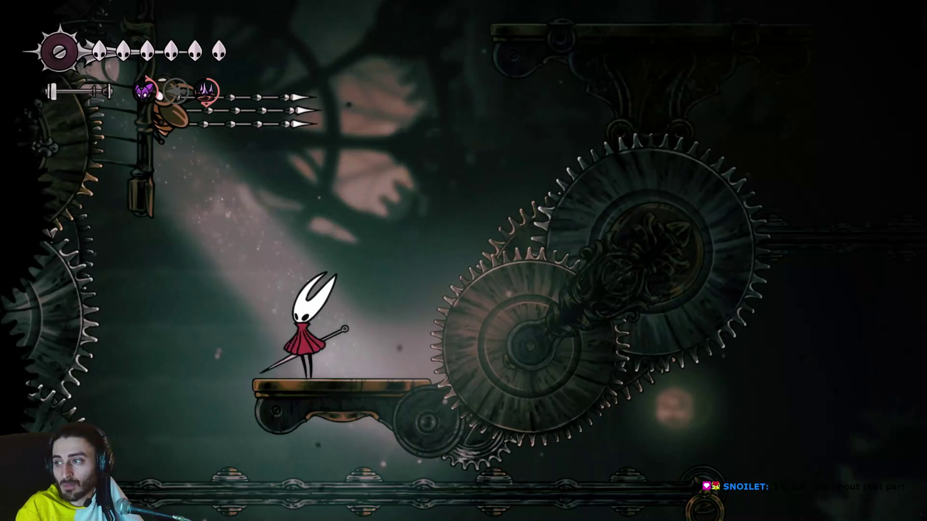
Keep dodging its needles and striking until the wall enemy bursts into gears.
key(Right)
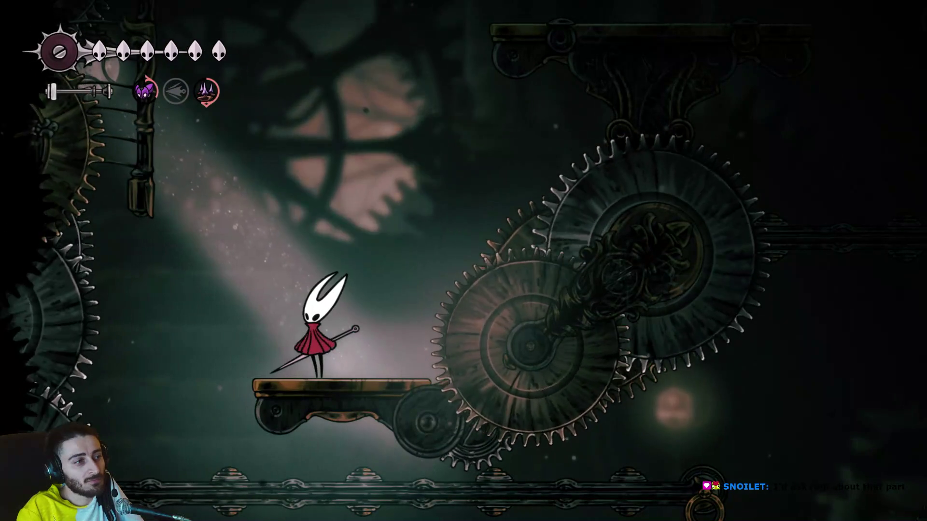
key(z)
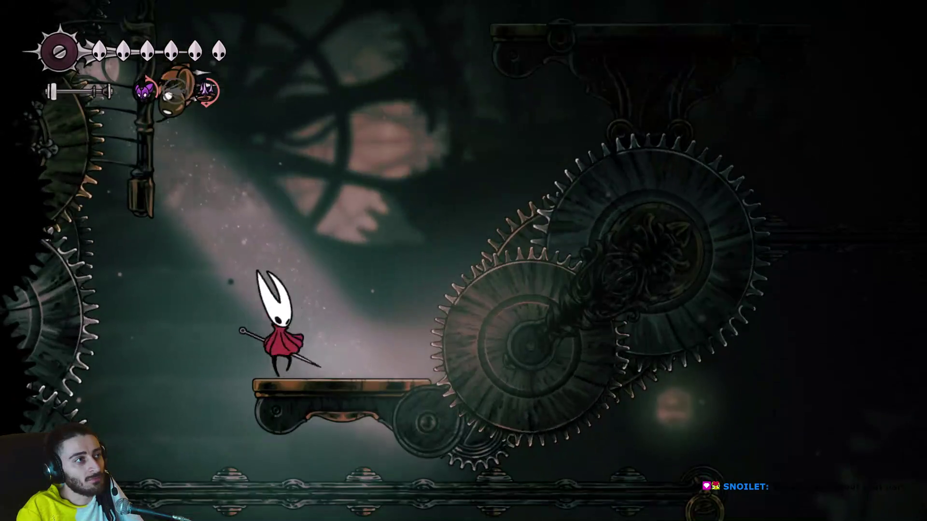
key(z)
key(Right)
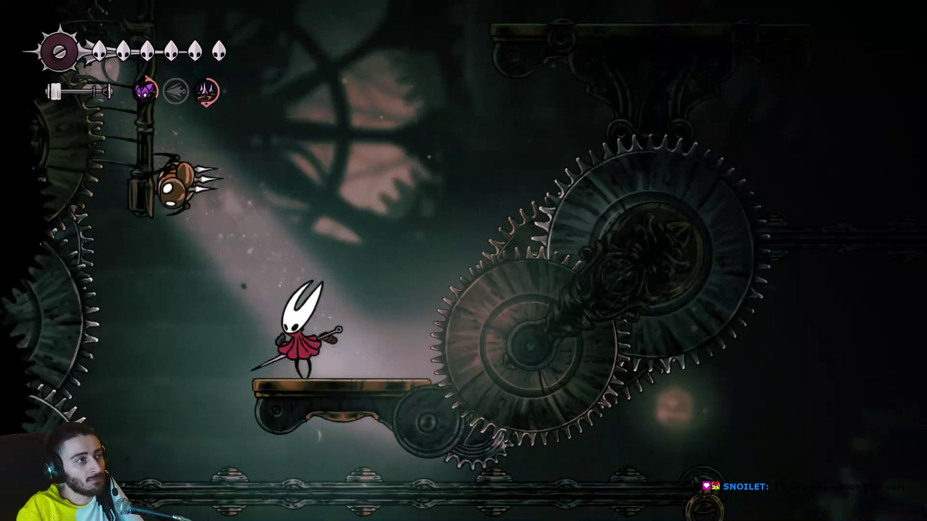
key(z)
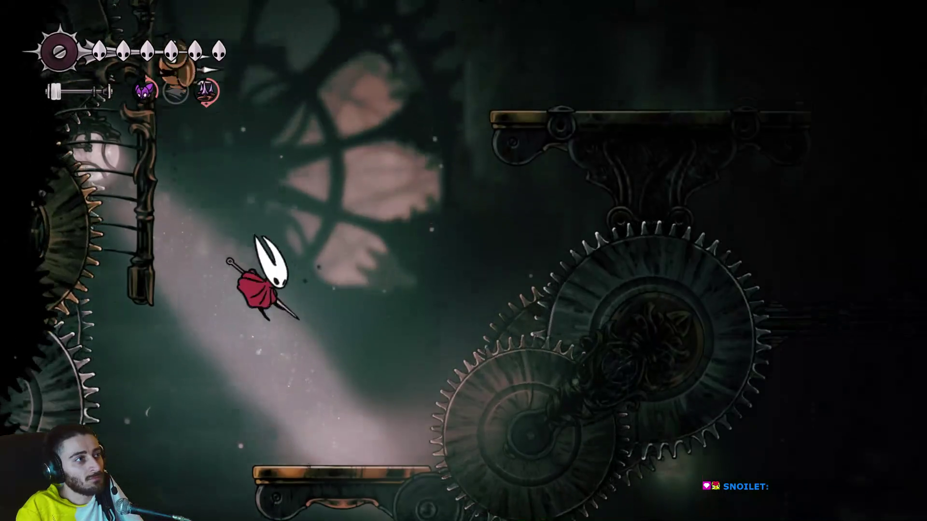
key(Right)
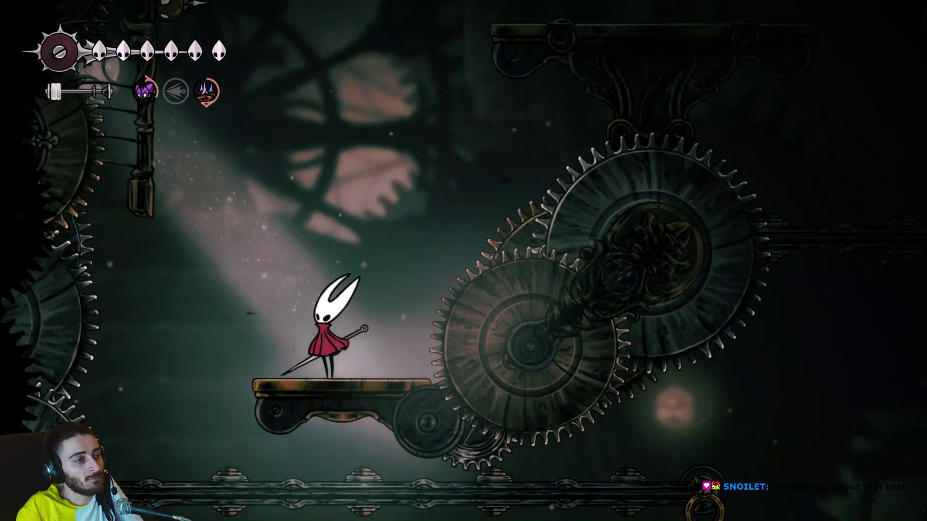
key(z)
key(x)
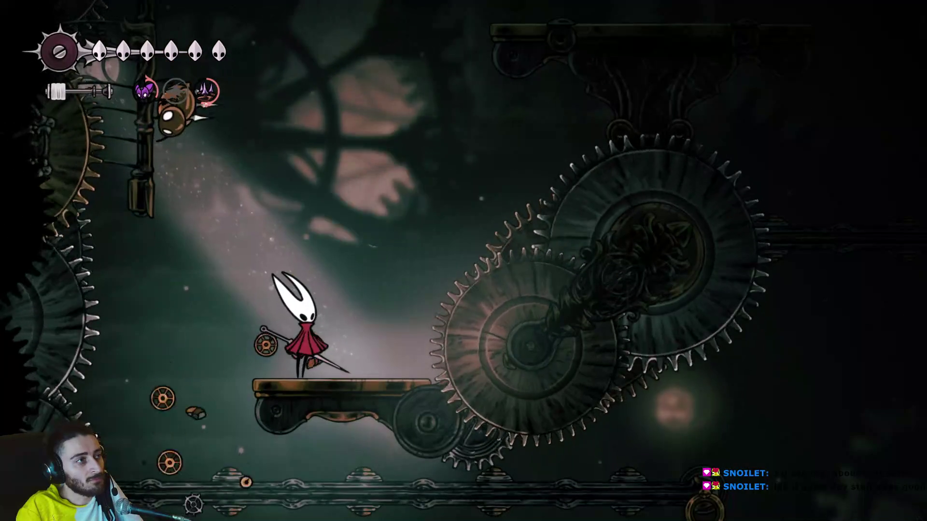
key(z)
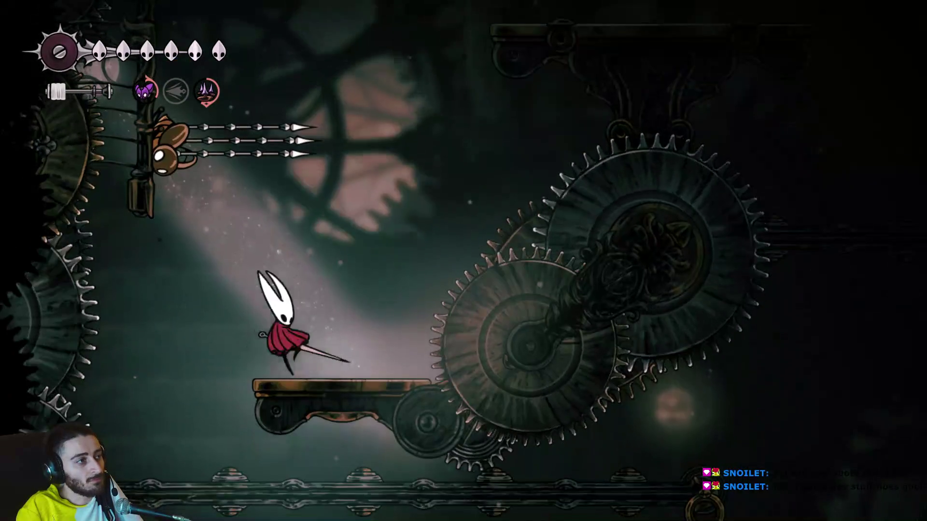
key(z)
key(x)
key(Right)
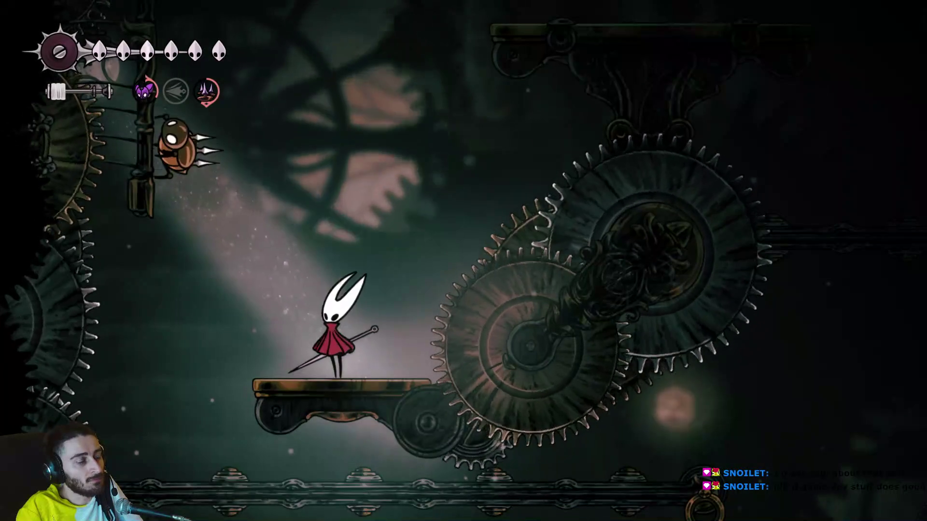
key(z)
key(x)
key(z)
key(x)
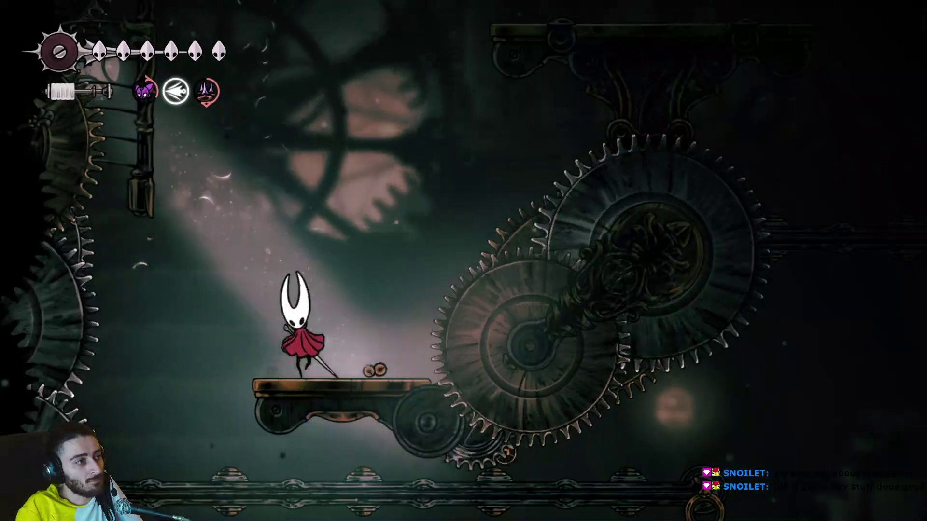
Climb the left wall and dive down onto the lower platform.
key(z)
key(z)
key(x)
key(Right)
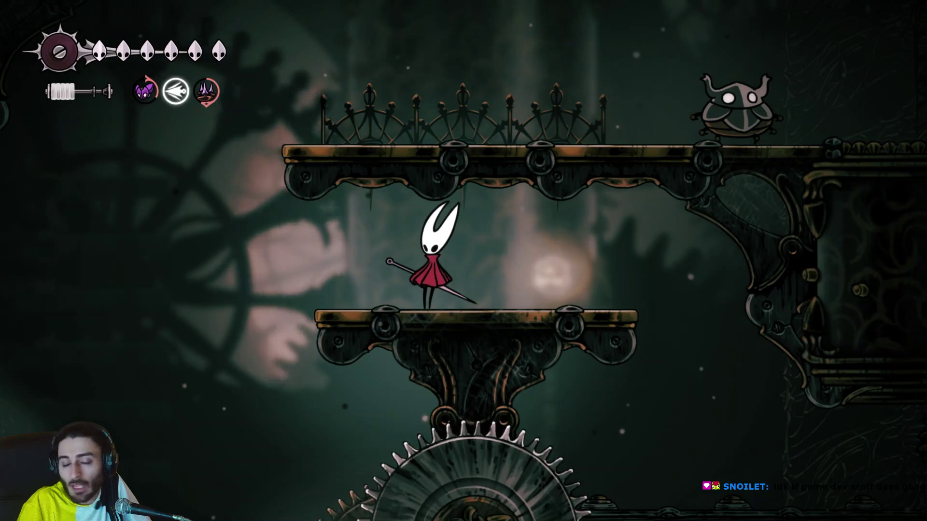
Jump up to the fenced walkway, pause and resume the game, then run right along it.
key(Left)
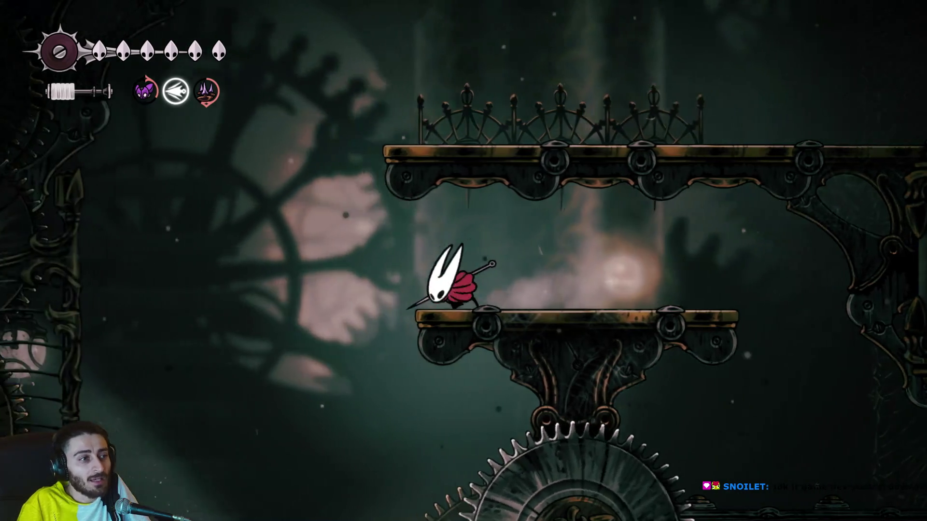
key(z)
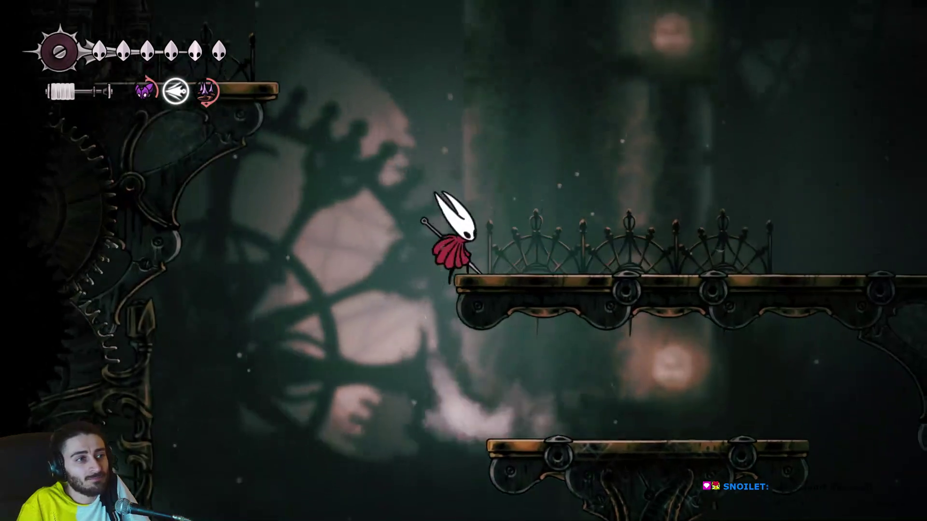
key(Escape)
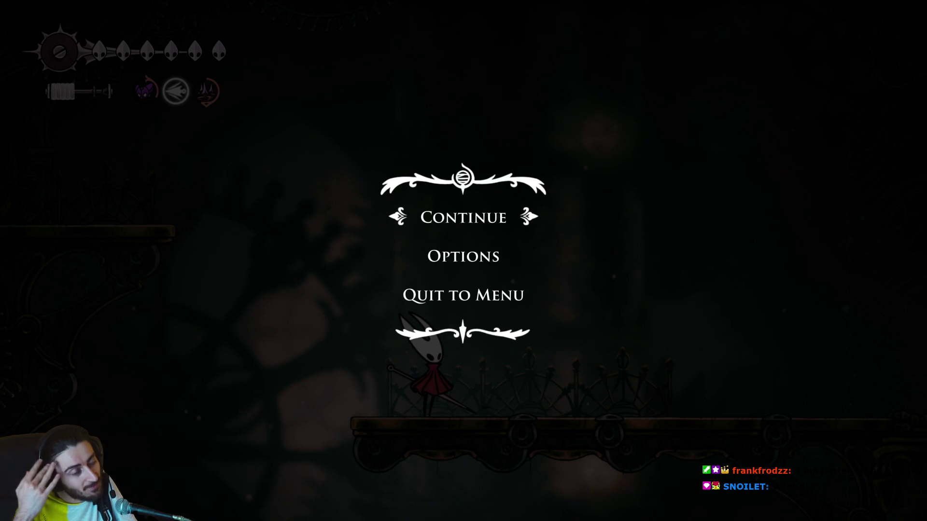
key(Escape)
key(Right)
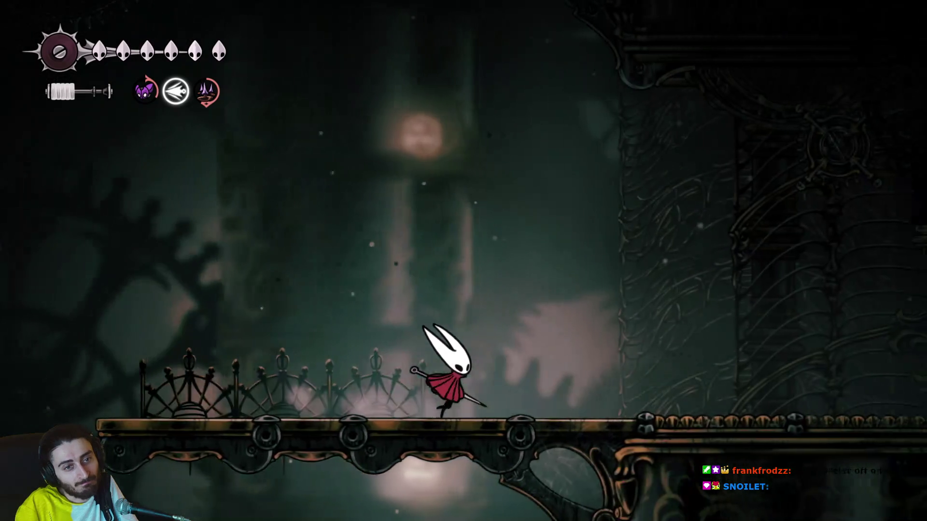
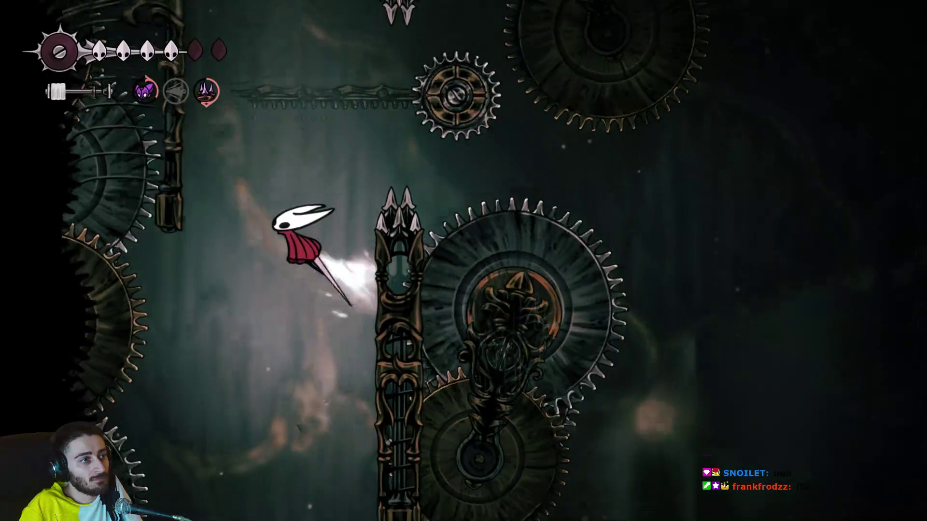
Wall-jump up the spiked pillar, float over the gears, and grapple the rail ring to the right ledge.
key(z)
key(z)
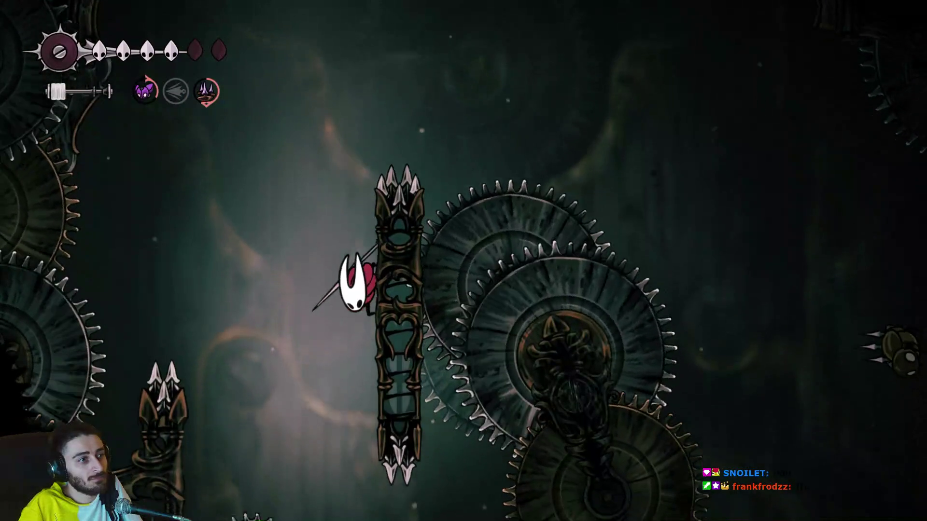
key(z)
key(Right)
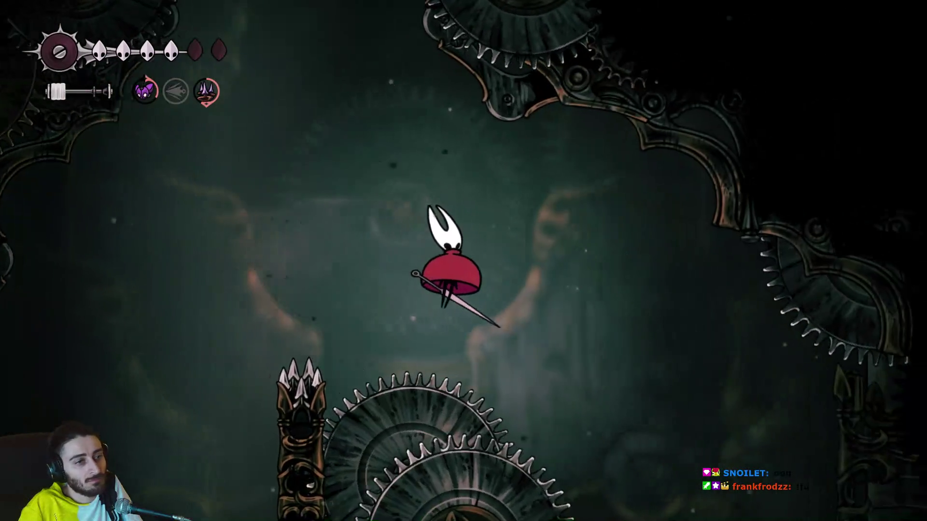
key(Right)
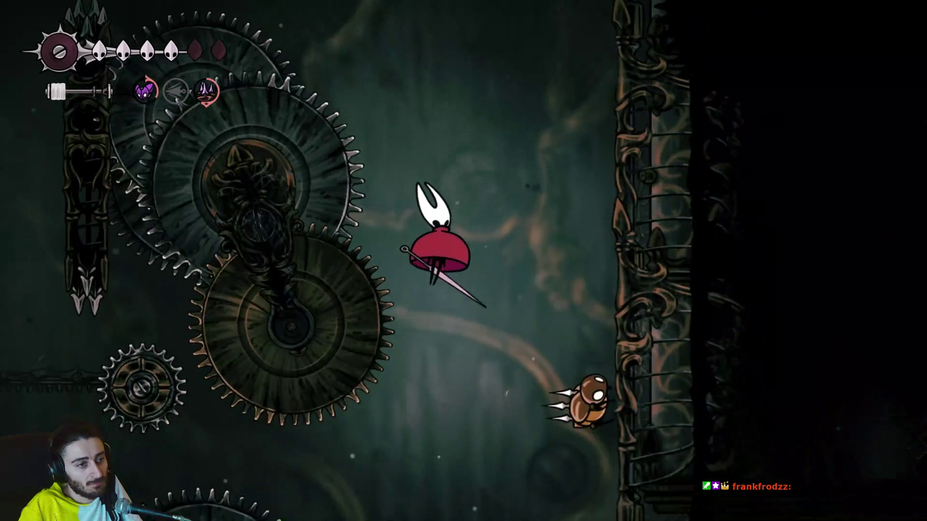
key(Right)
key(x)
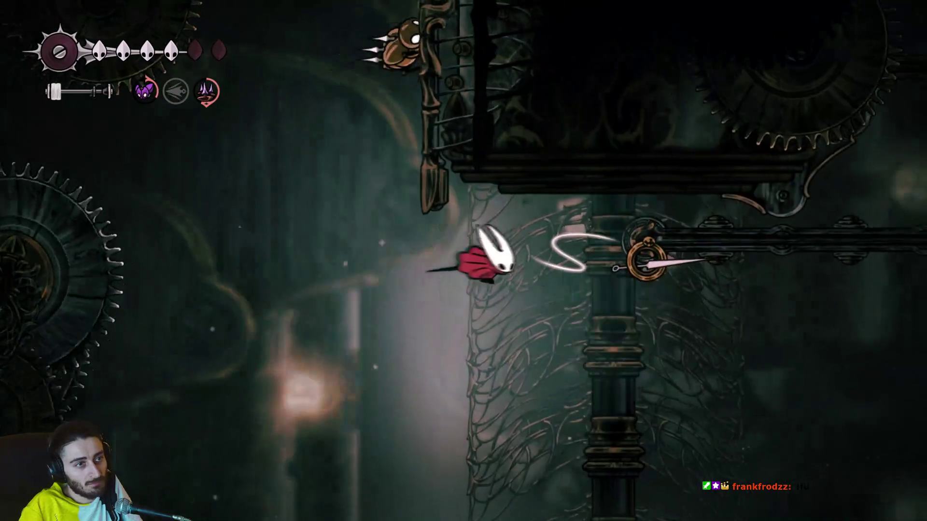
key(Right)
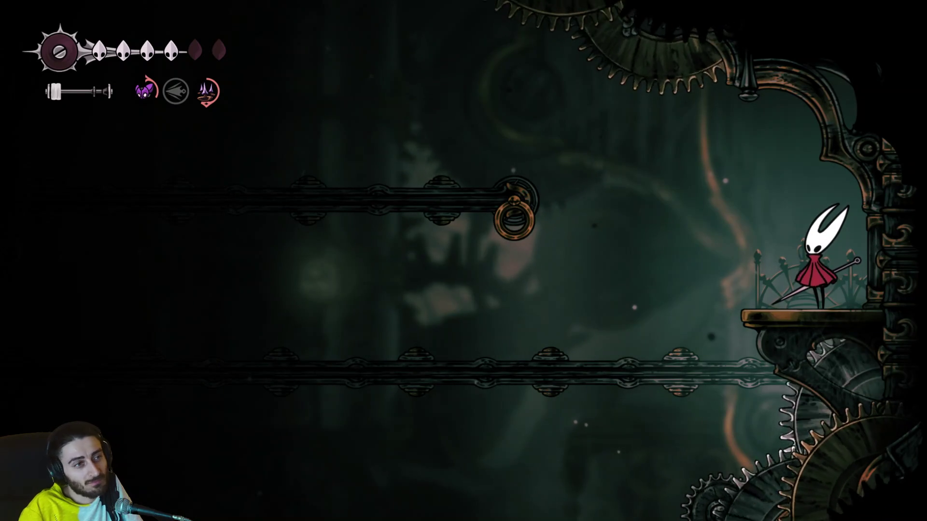
Leap to the brass ring and dash right, taking a gear hit and respawning on the ledge.
key(z)
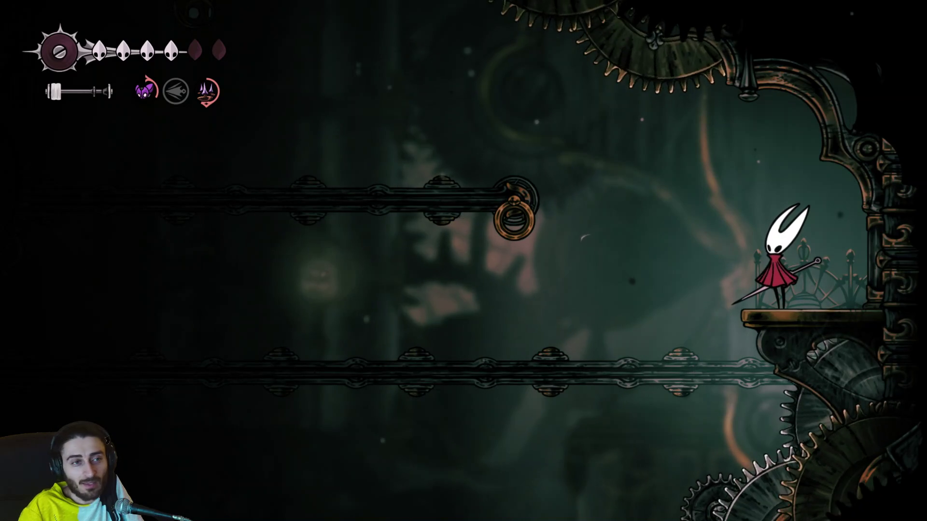
key(z)
key(Left)
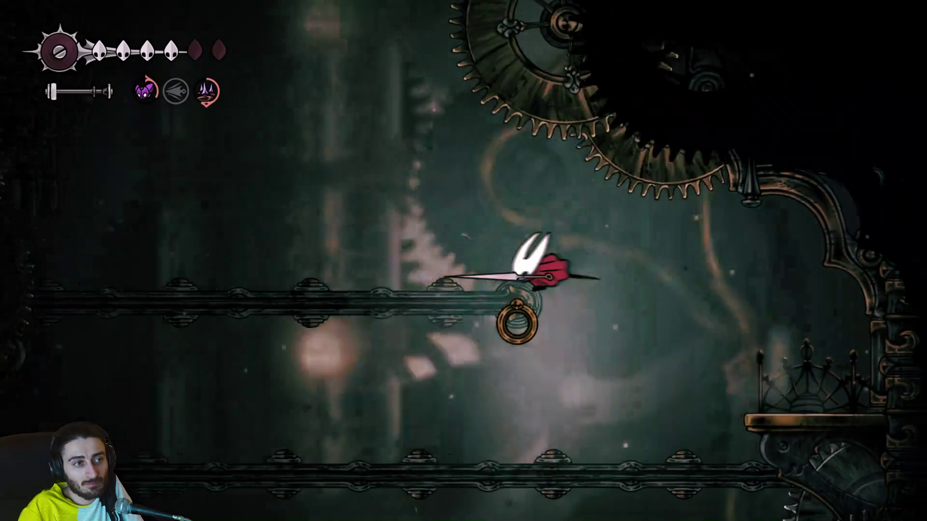
key(Right)
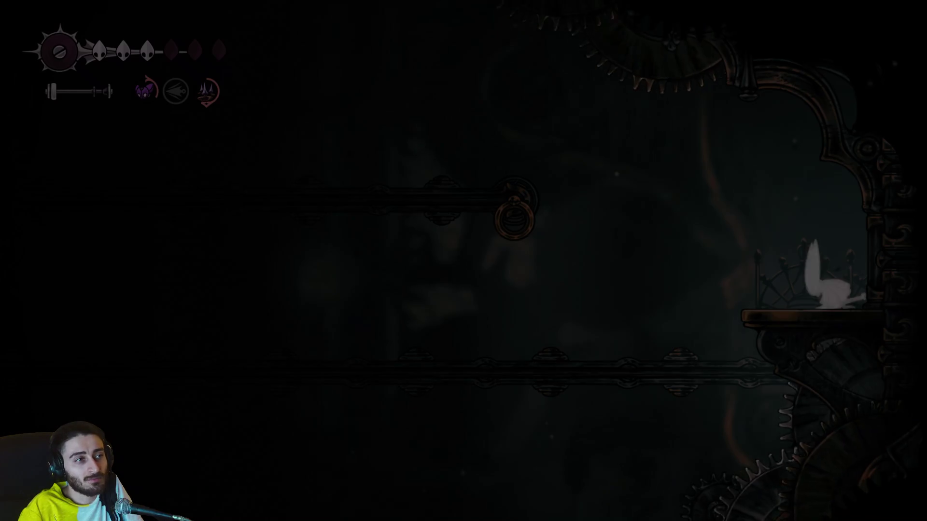
Leap left to a ring, wall-jump off the left gear wall, and climb higher up the shaft.
key(z)
key(Left)
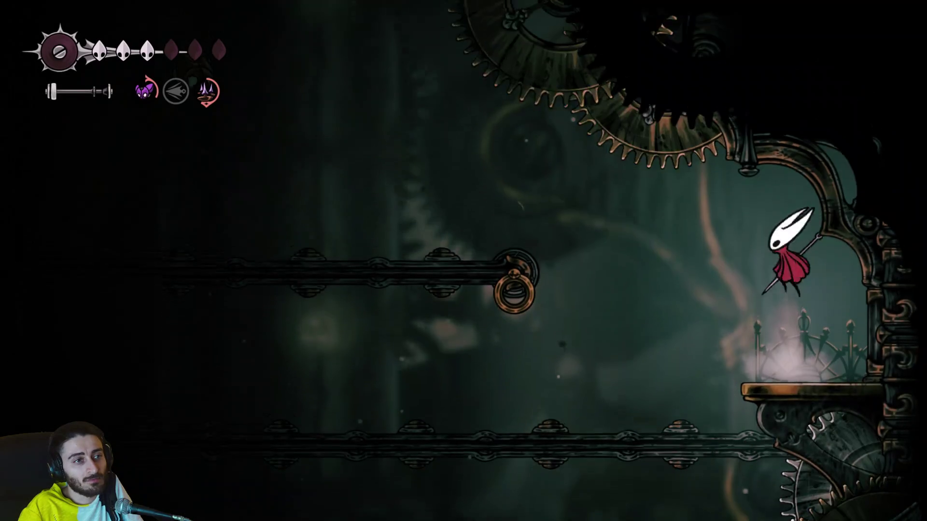
key(z)
key(Left)
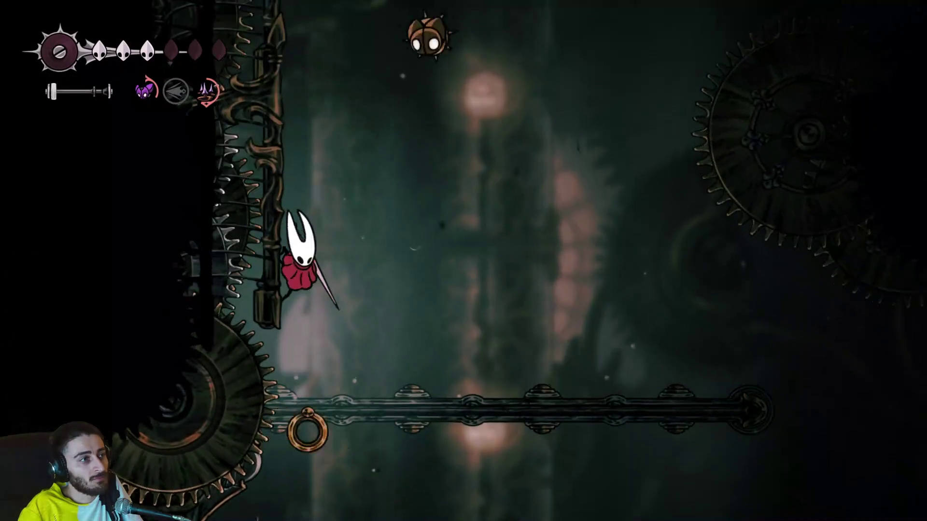
key(z)
key(Right)
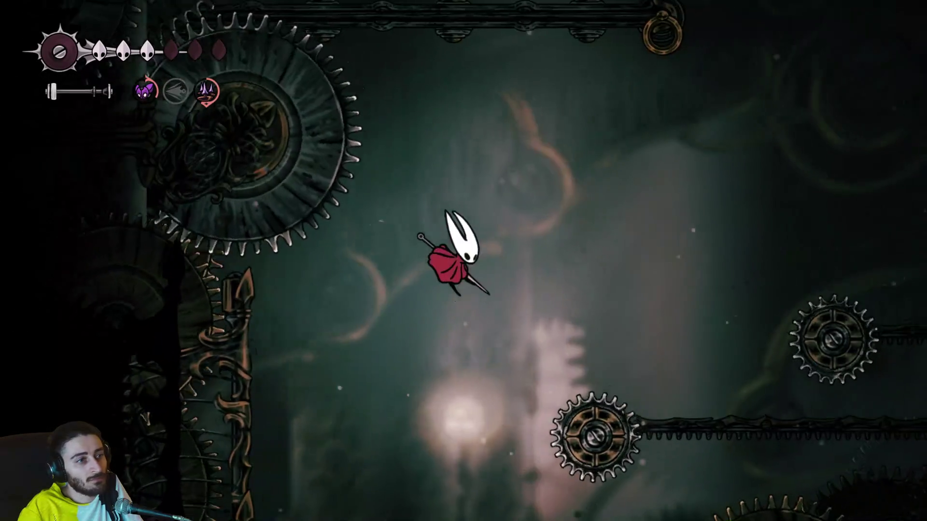
key(x)
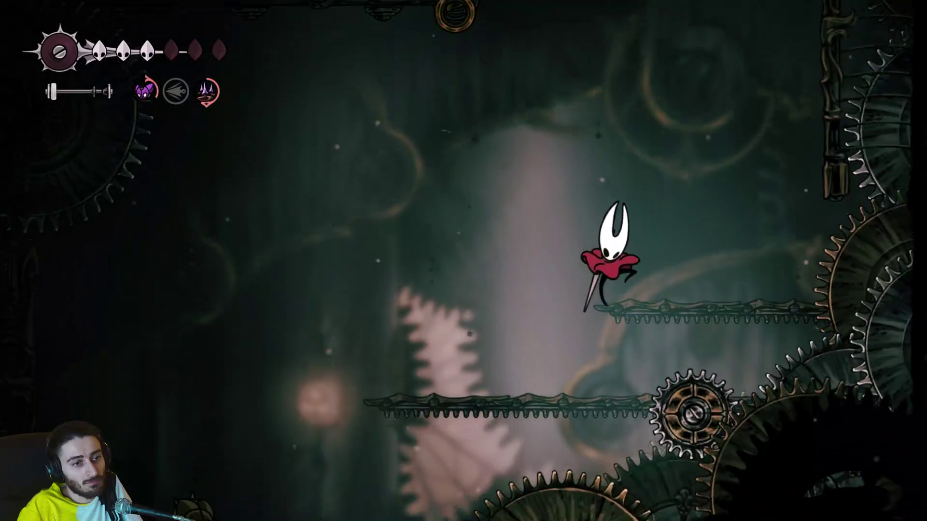
key(z)
key(x)
key(z)
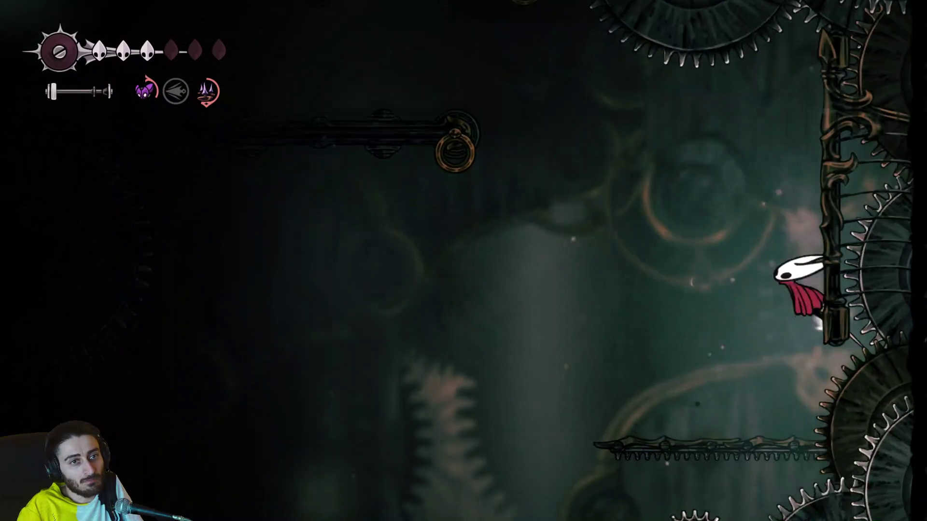
Dash left off the right wall, grab the ring, and glide between the spiked gears.
key(c)
key(z)
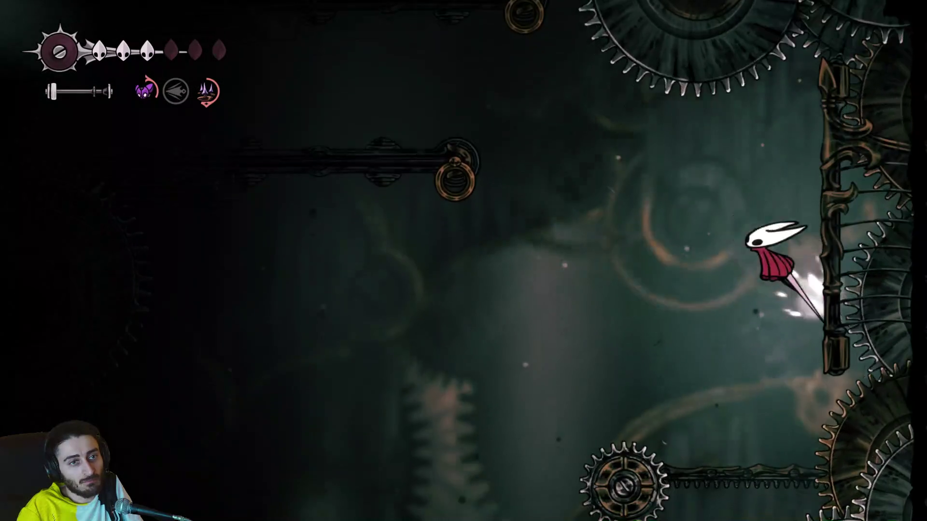
key(c)
key(z)
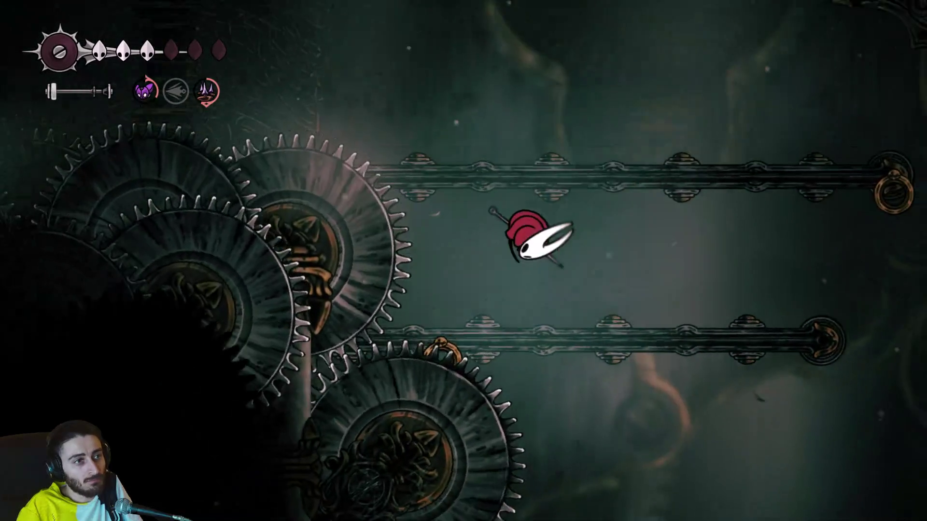
key(x)
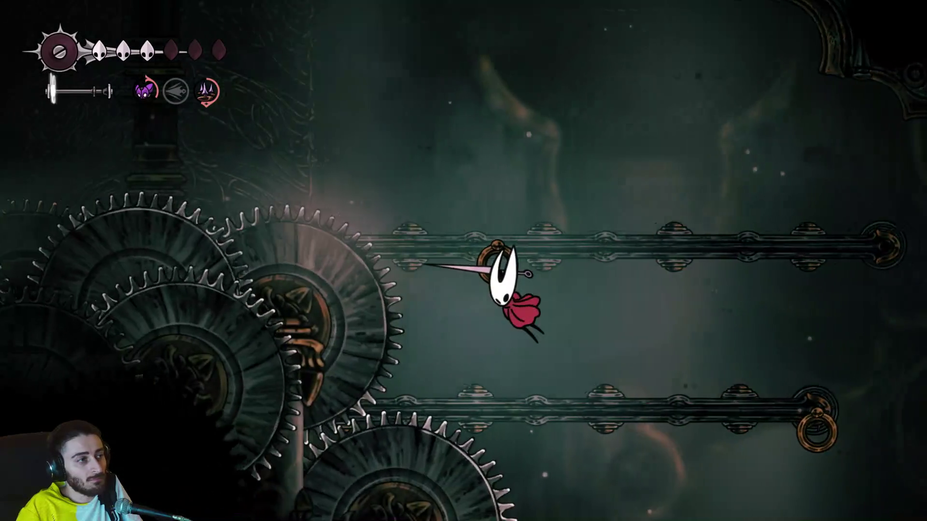
key(z)
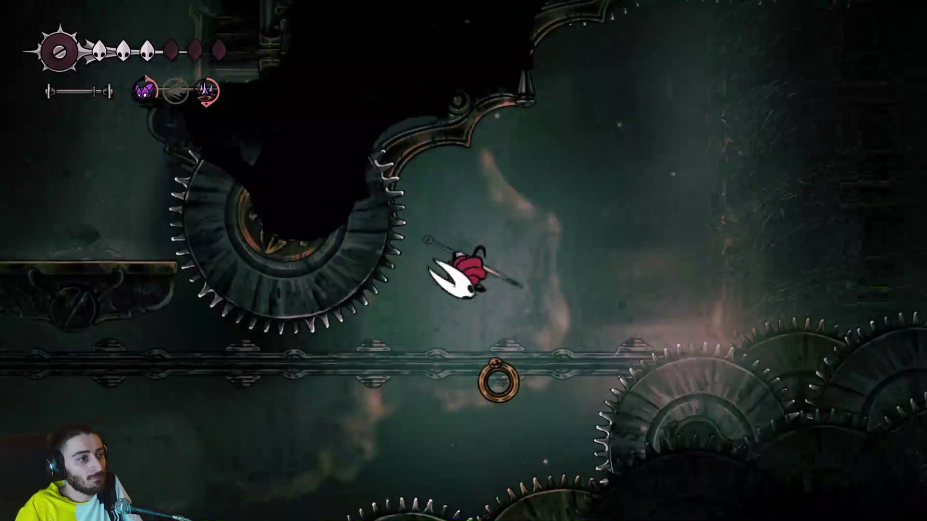
key(c)
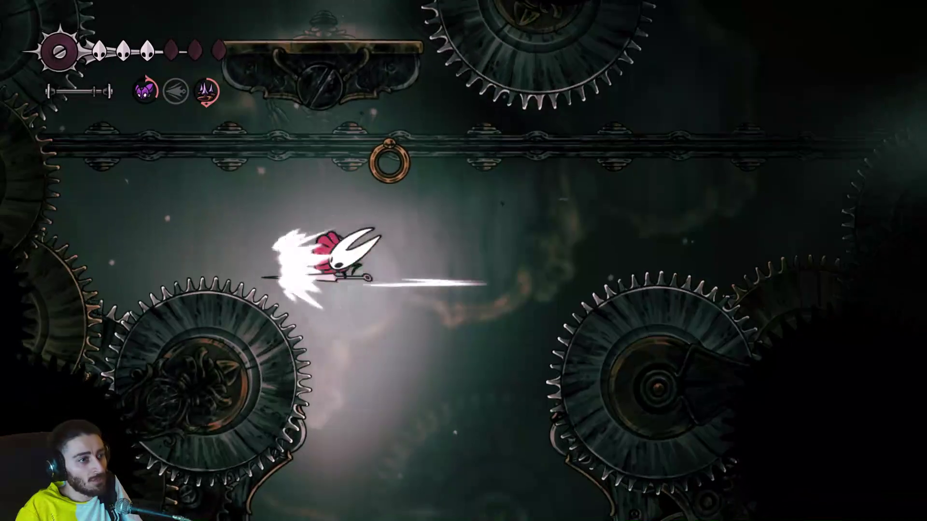
key(z)
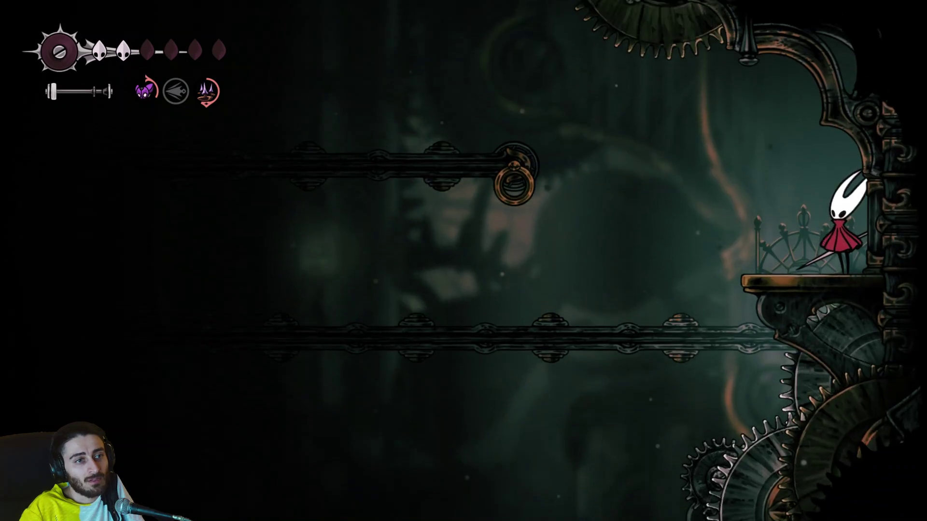
Dash from the ledge to the left wall and leap at the spiked flyer, dying and respawning.
key(Left)
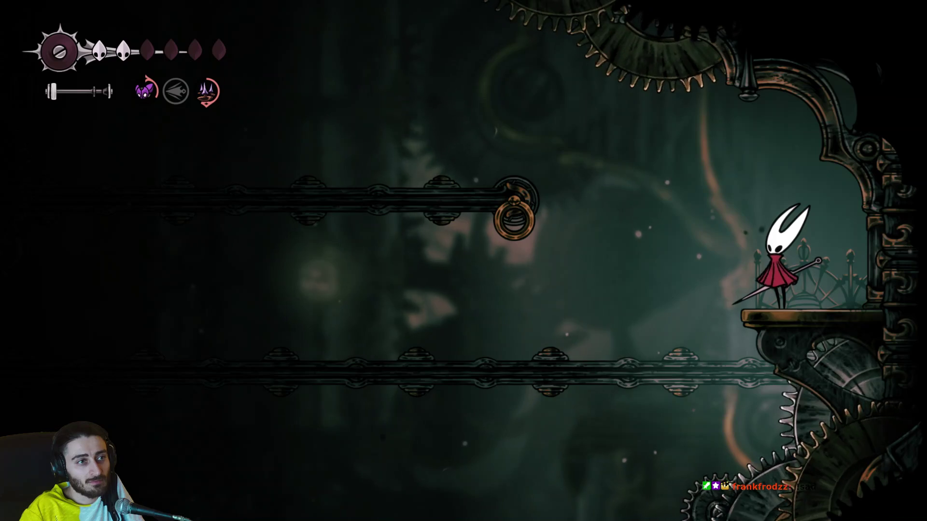
key(Left)
key(c)
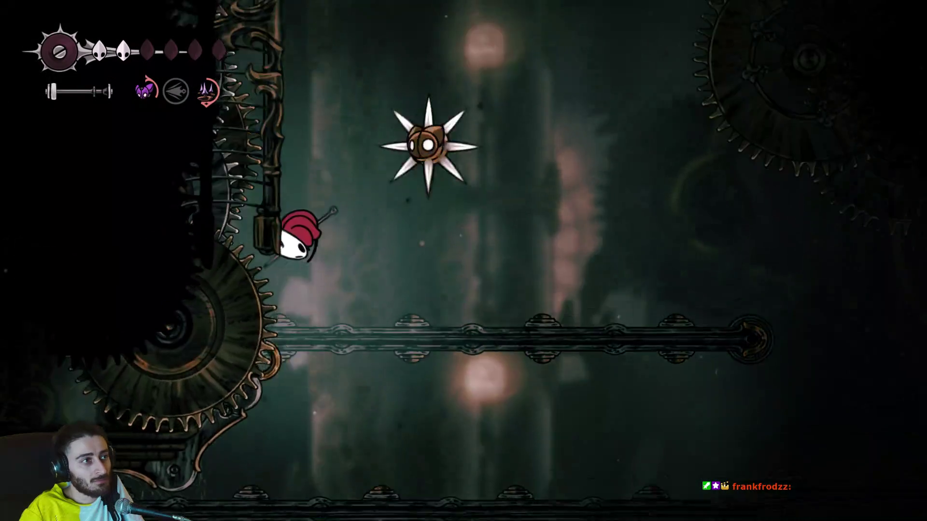
key(Left)
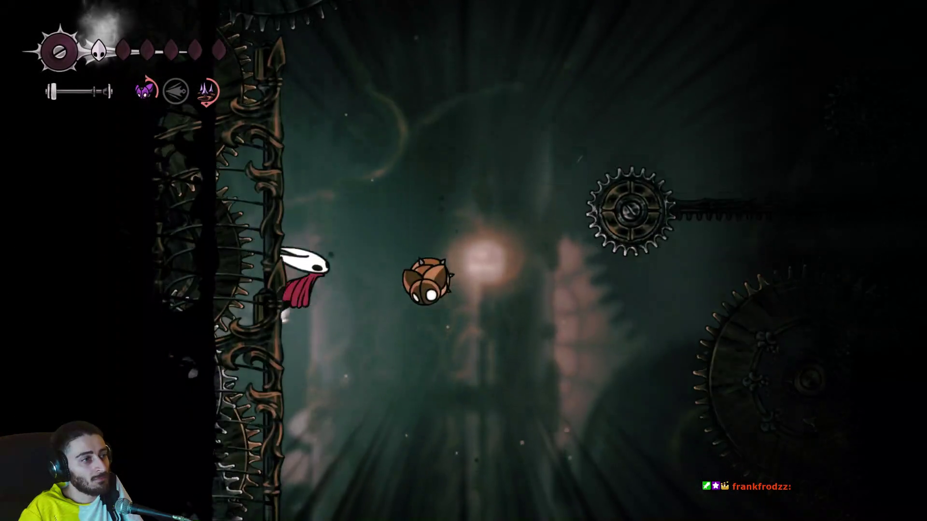
key(z)
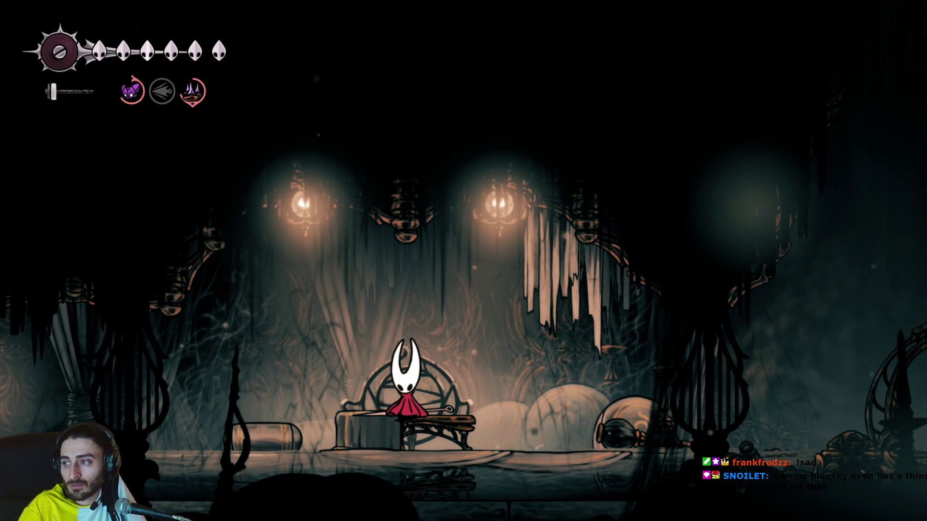
Leave the bench, glance at the High Halls map, and run left into the next hall.
key(Right)
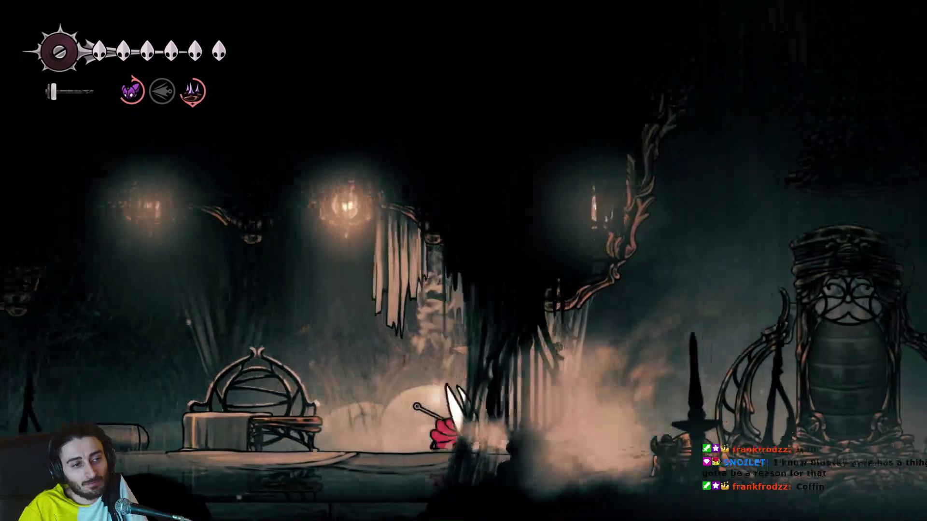
key(Left)
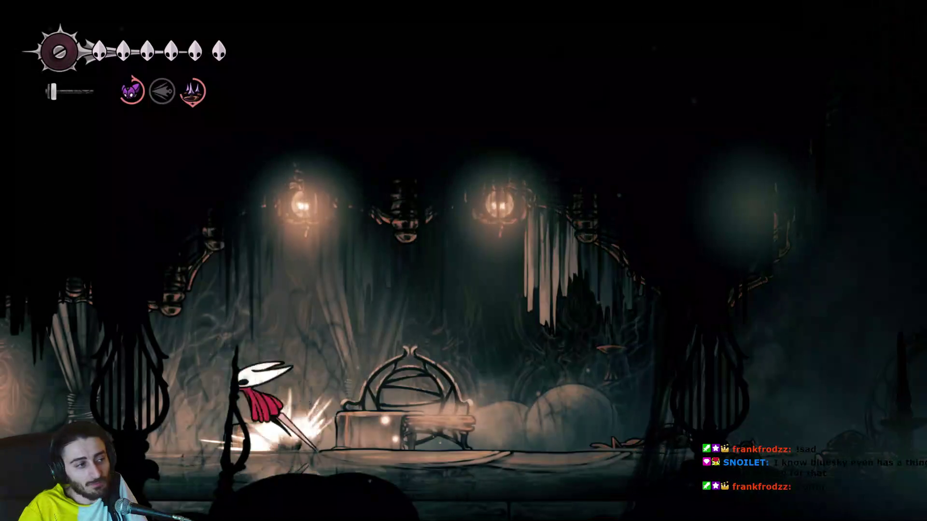
key(Tab)
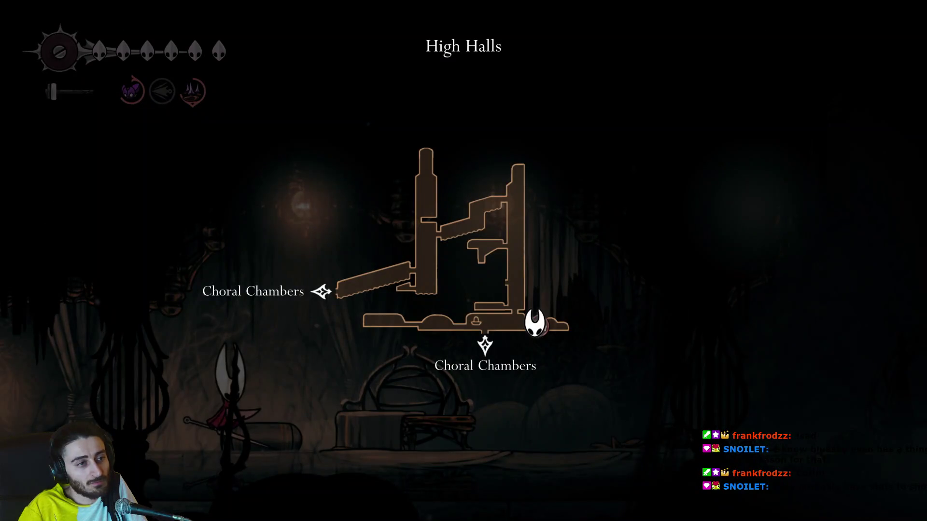
key(Left)
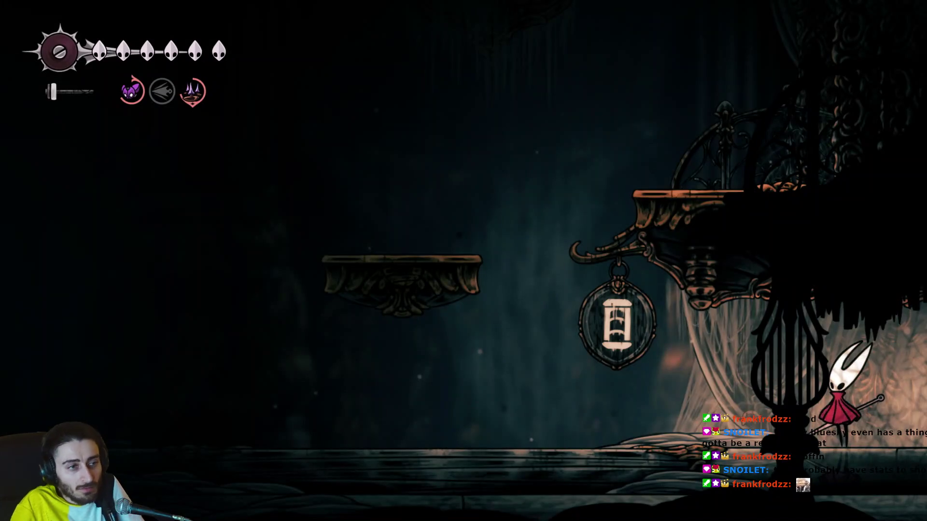
key(Left)
key(Tab)
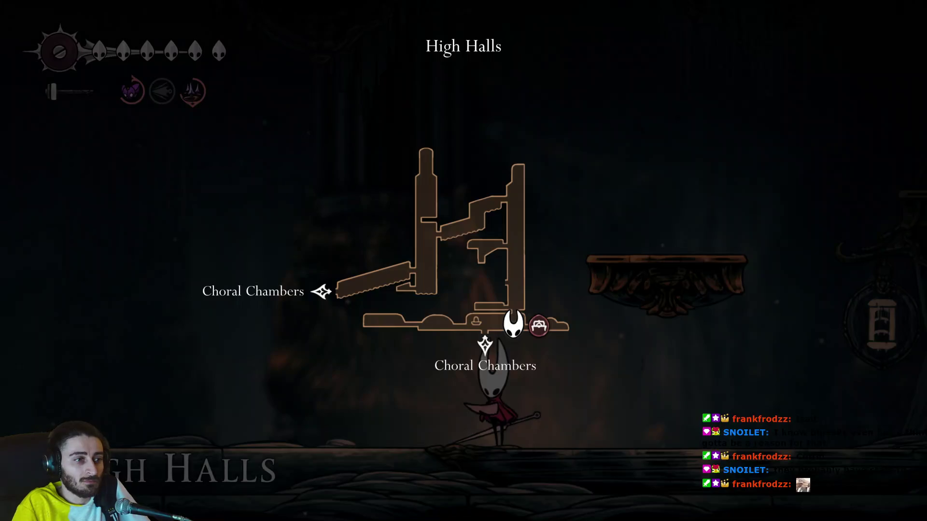
key(Left)
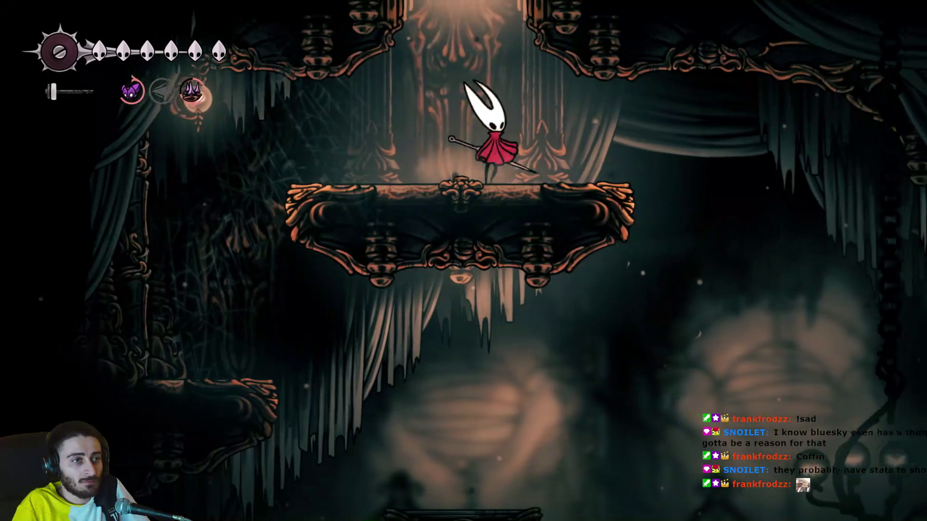
Drop into the lower Choral Chambers hall and engage the spear-wielding enemy, then cross right past the spire.
key(Tab)
key(Right)
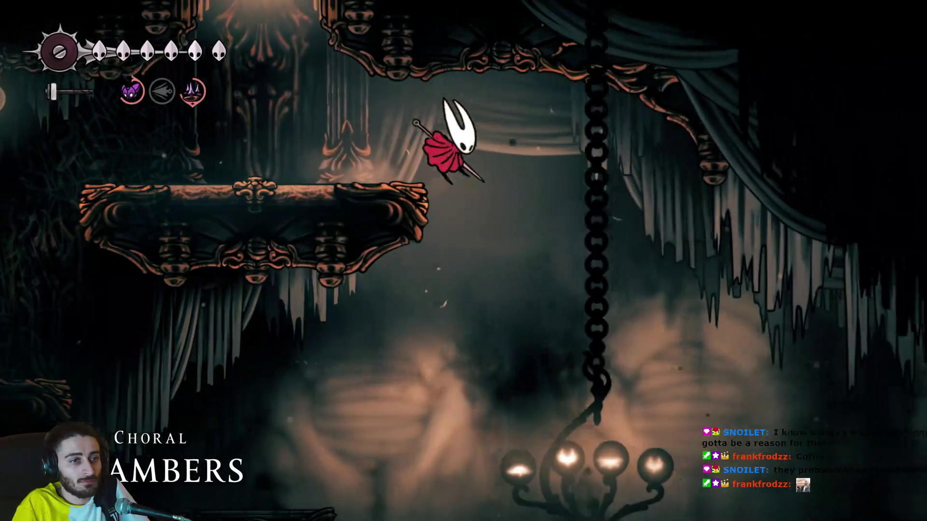
key(Right)
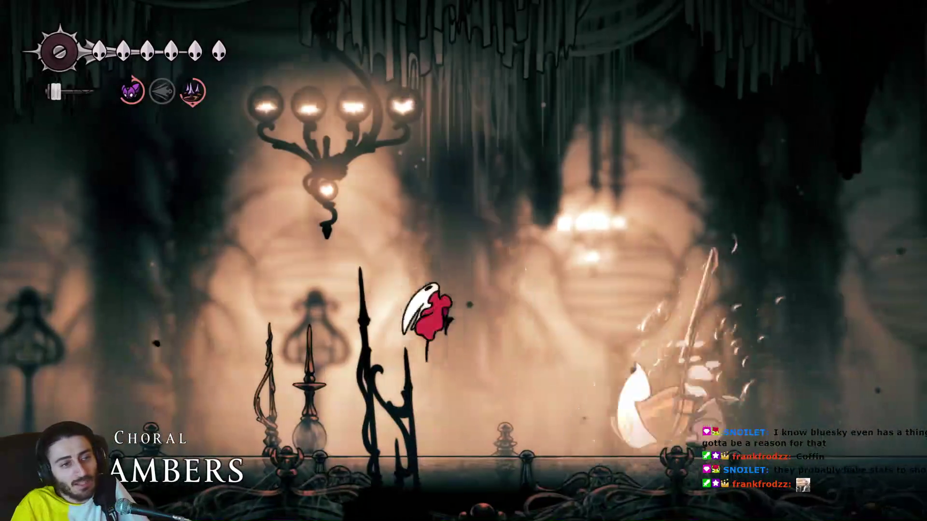
key(Left)
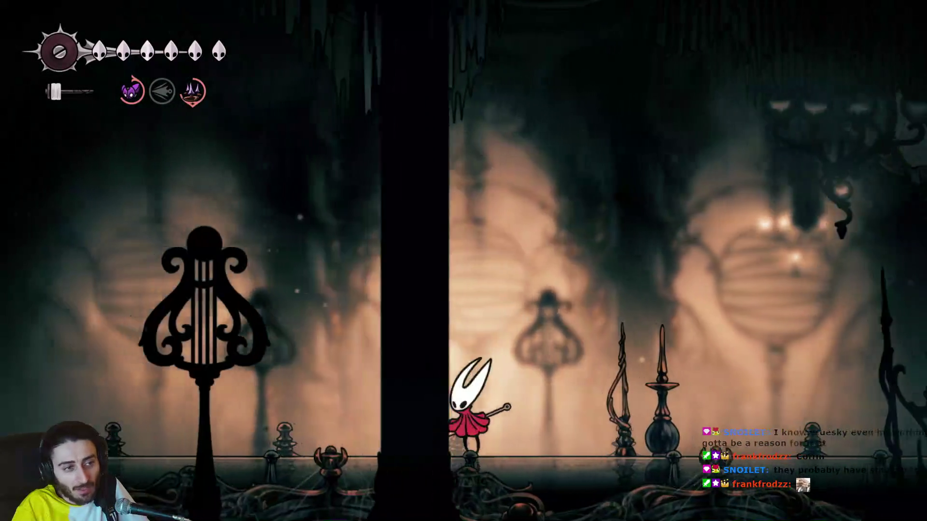
key(Right)
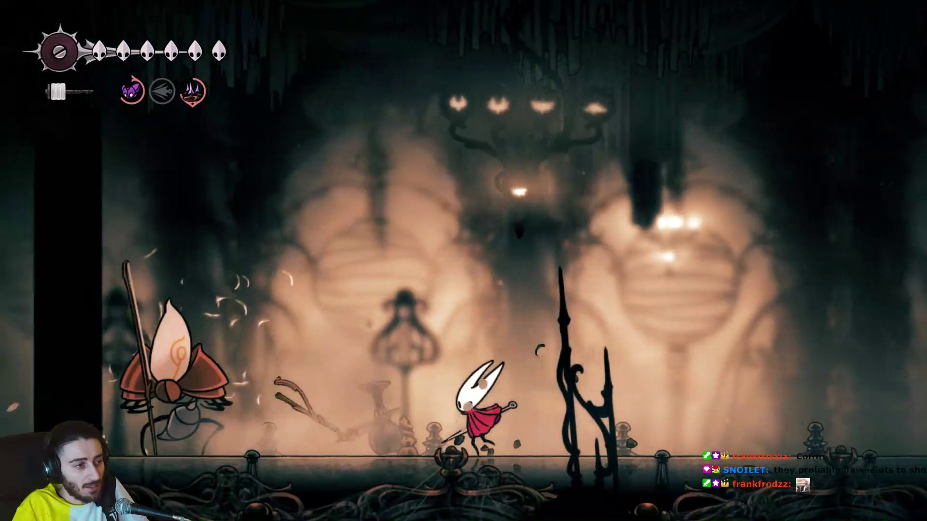
key(Right)
key(z)
key(Right)
key(z)
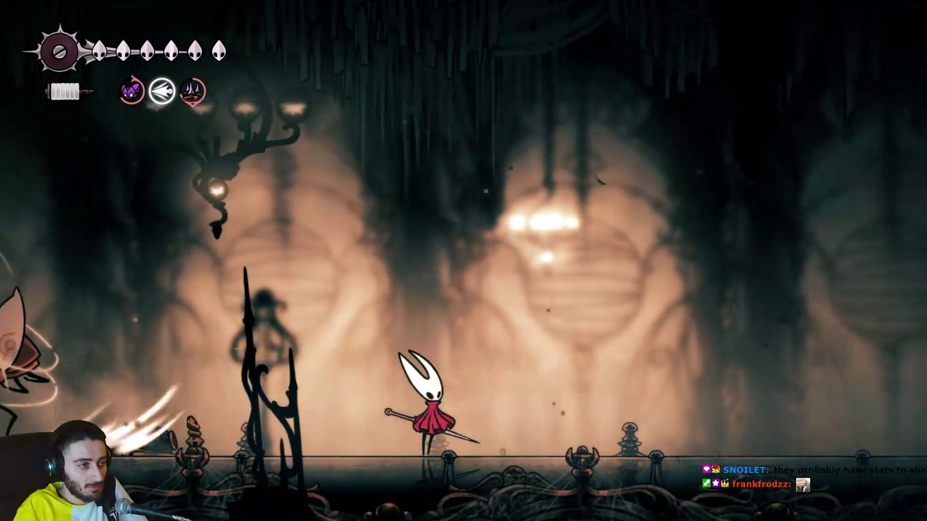
Dodge the spear enemy's slashes, strike it midair, then pause the game.
key(Left)
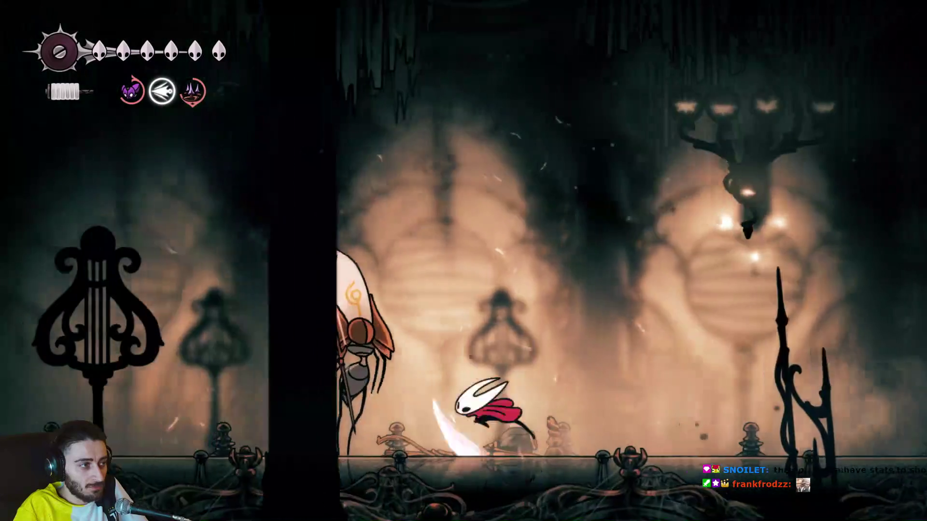
key(Right)
key(z)
key(Left)
key(x)
key(Right)
key(z)
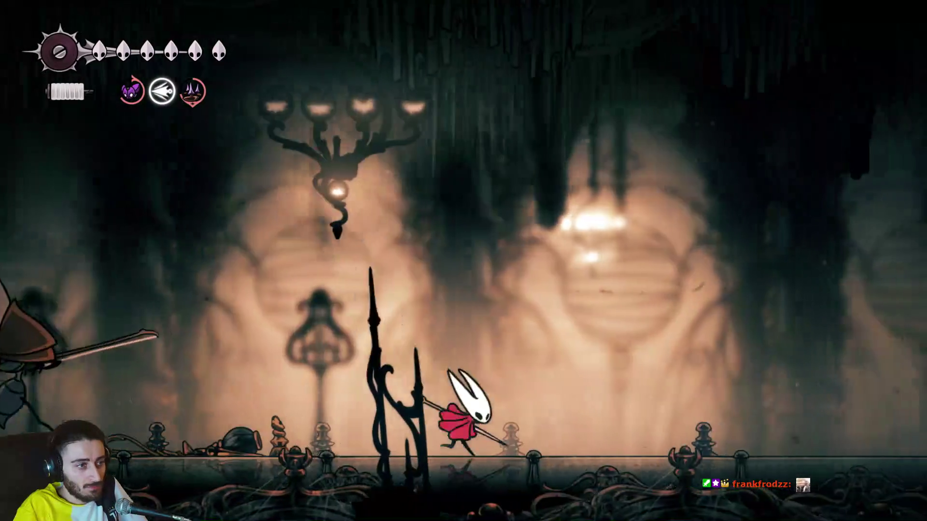
key(z)
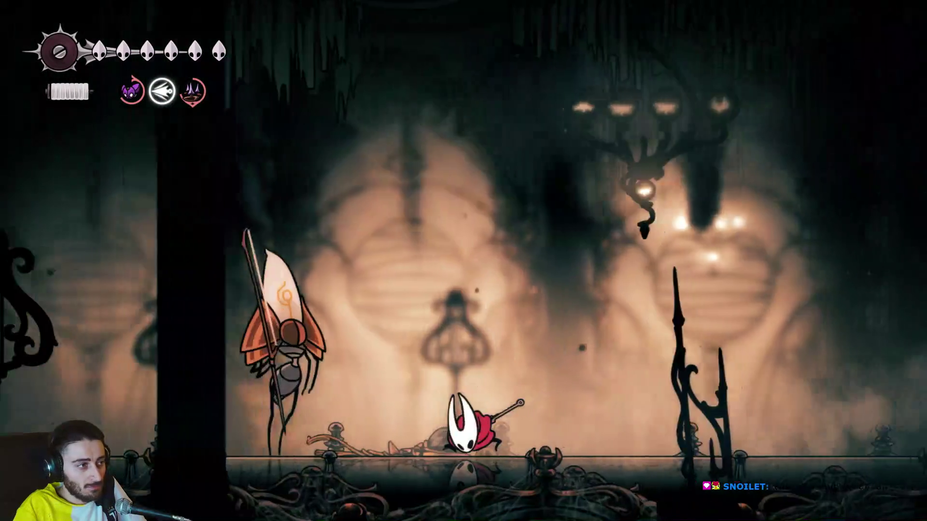
key(z)
key(Left)
key(Escape)
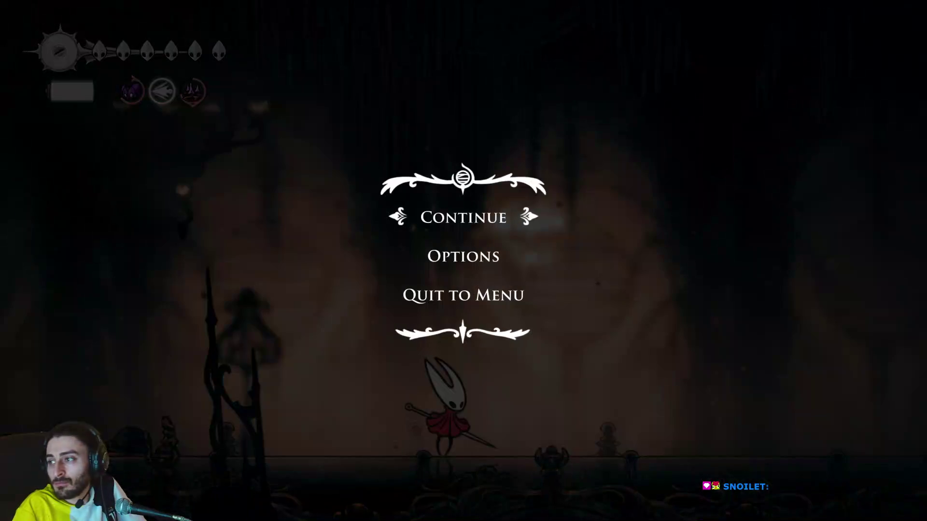
Resume, defeat the enemy by the lyre stand, collect its rosaries, and heal to six masks.
key(Escape)
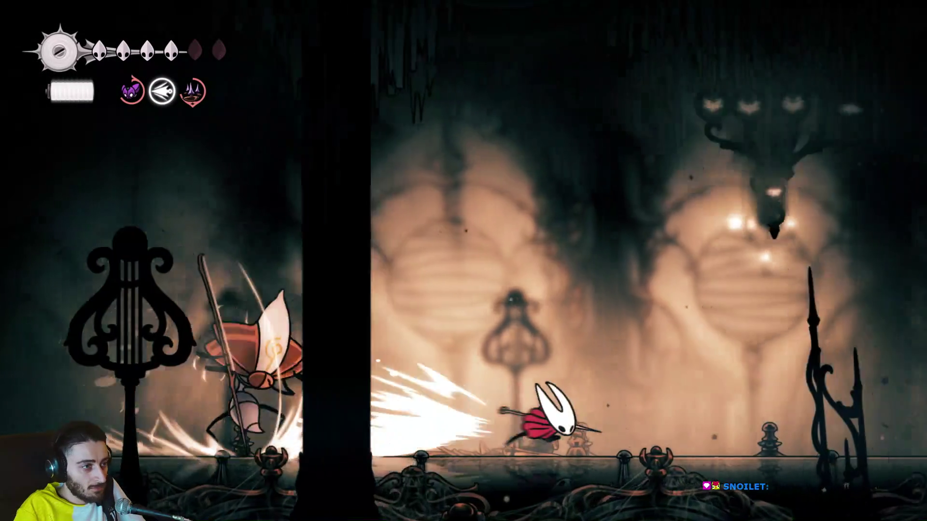
key(Left)
key(x)
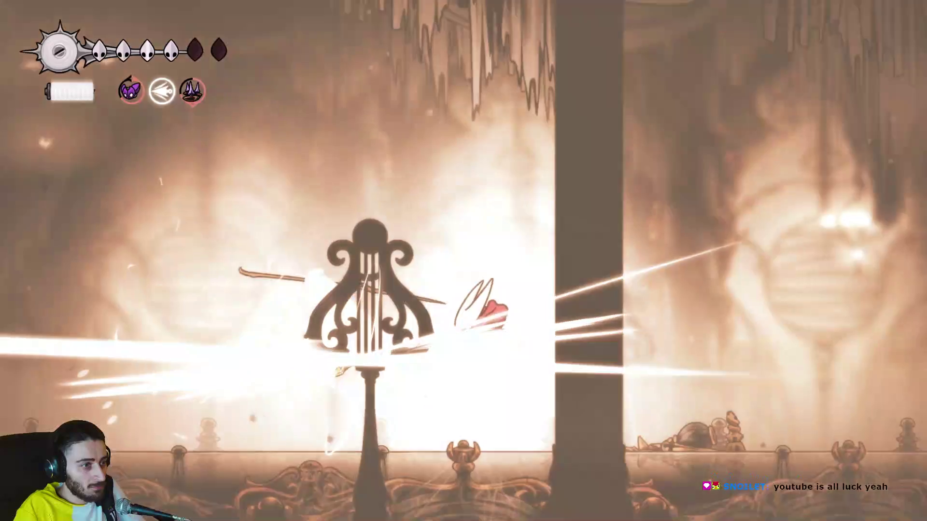
key(Right)
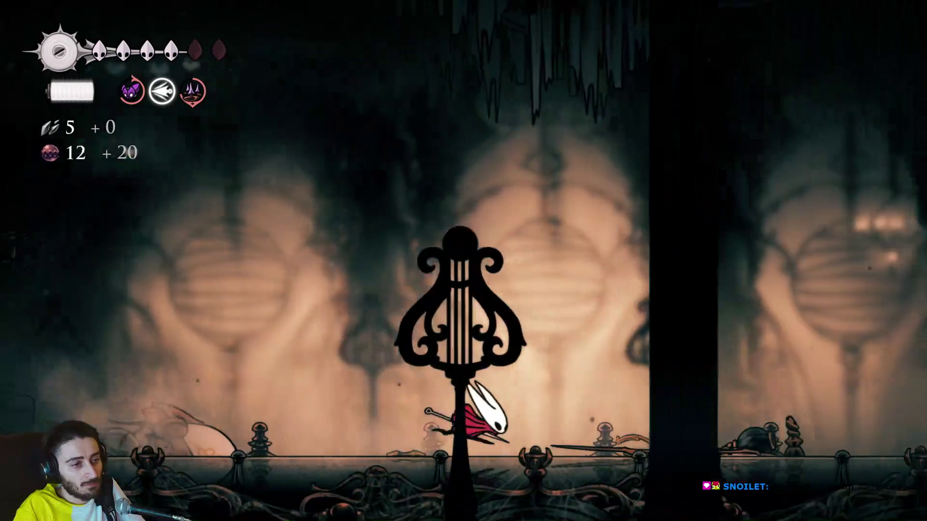
key(Left)
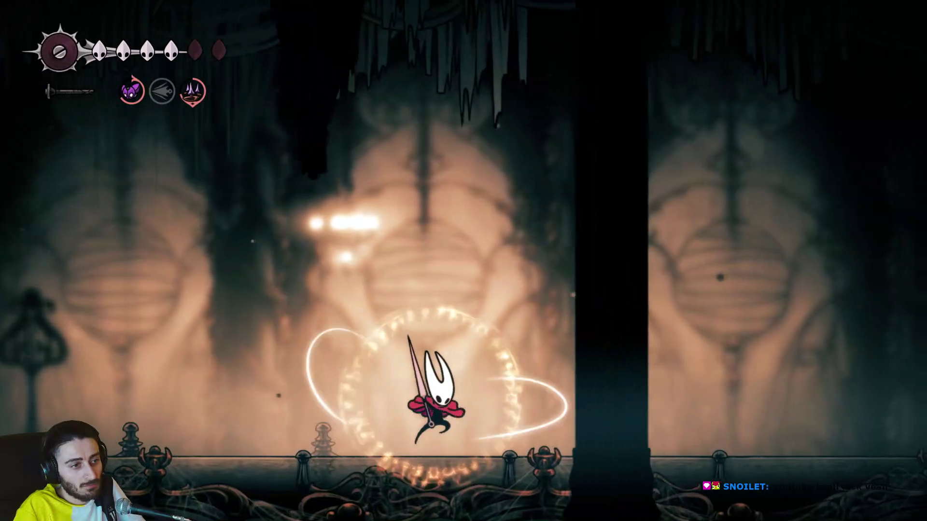
key(Right)
key(c)
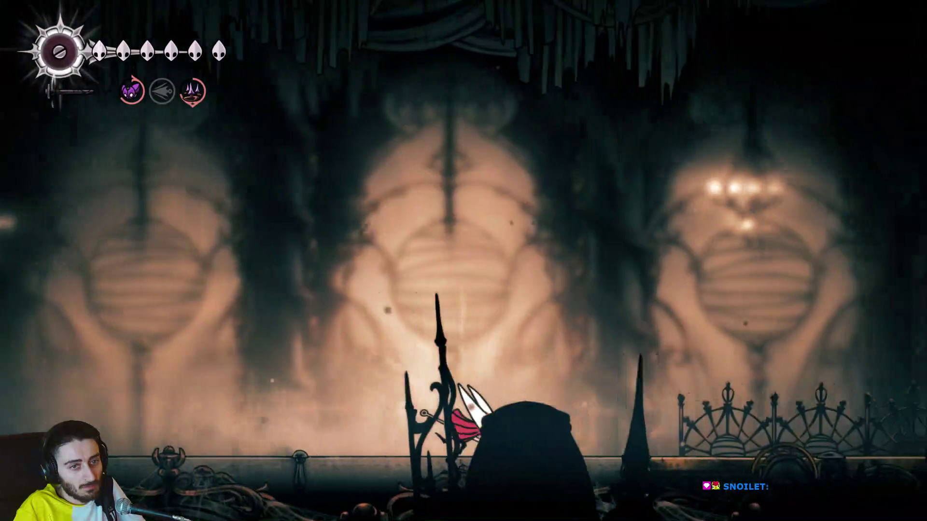
Fight the white enemy with repeated slashes, jumping over its lunging attacks.
key(Right)
key(x)
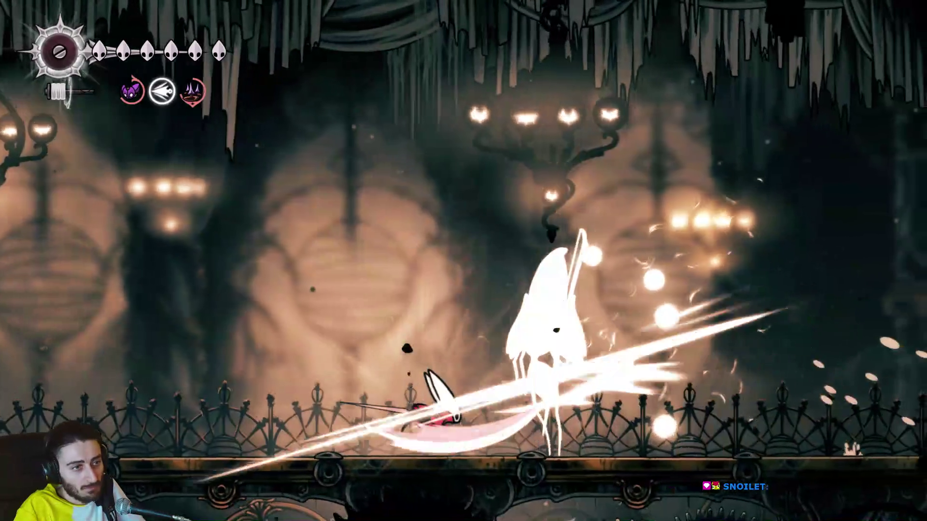
key(Left)
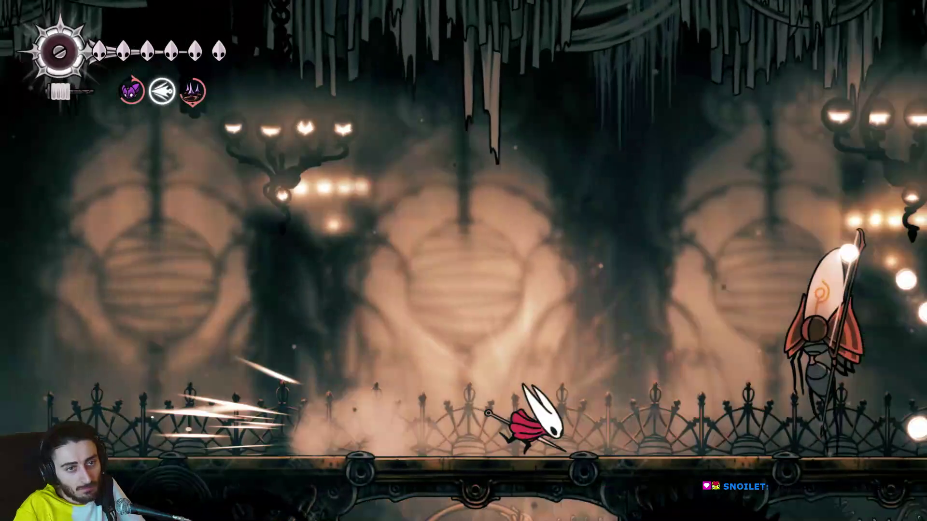
key(Right)
key(x)
key(z)
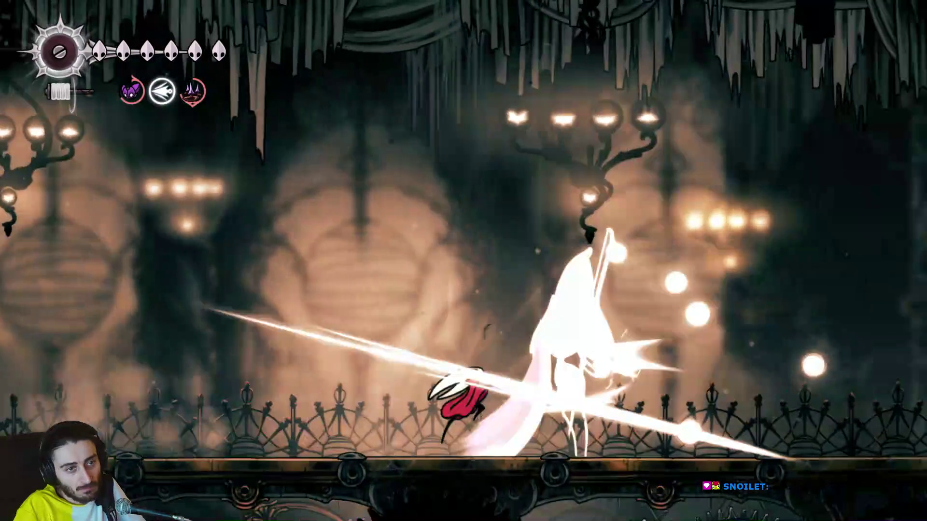
key(x)
key(Left)
key(z)
key(x)
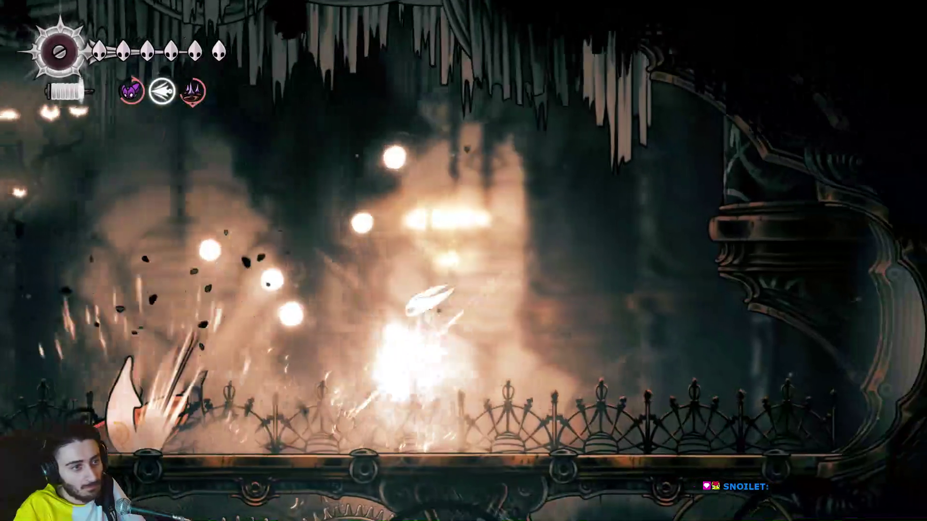
Run right along the walkway, climb the ladder, and glide down into the clockwork gear room.
key(Right)
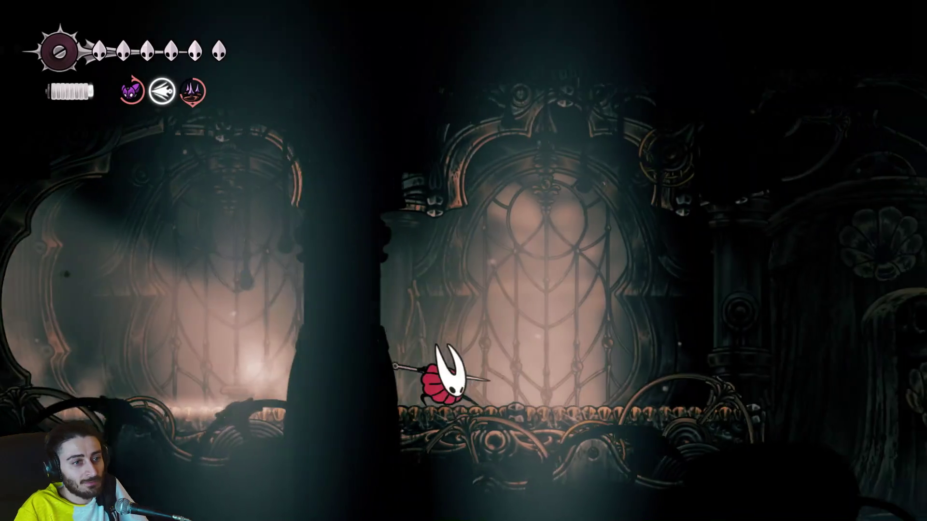
key(z)
key(x)
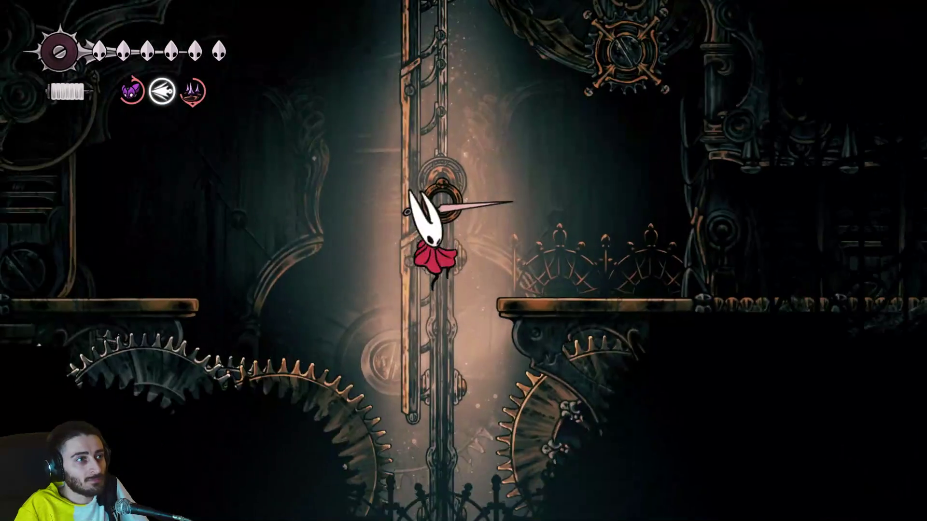
key(z)
key(z)
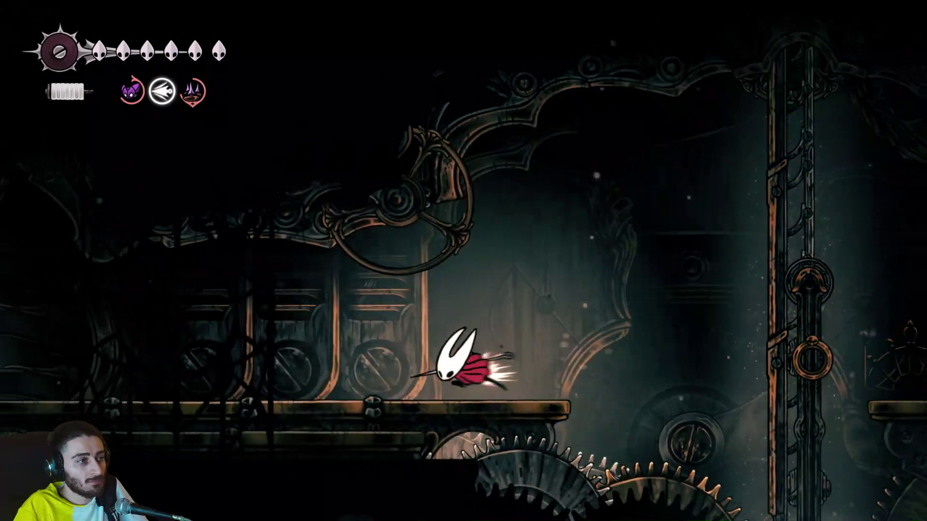
key(z)
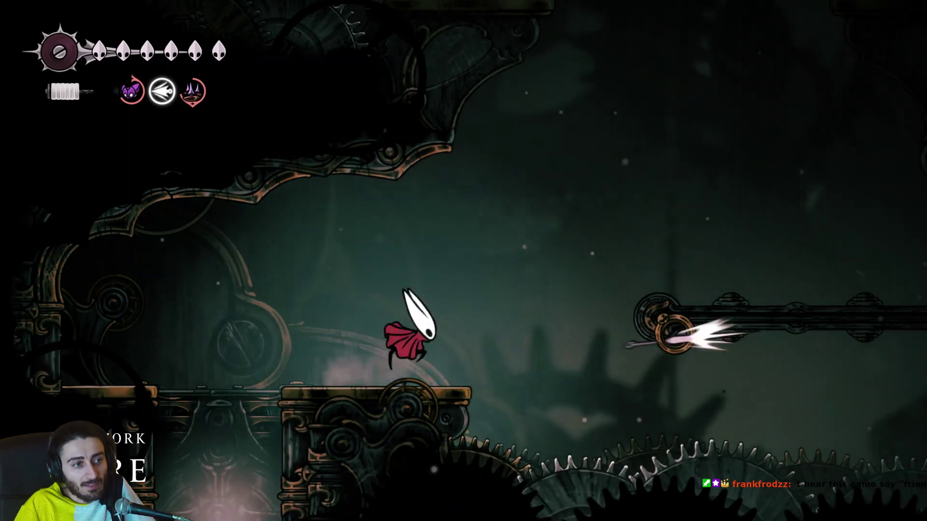
Ride the ring along the rail to the right ledge, then fly left to the central platform.
key(z)
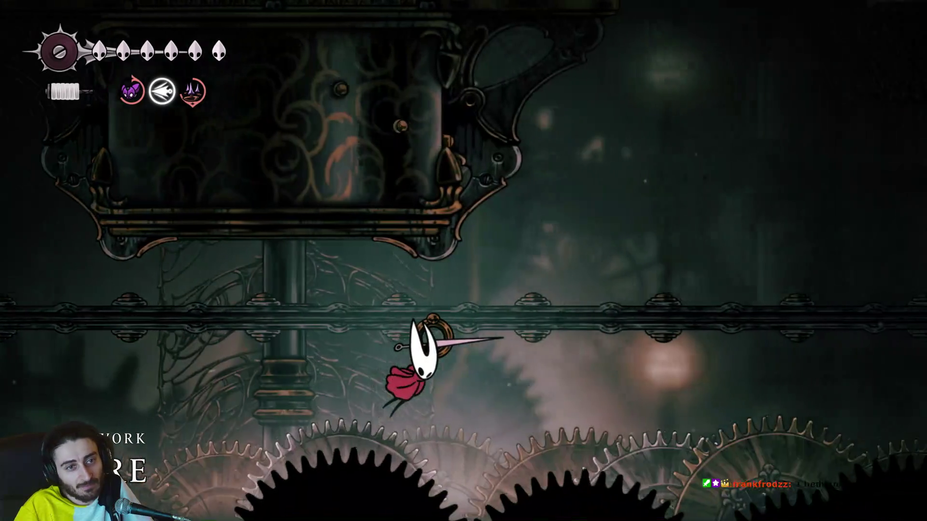
key(z)
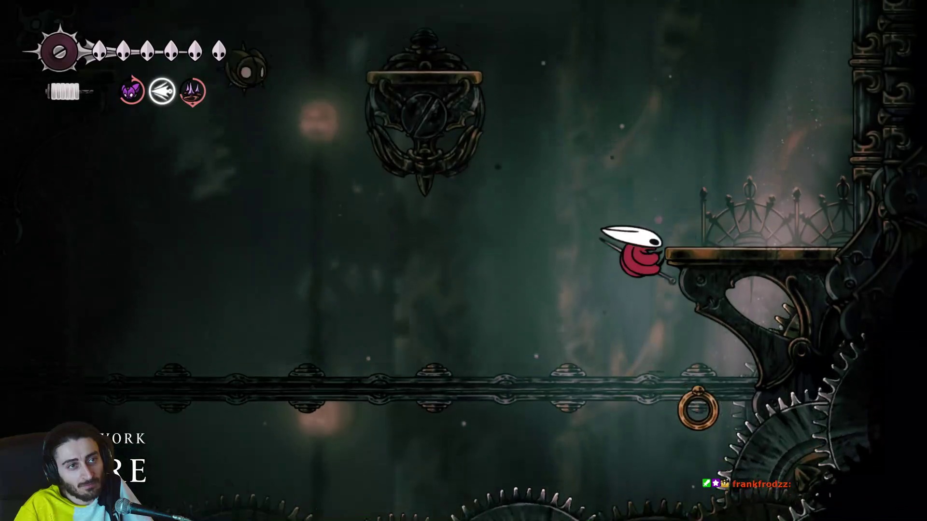
key(z)
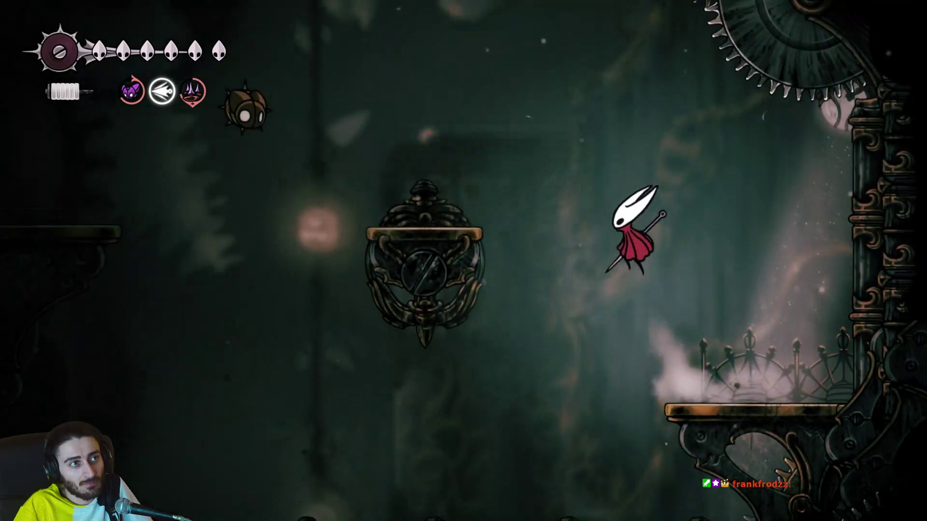
key(Left)
Destroy the flying spiked enemy with jumping and lunging slashes.
key(x)
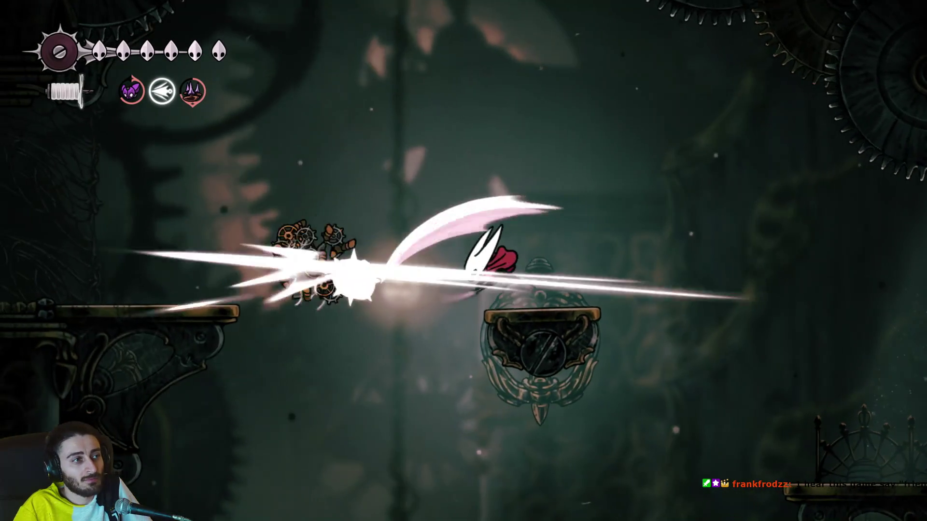
key(z)
key(x)
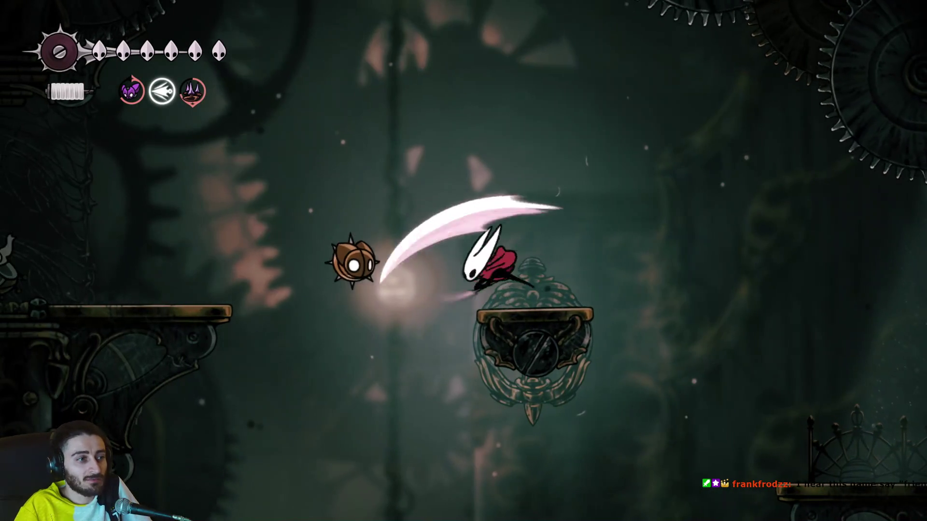
key(z)
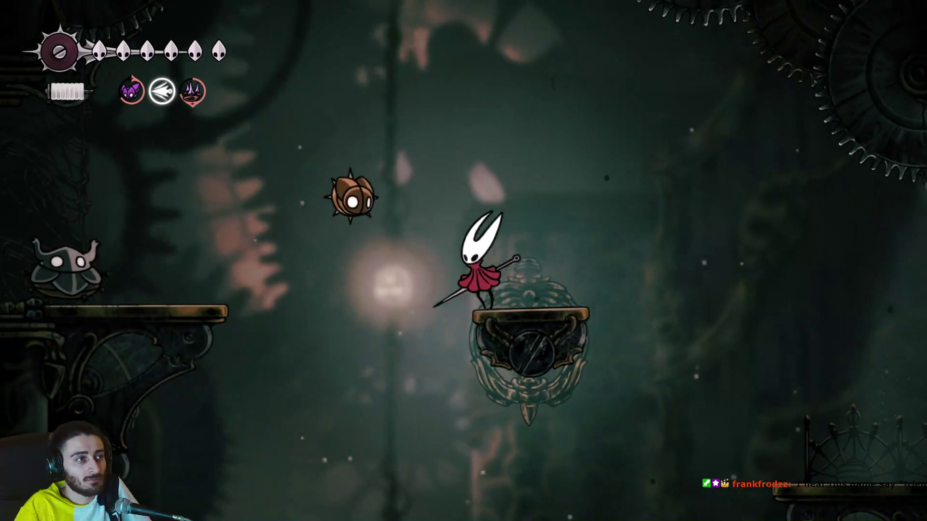
key(x)
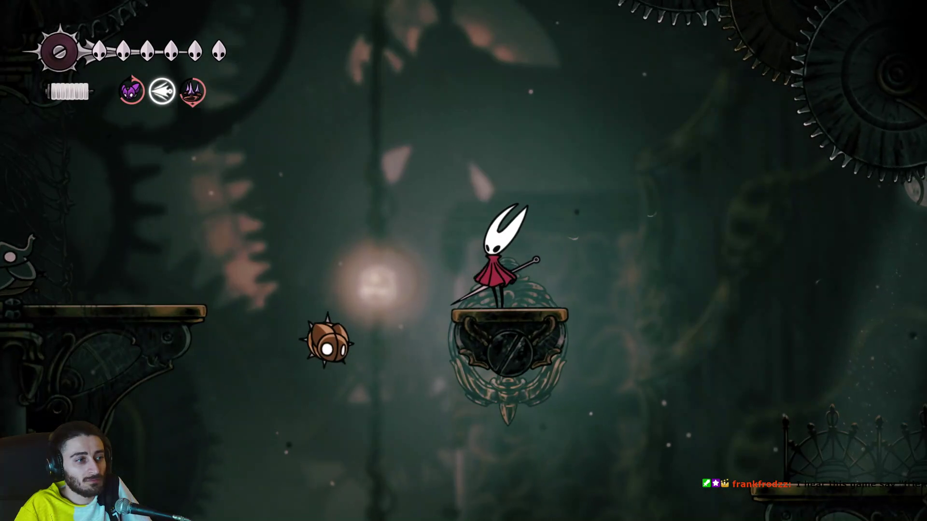
key(x)
Drift to the left platform and attack the beetles, jumping over the charging one.
key(z)
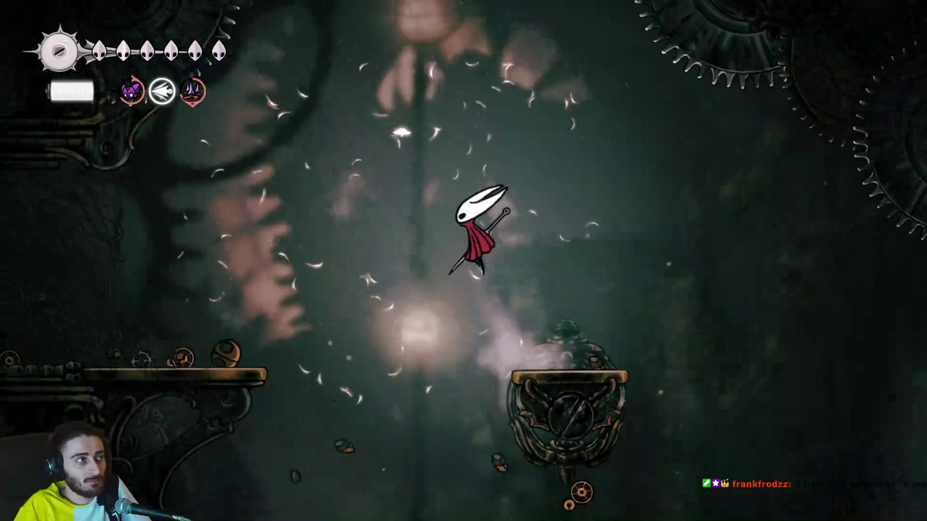
key(Left)
key(x)
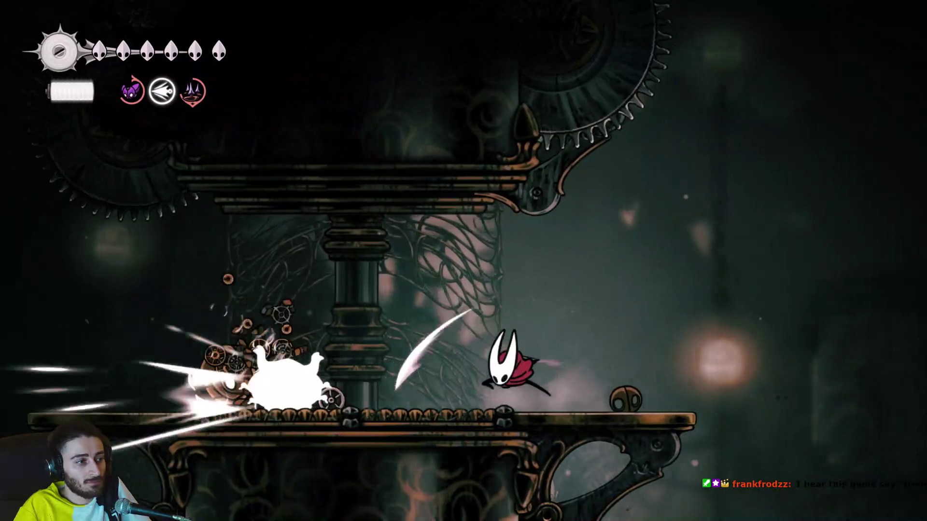
key(Left)
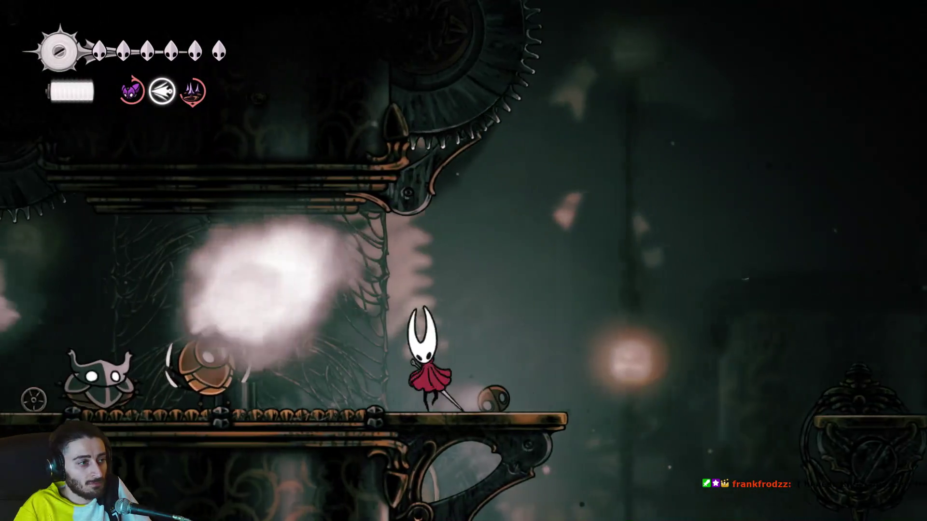
key(Right)
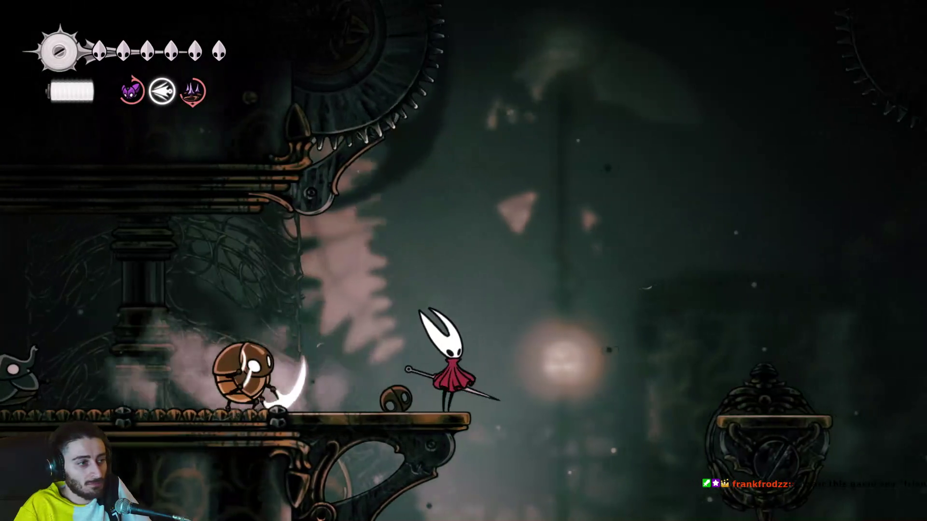
key(z)
key(x)
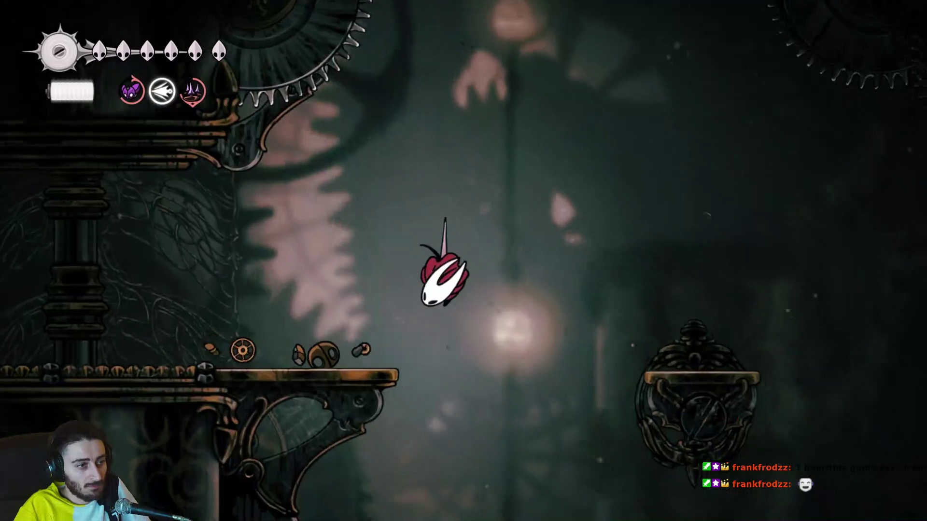
key(x)
key(Left)
key(x)
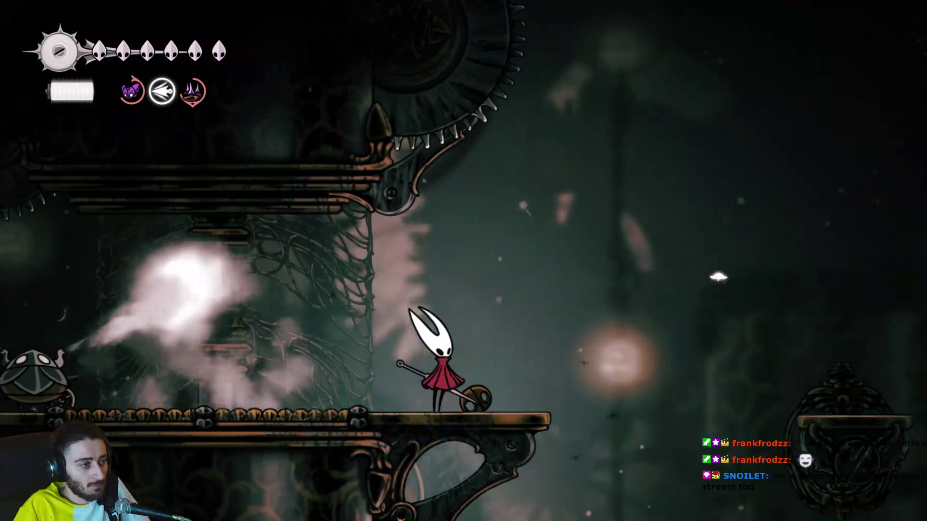
Finish off the horned beetle, collect its shards up to 14, and pause.
key(Left)
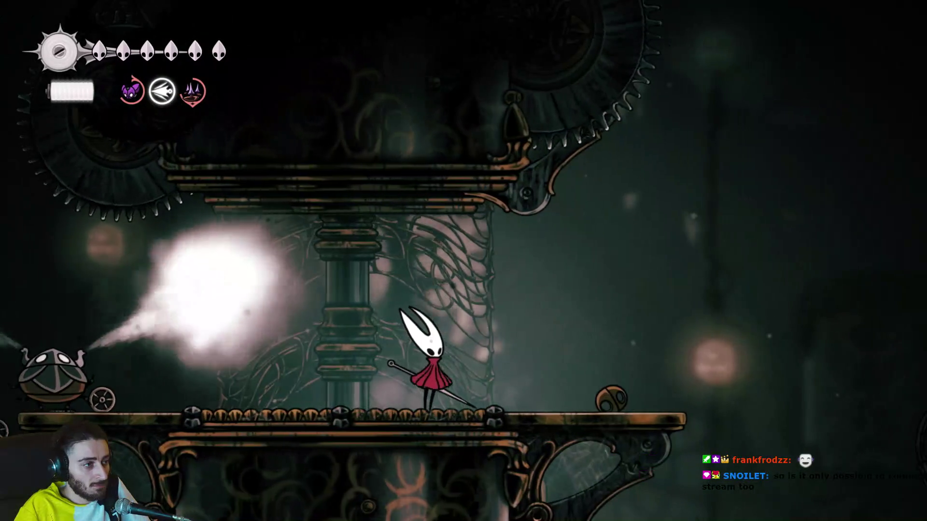
key(Left)
key(x)
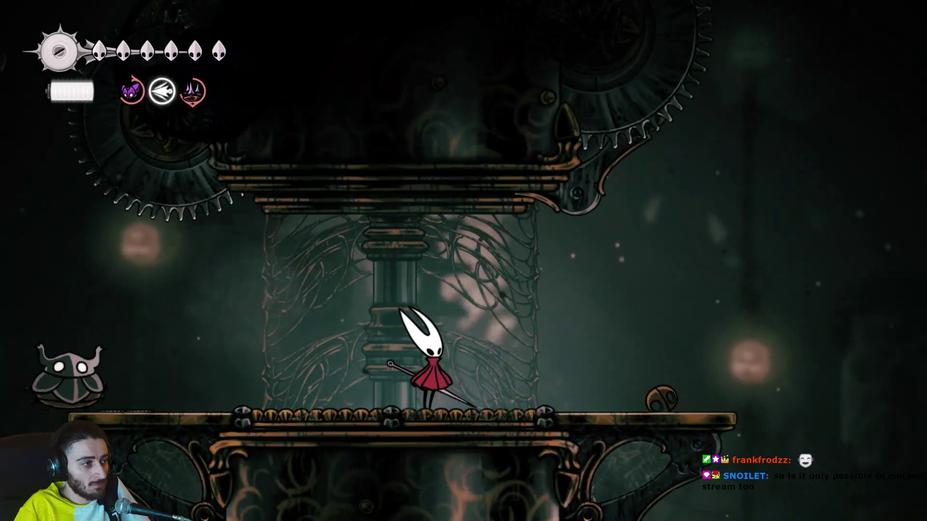
key(Right)
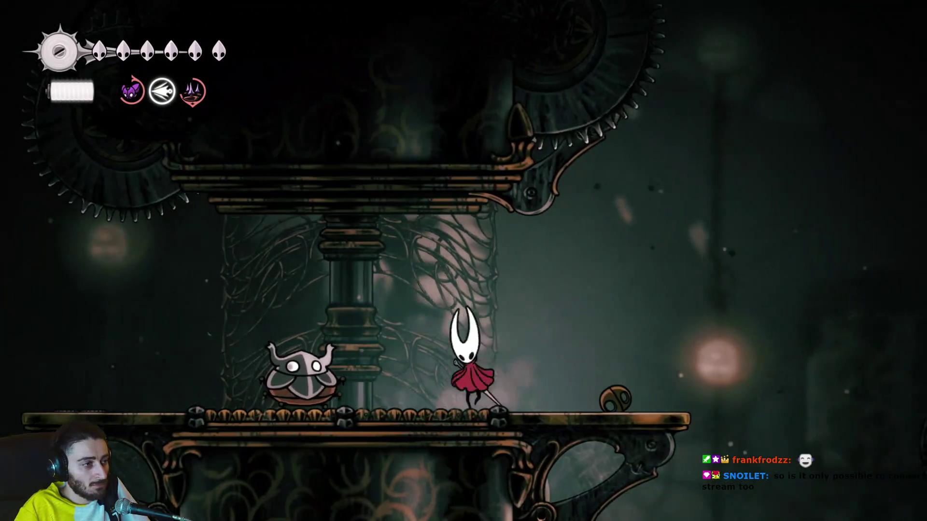
key(x)
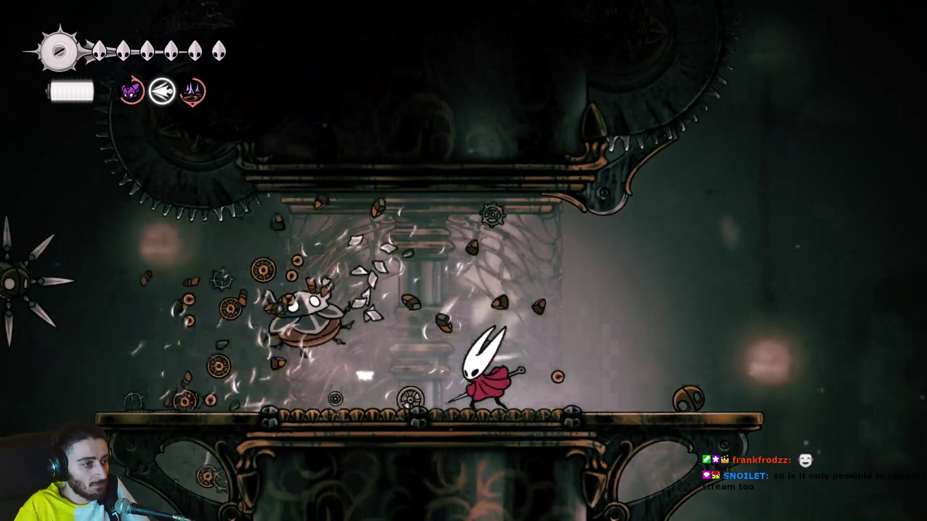
key(Left)
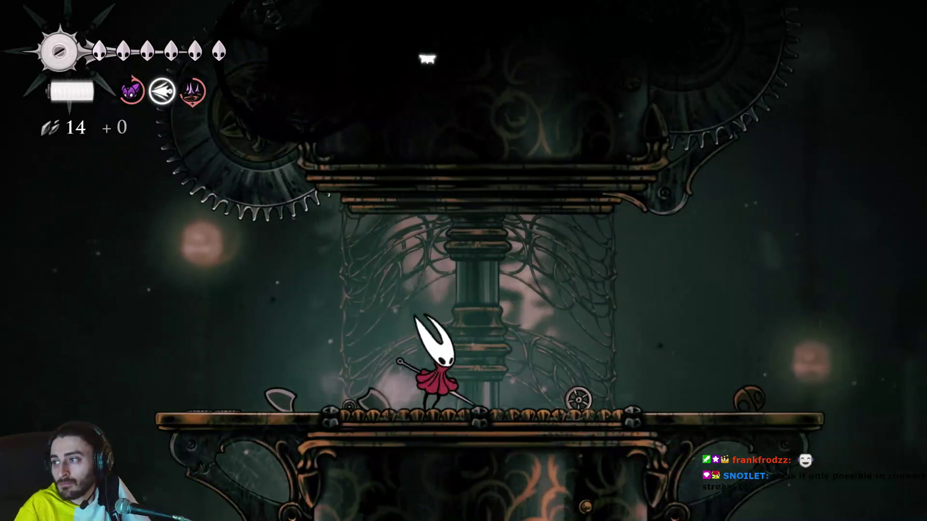
key(Escape)
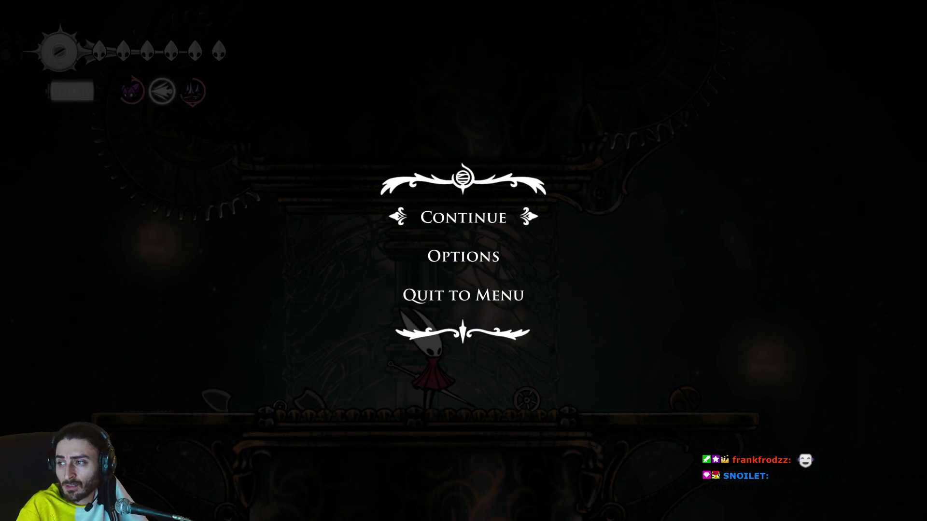
Resume, slash and dash under the spiked flyer, drift left onto the brass platform, and pause.
key(Escape)
key(Left)
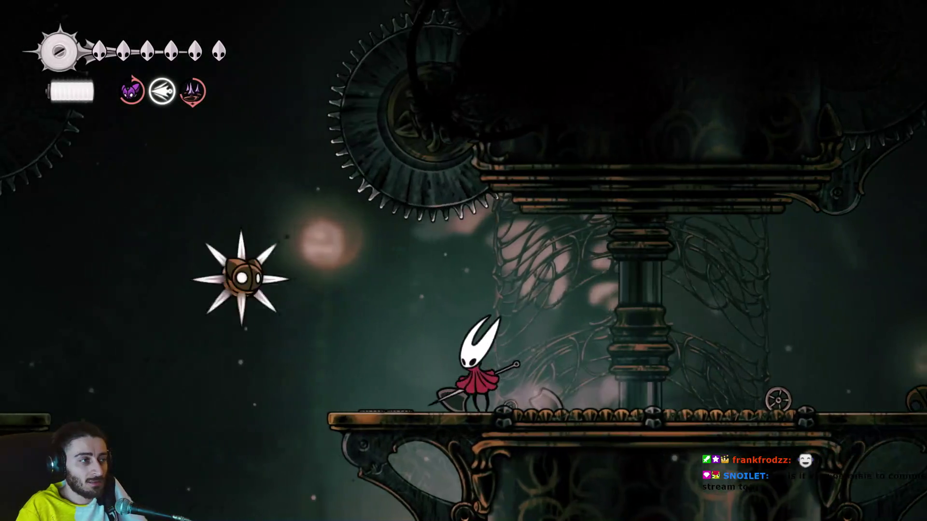
key(Left)
key(x)
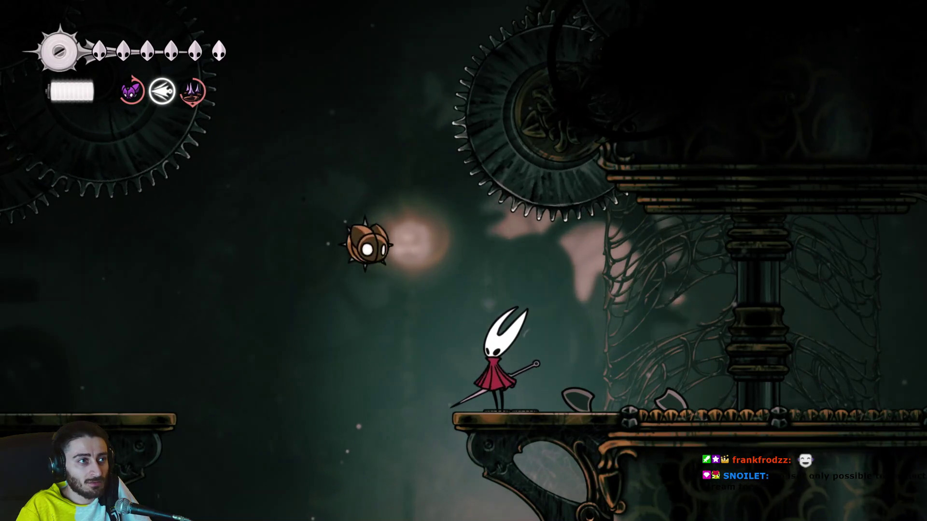
key(c)
key(z)
key(x)
key(Left)
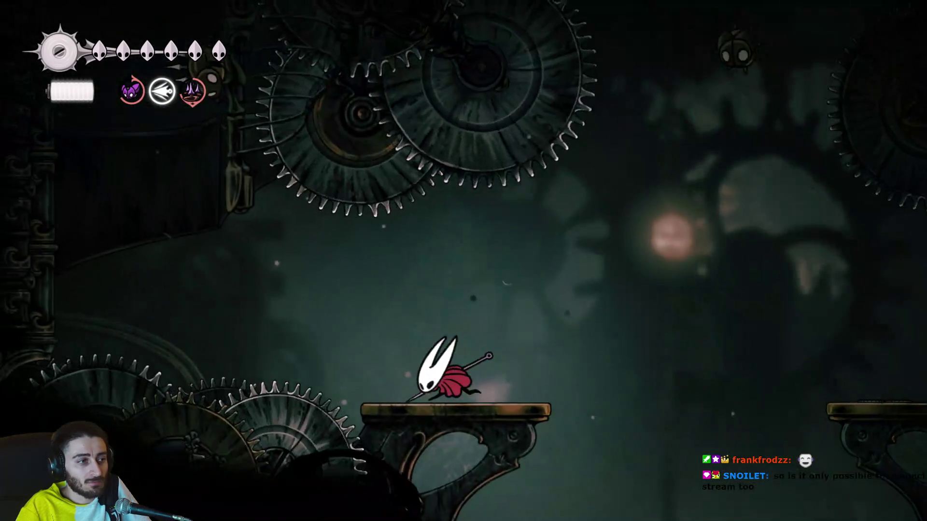
key(Escape)
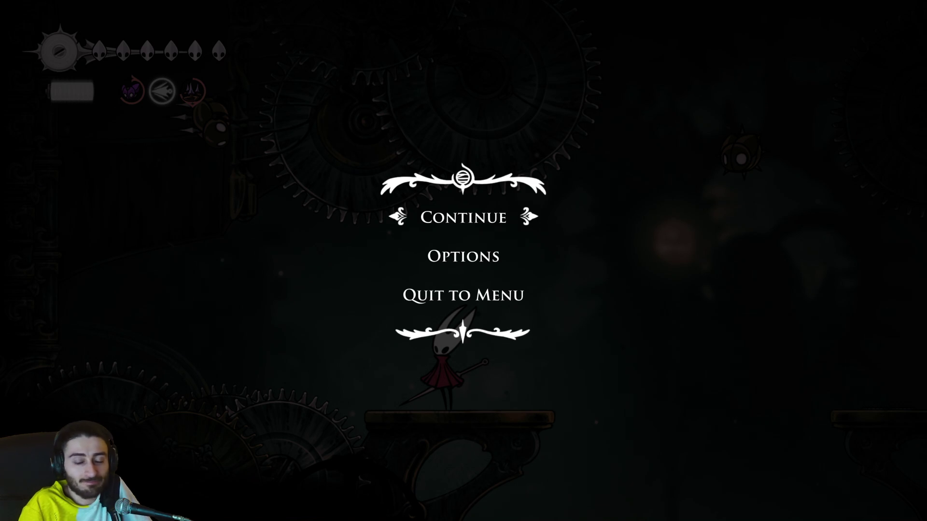
Resume, jump toward the left wall, pause once more, then resume on the brass platform.
key(Escape)
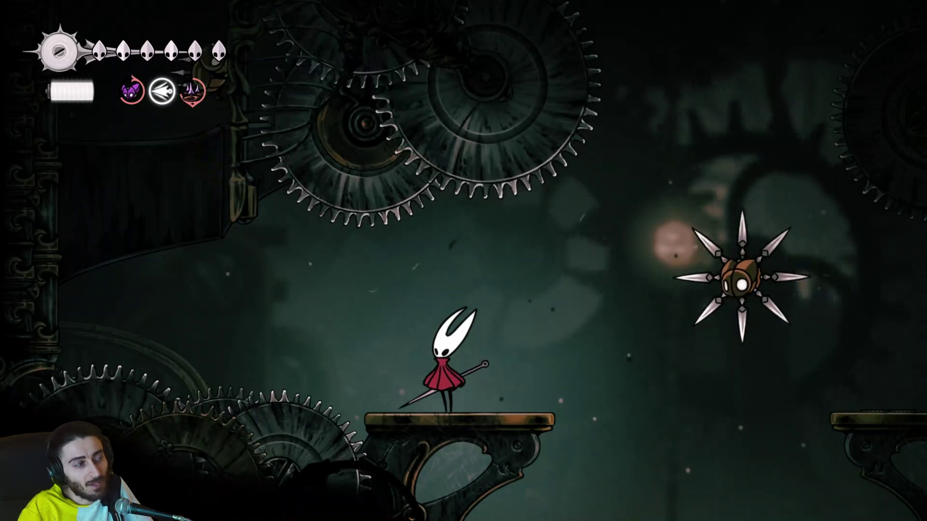
key(Right)
key(Left)
key(z)
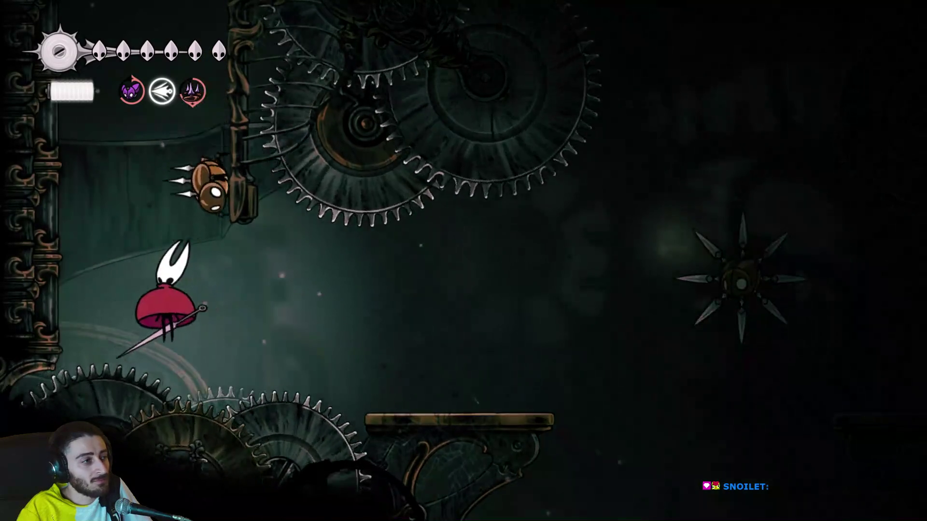
key(Escape)
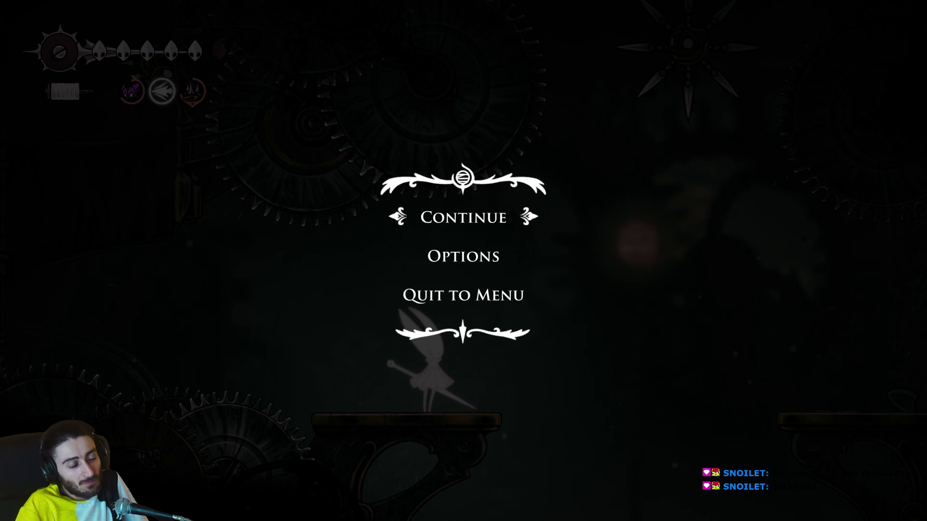
key(Escape)
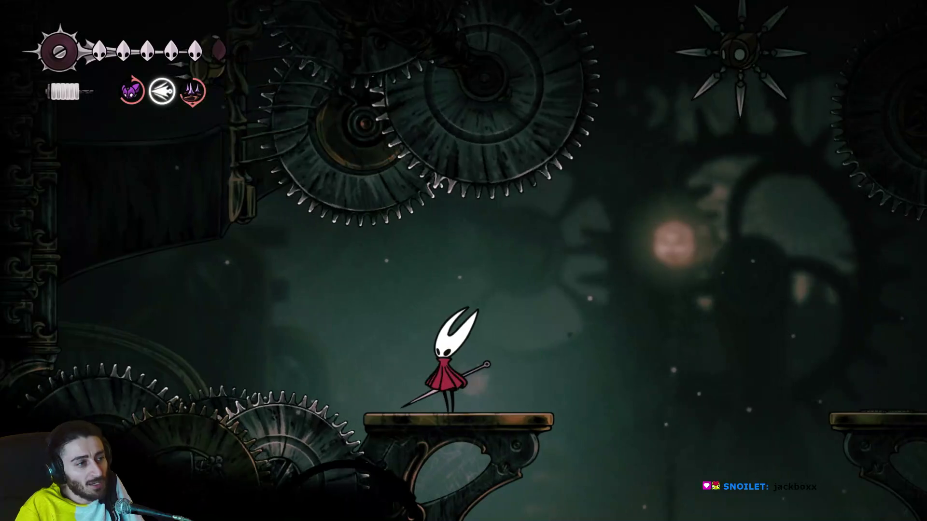
key(Right)
Jump from the platform to the left wall of the gear shaft and climb it with wall jumps.
key(Left)
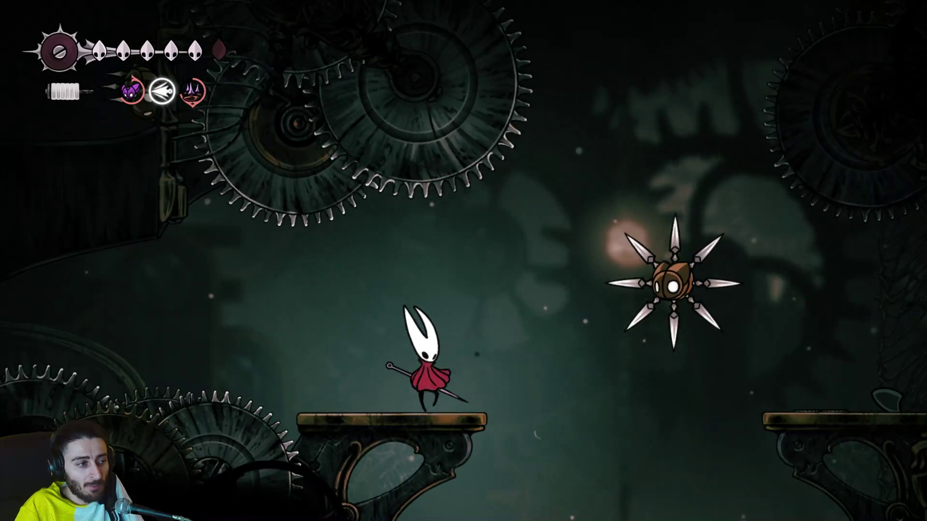
key(Left)
key(Right)
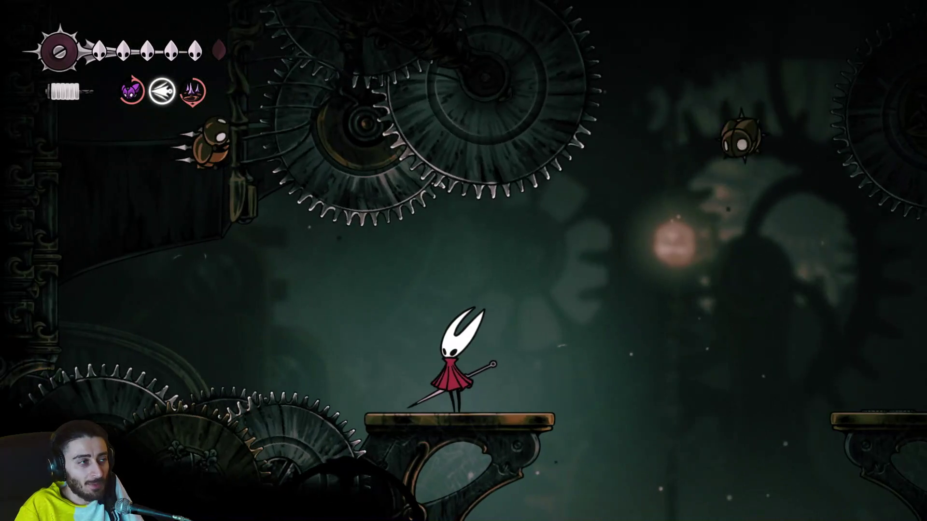
key(Left)
key(z)
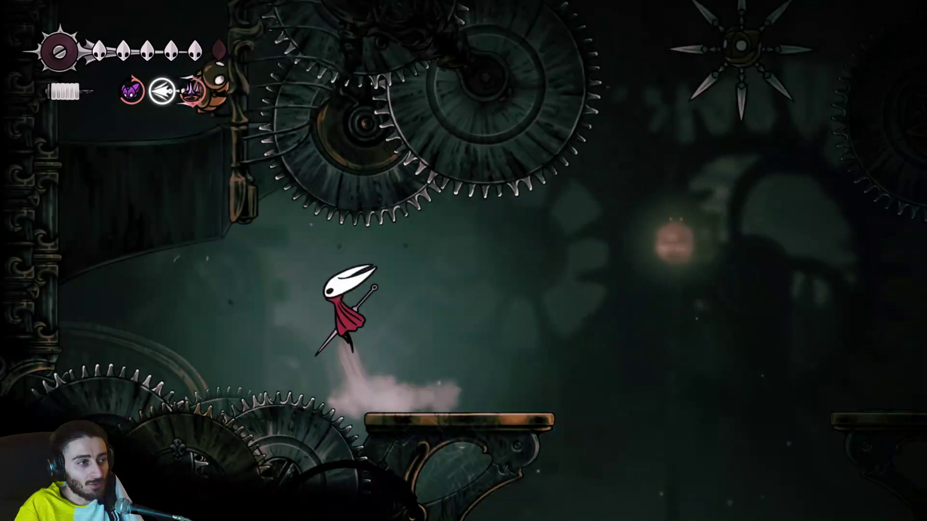
key(Left)
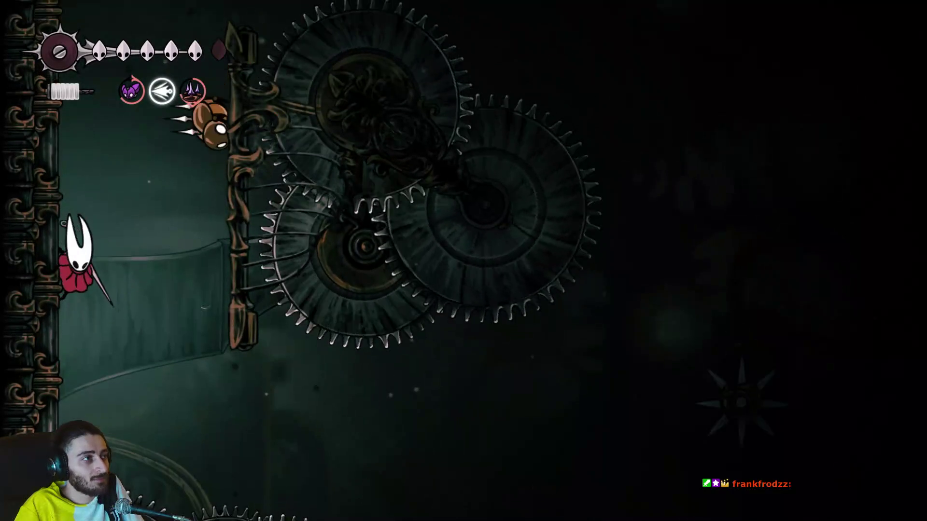
key(z)
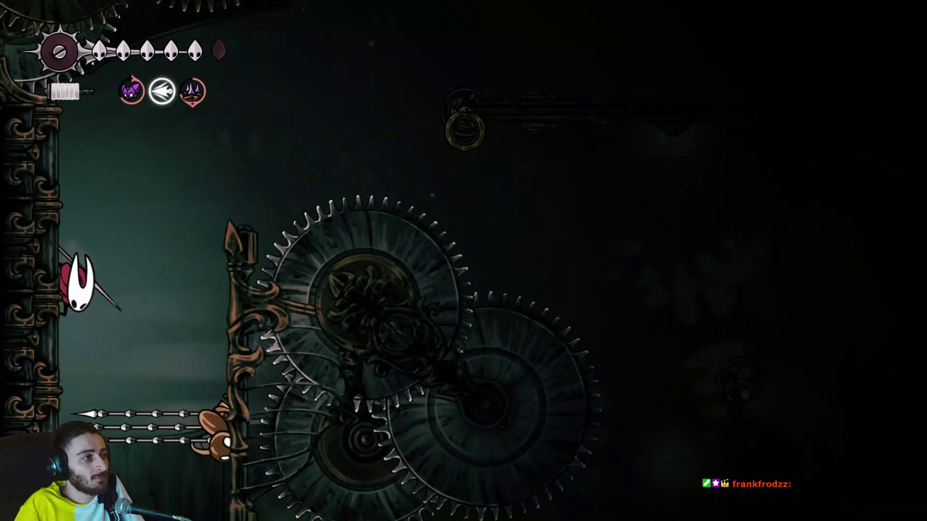
key(z)
Dash right to hook the rail rings, then wall-jump up the right-hand wall.
key(Right)
key(c)
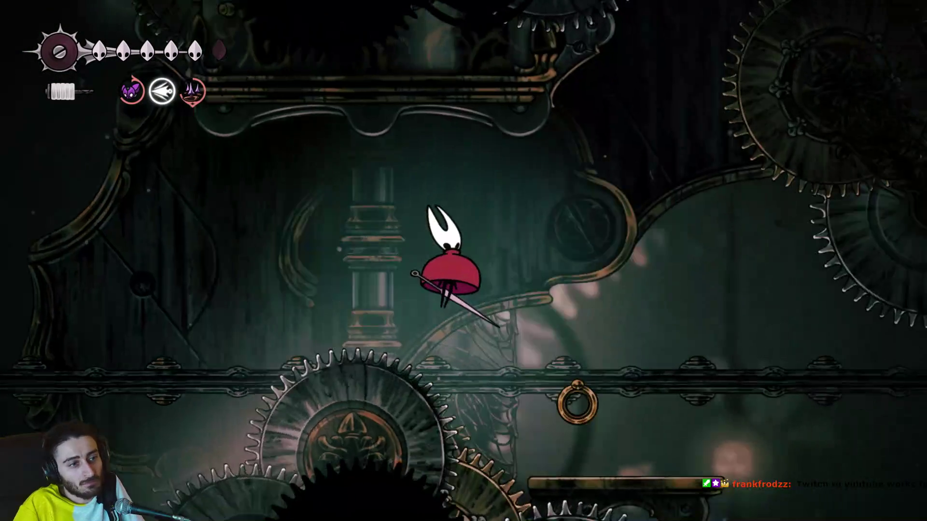
key(c)
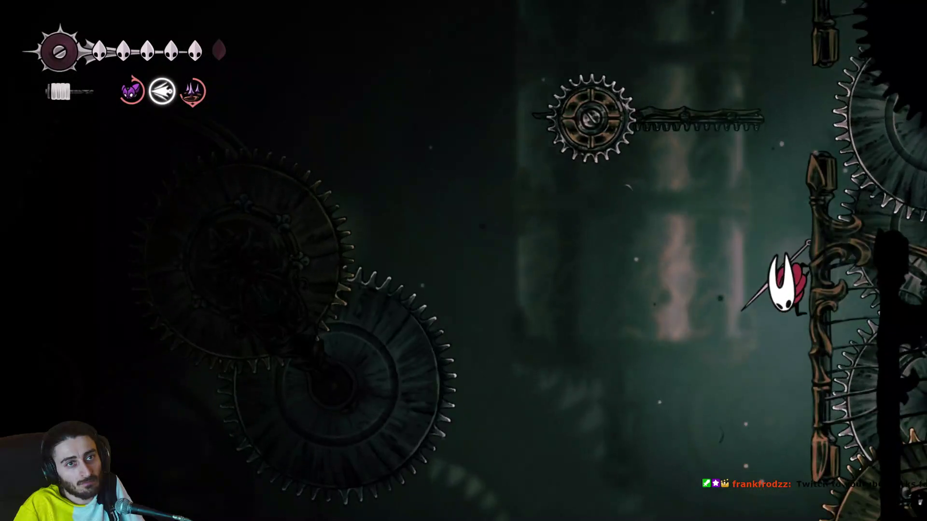
key(z)
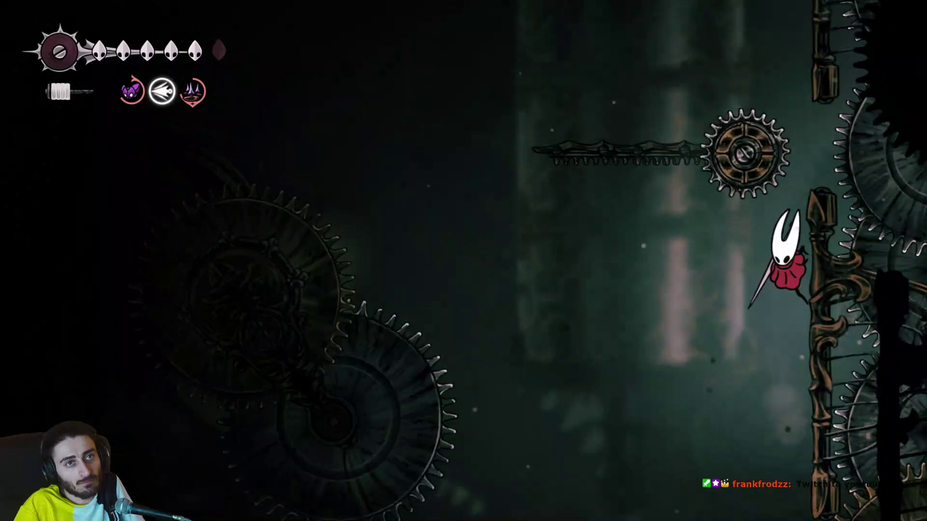
key(z)
key(z)
key(z)
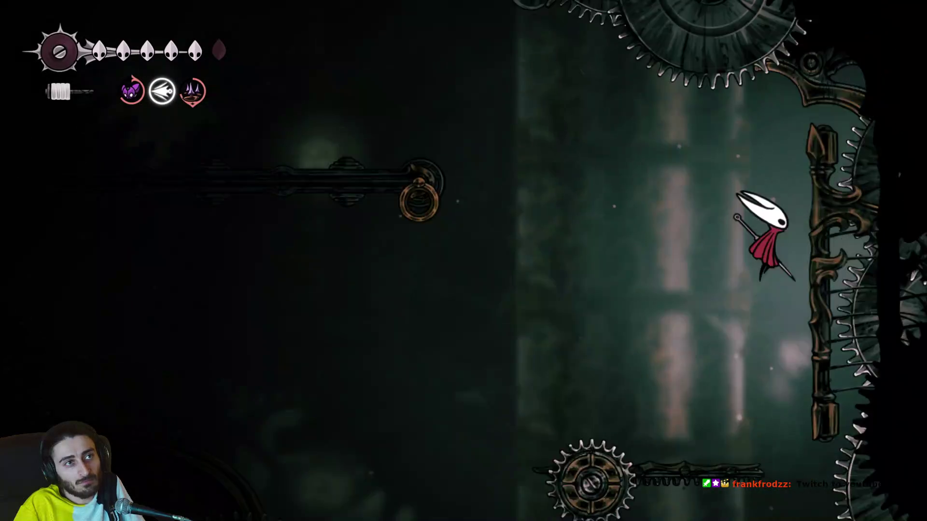
key(z)
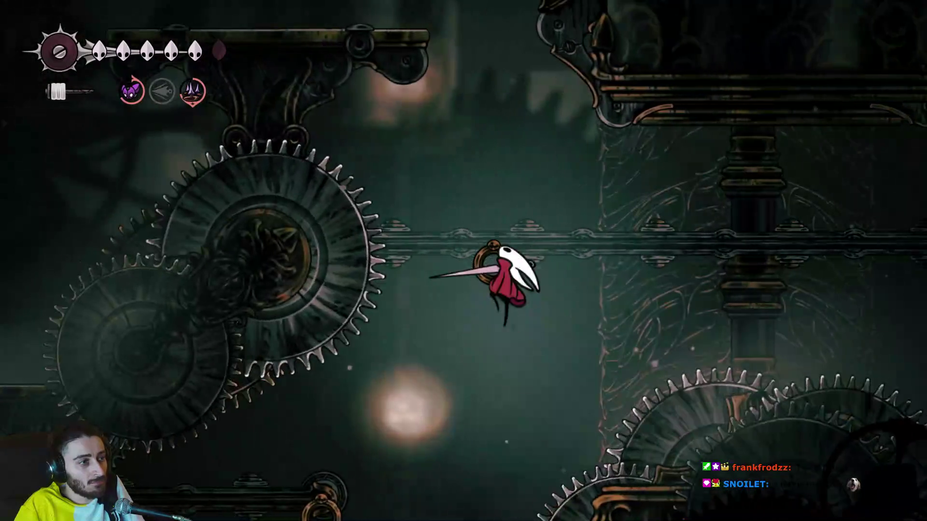
Glide down, hook the lower ring onto the wooden platform, and leap at the spiked beetle.
key(z)
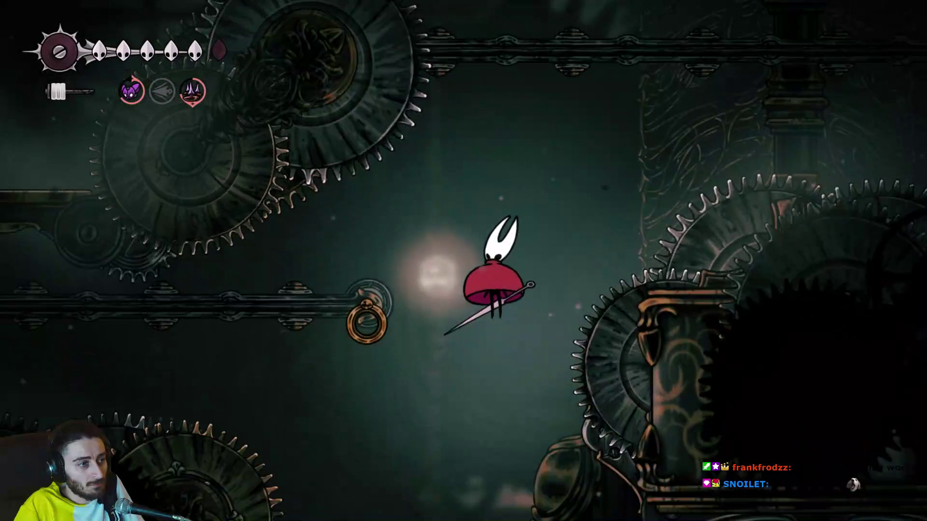
key(c)
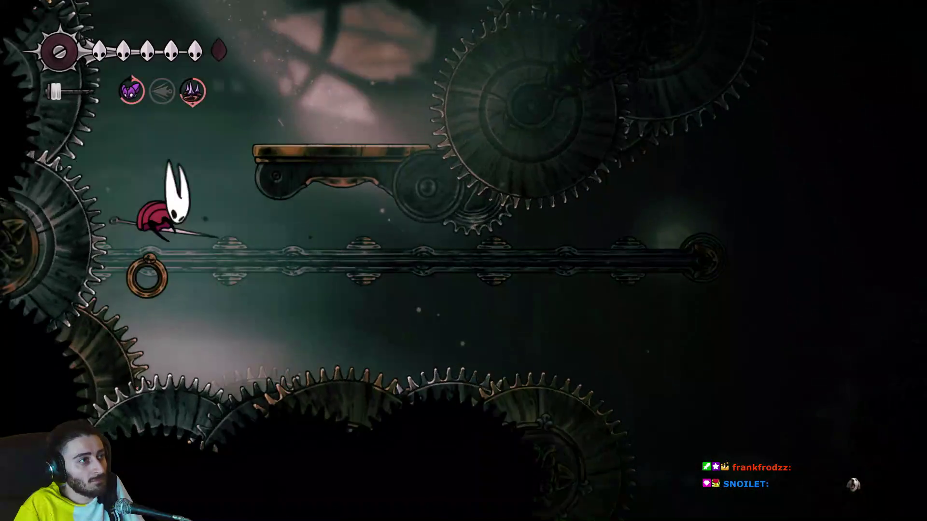
key(z)
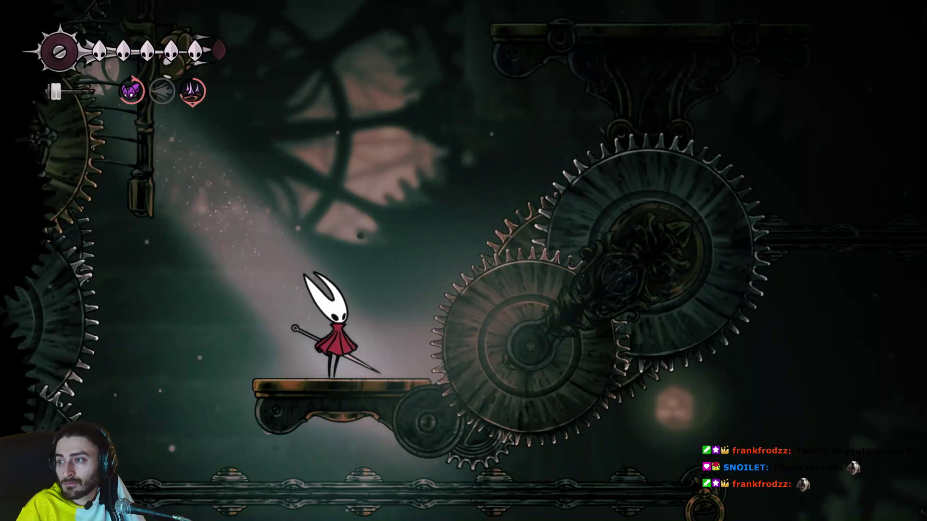
key(z)
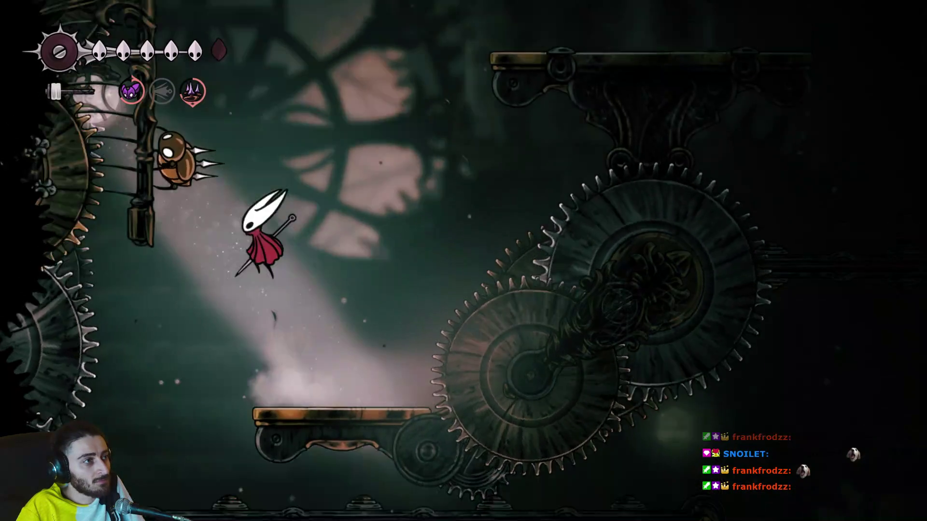
key(z)
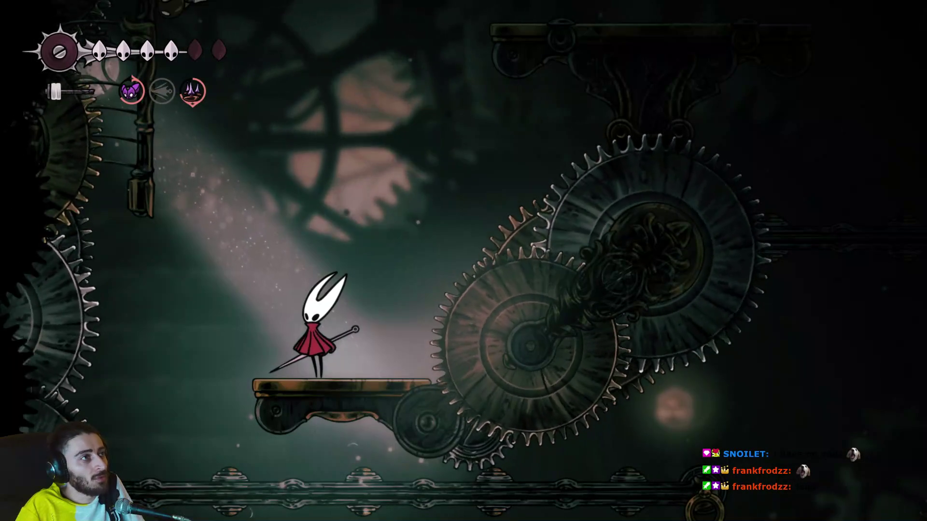
Jump and slash repeatedly at the beetle on the upper-left pole.
key(z)
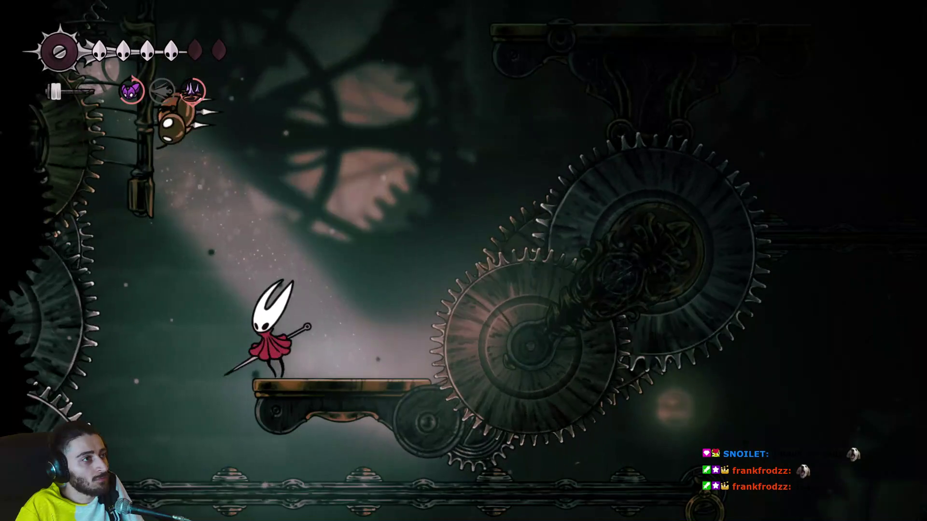
key(z)
key(x)
key(z)
key(x)
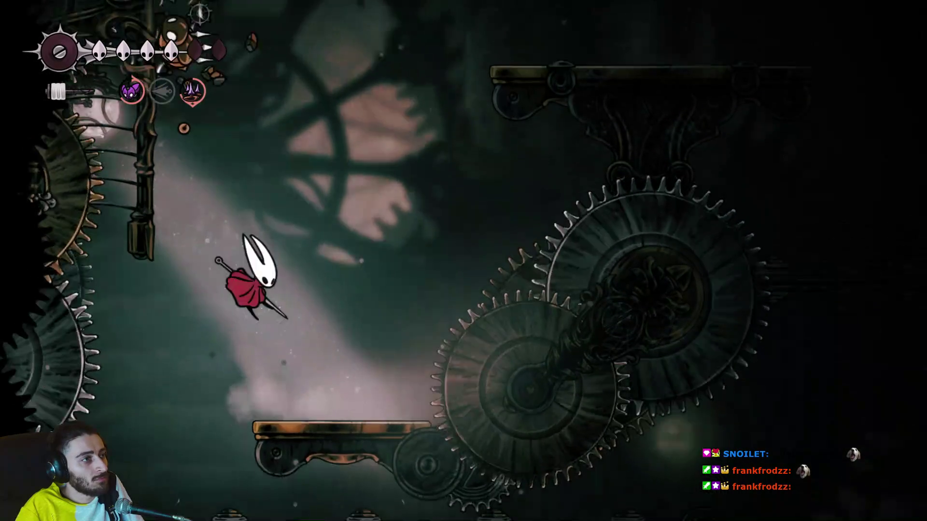
Destroy the needle-shooting wall enemy with jumping slashes, then wall-jump onto the ornate platform.
key(Right)
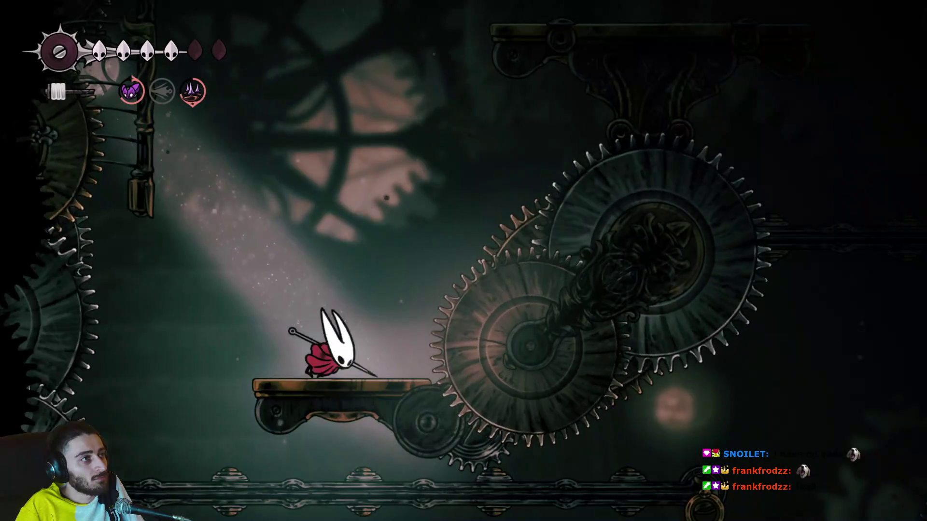
key(z)
key(x)
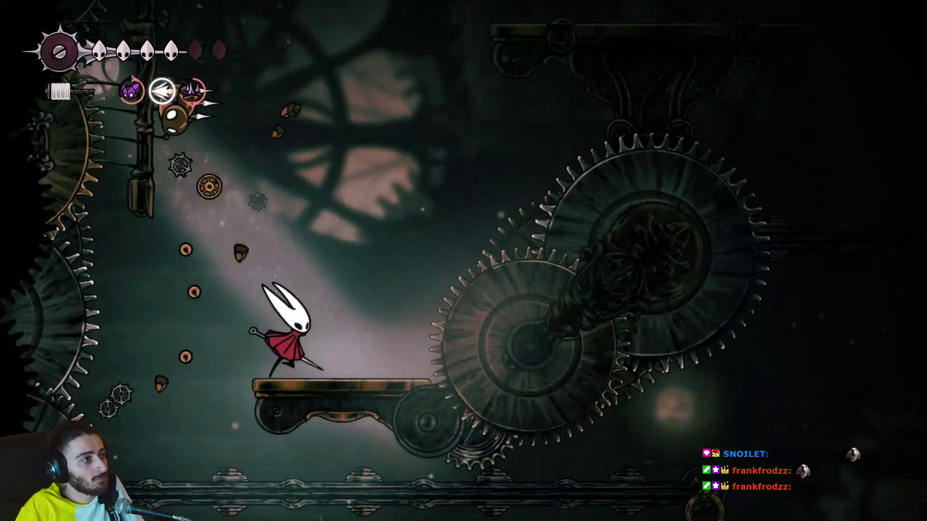
key(z)
key(z)
key(x)
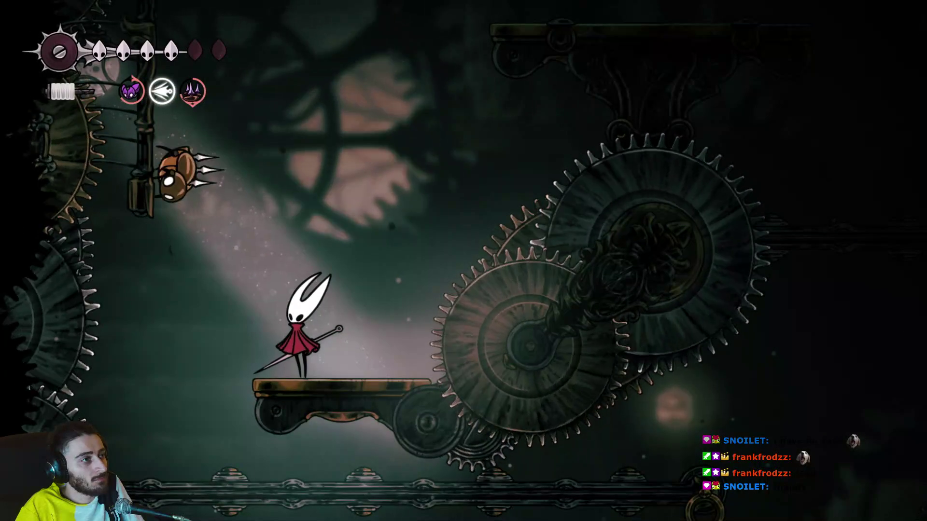
key(z)
key(x)
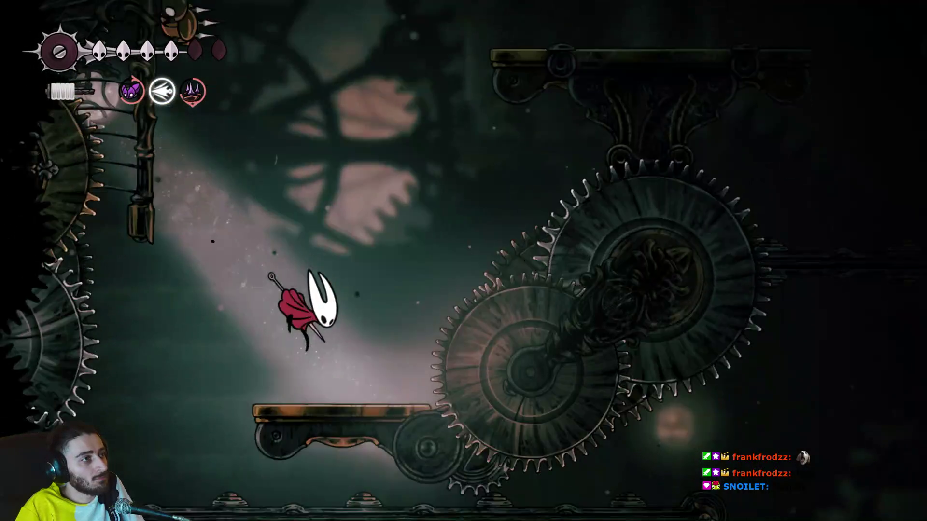
key(x)
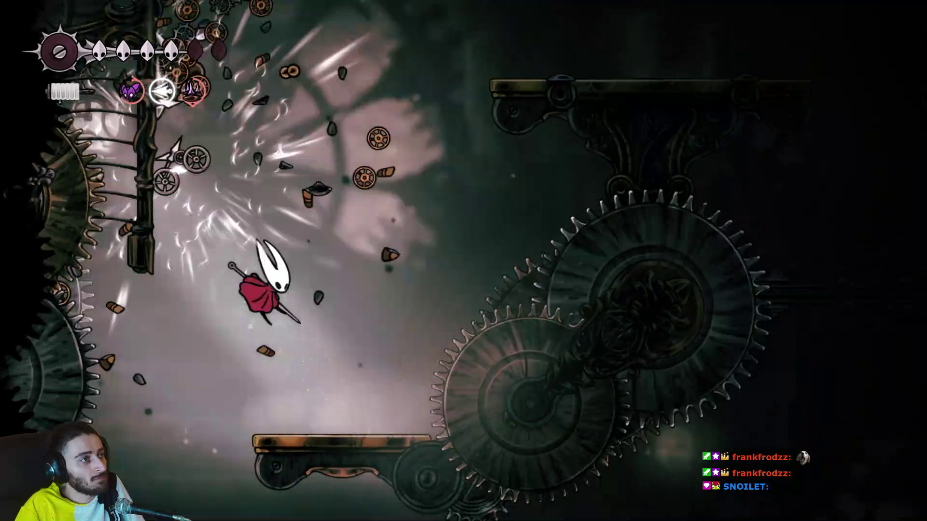
key(z)
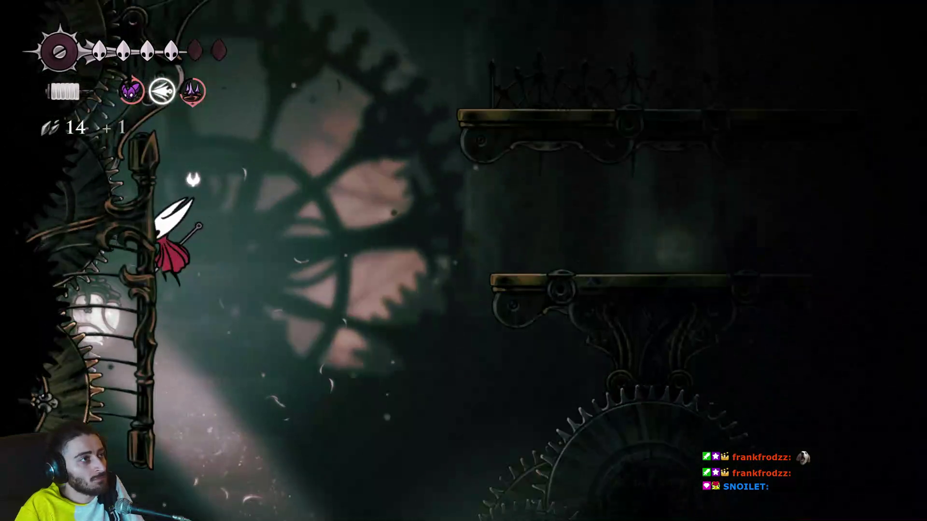
key(z)
key(Right)
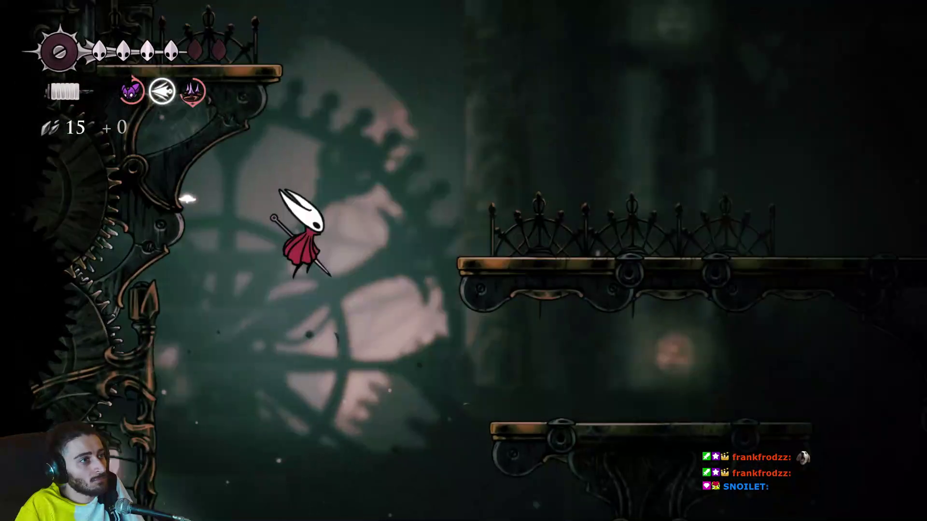
Advance right, trade slashes with the shield-bearing bug, then retreat left to the railing.
key(Right)
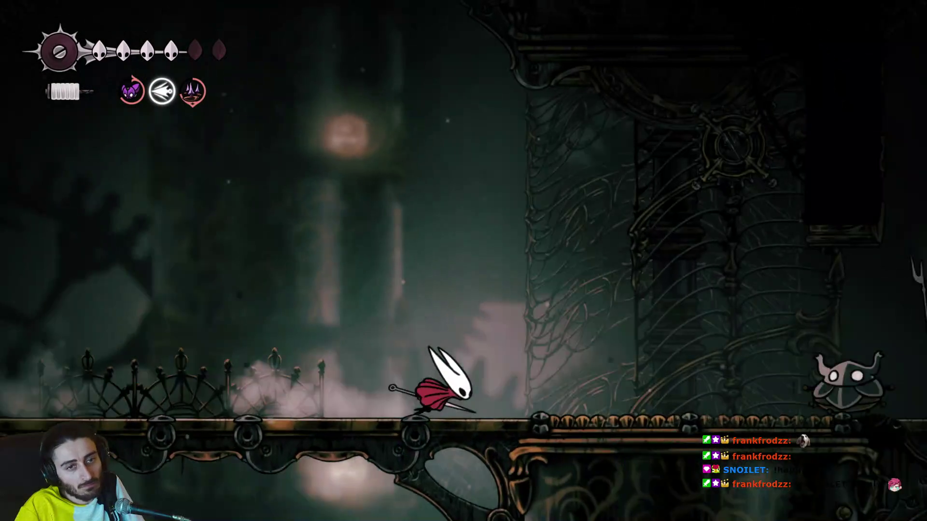
key(x)
key(z)
key(Right)
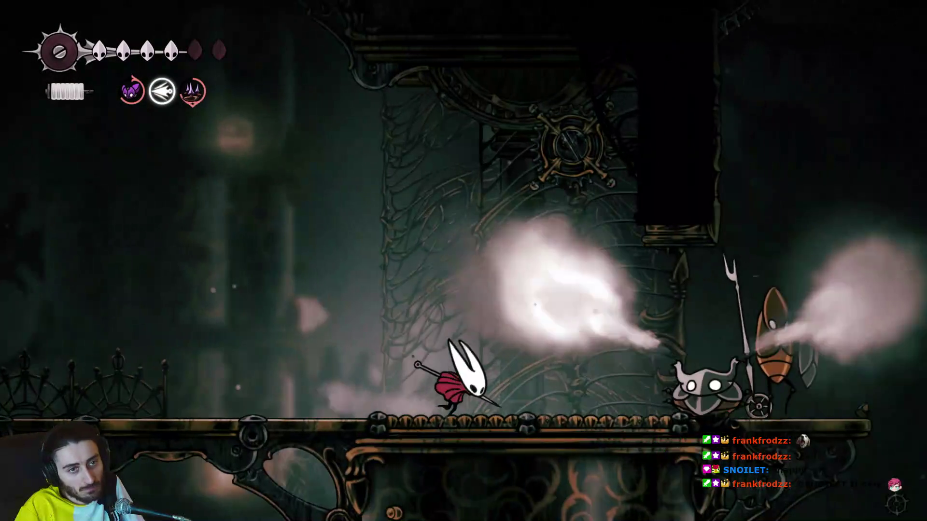
key(x)
key(Left)
key(Left)
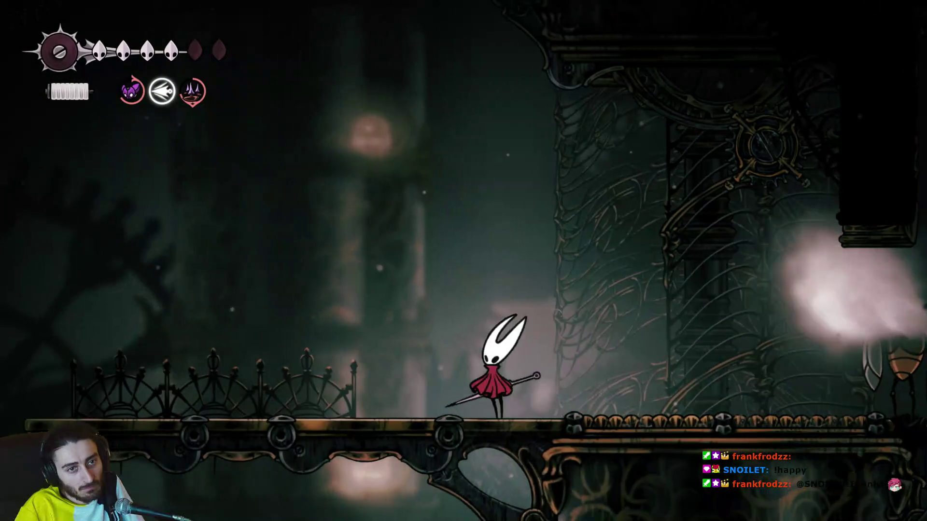
key(Right)
key(Left)
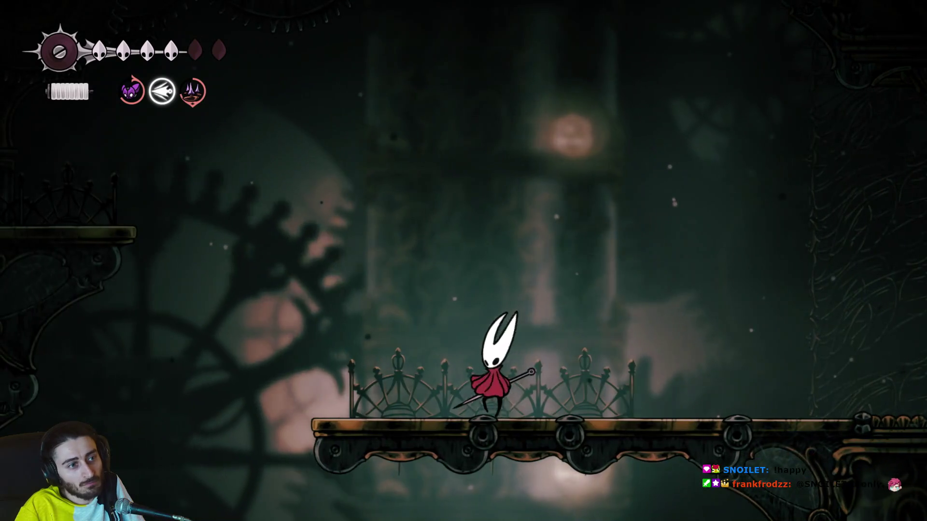
key(Left)
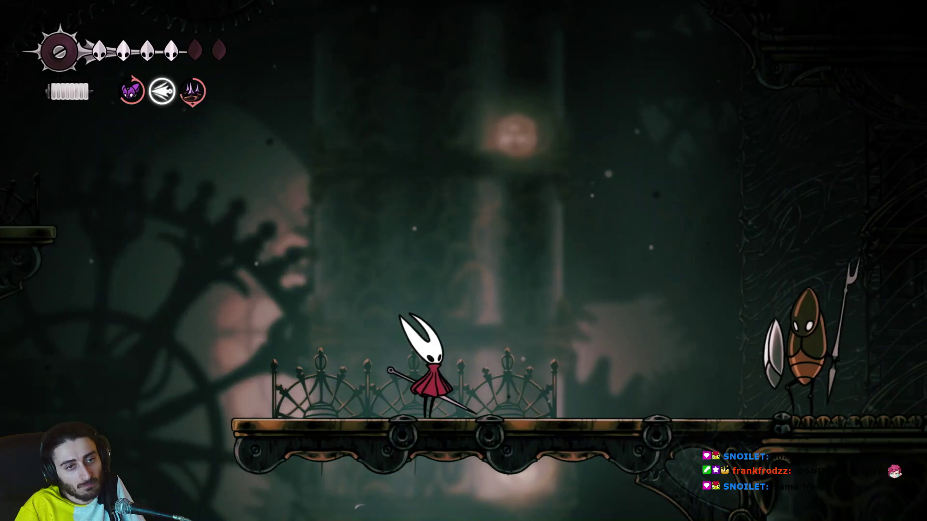
Jump over the shield bug with a needle dive and run right to the next area.
key(Right)
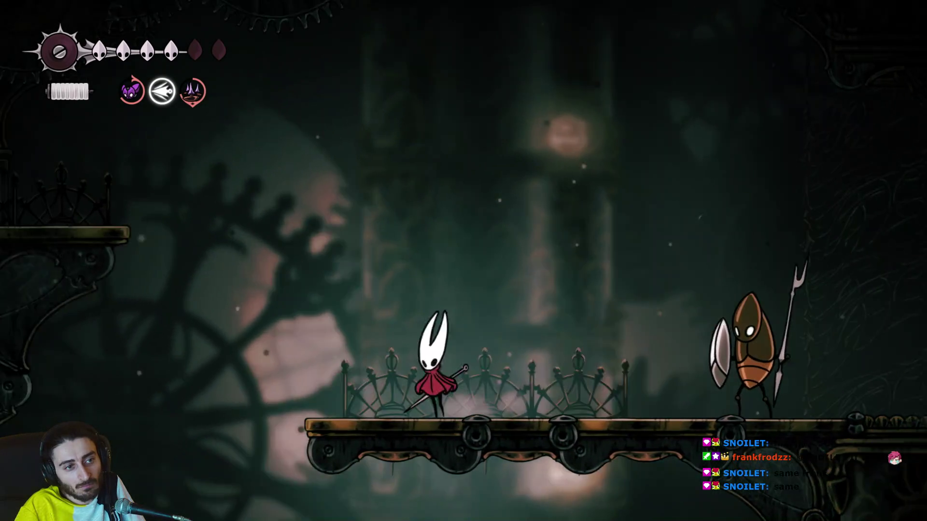
key(Left)
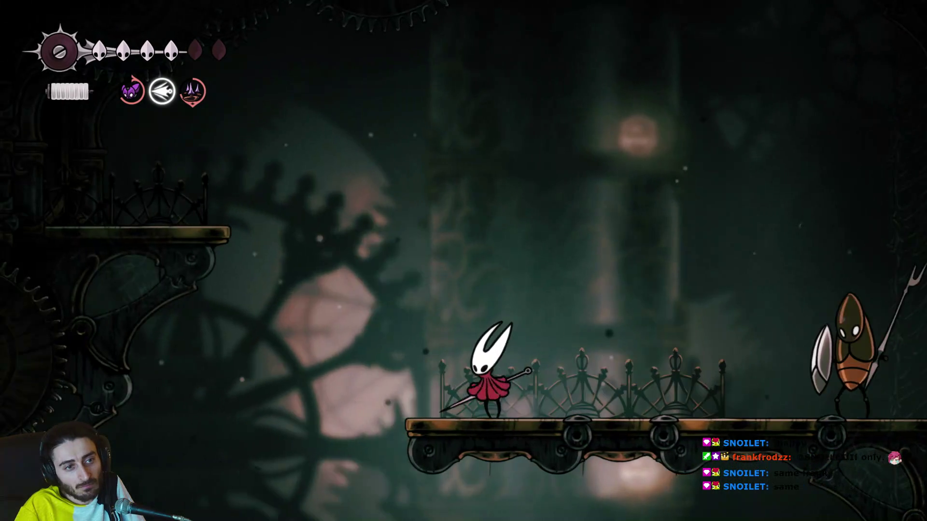
key(z)
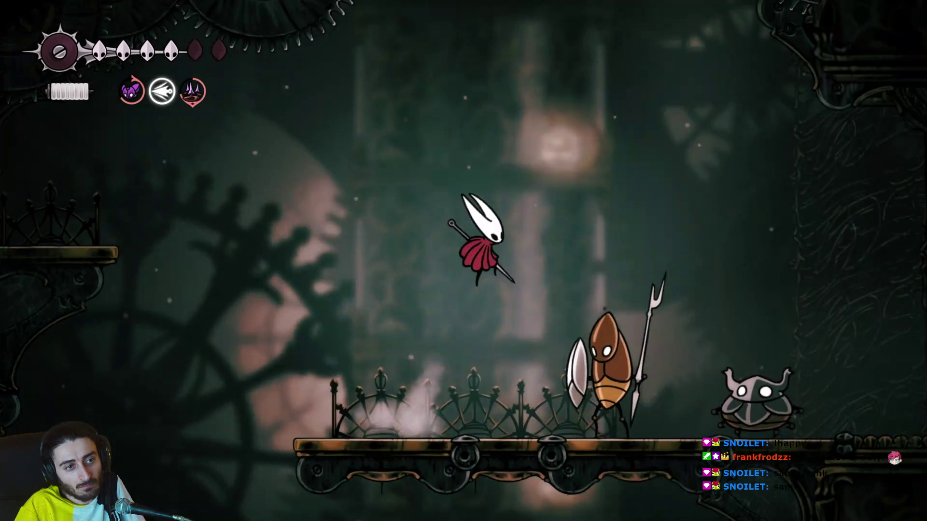
key(x)
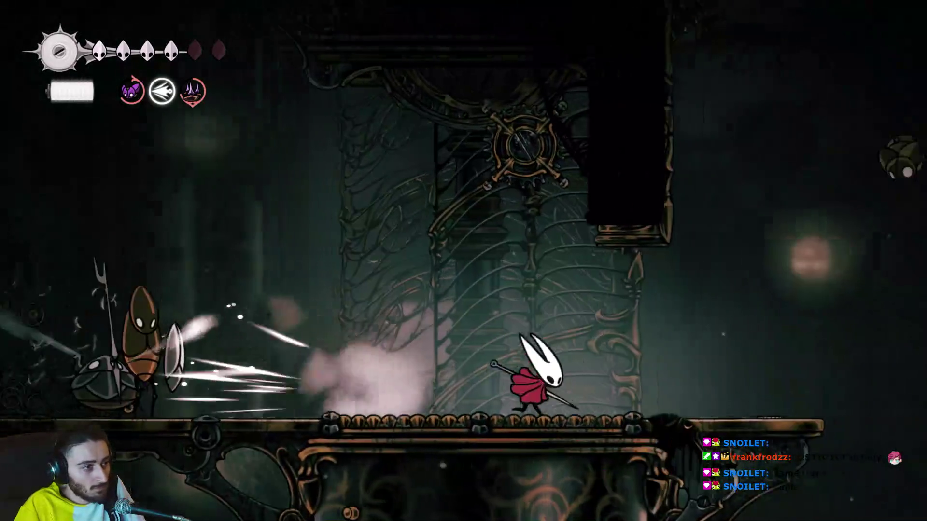
key(Right)
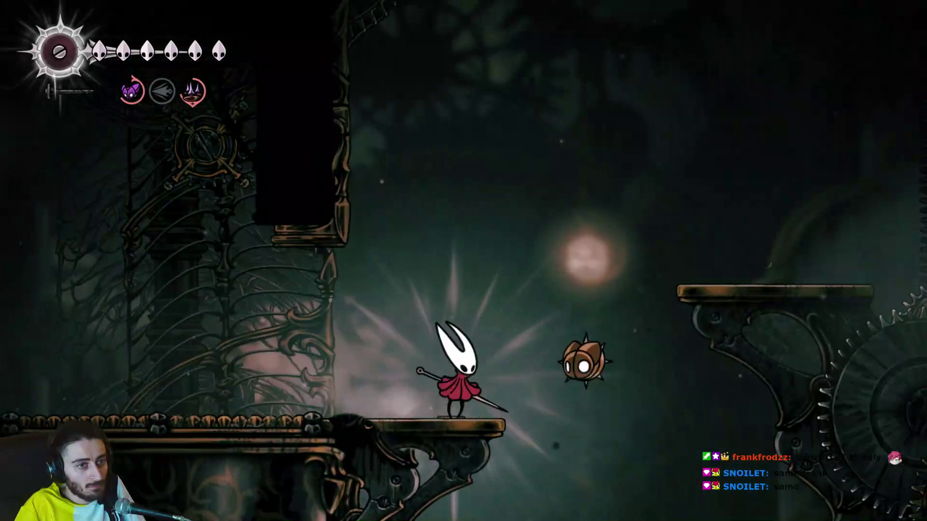
Heal back to six masks and destroy the spiked flying bug with jumping slashes.
key(z)
key(x)
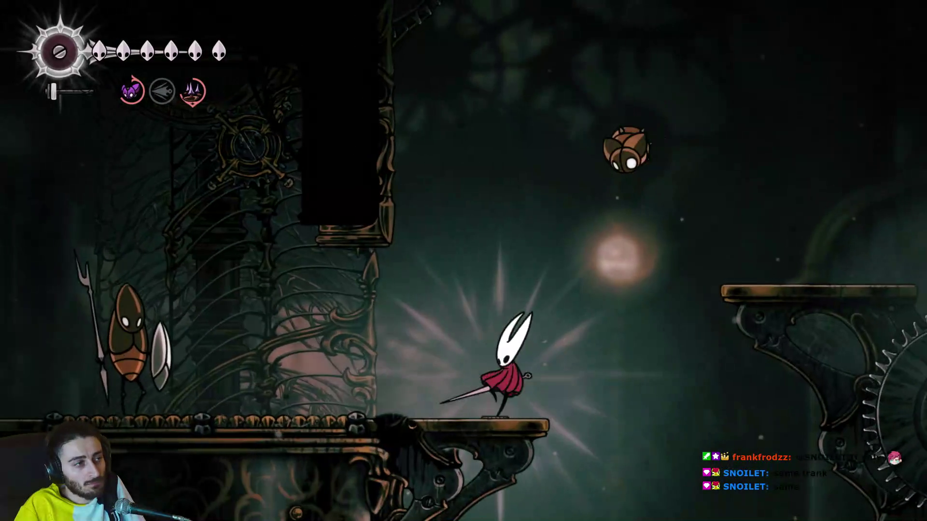
key(z)
key(x)
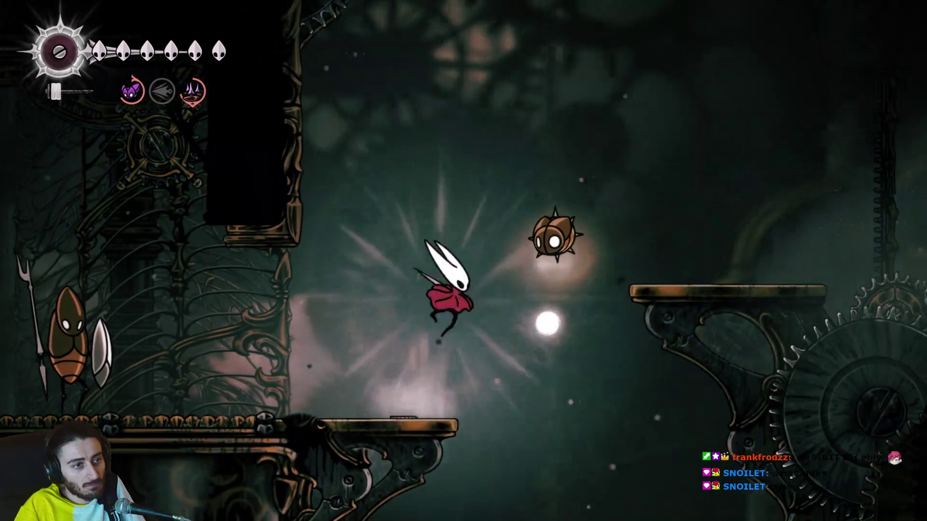
key(Left)
key(x)
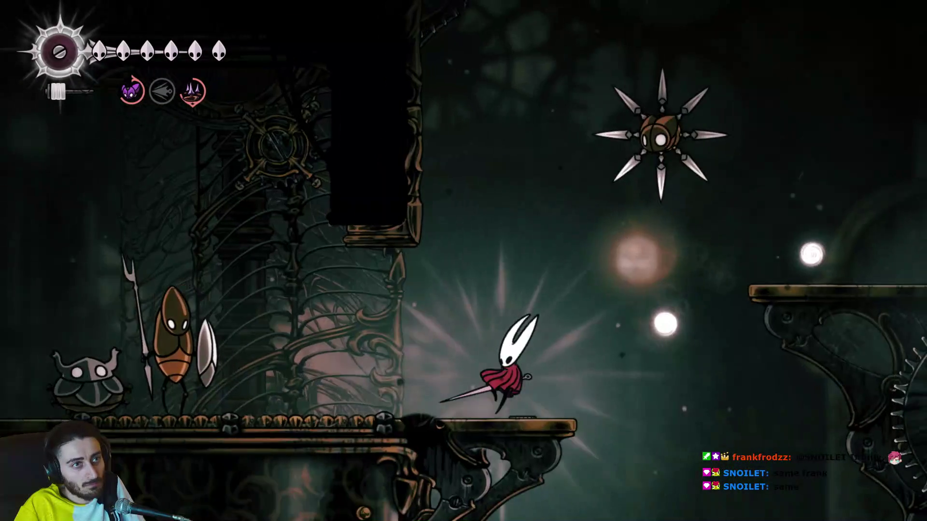
key(z)
key(x)
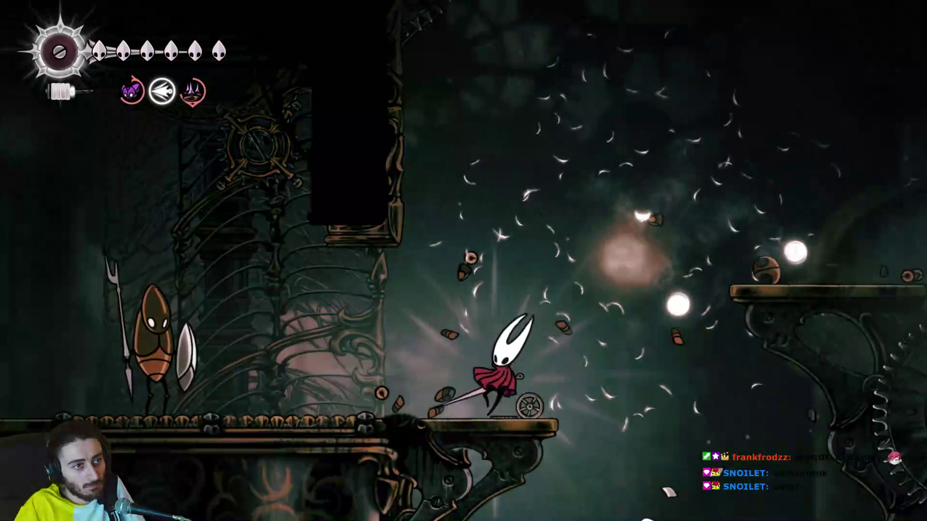
Hop across the gear platforms and leap up beside the spring pole.
key(z)
key(Right)
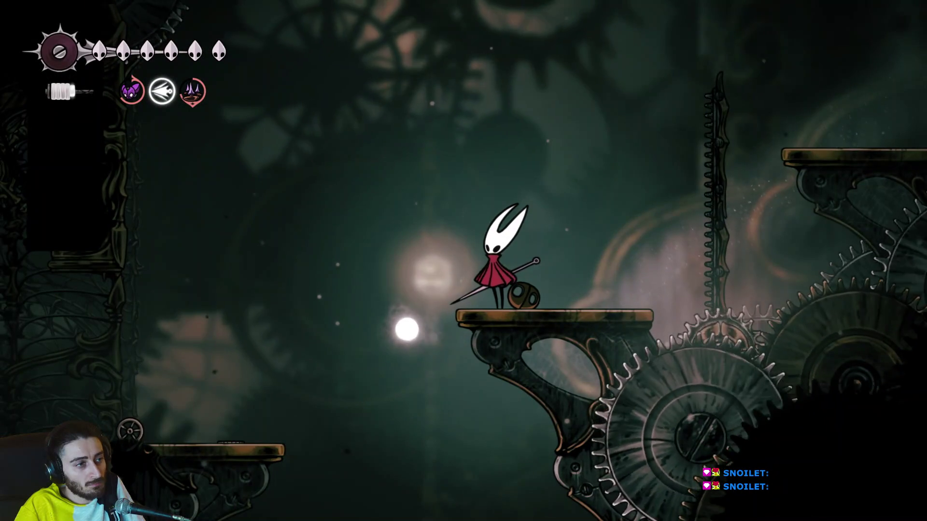
key(Left)
key(z)
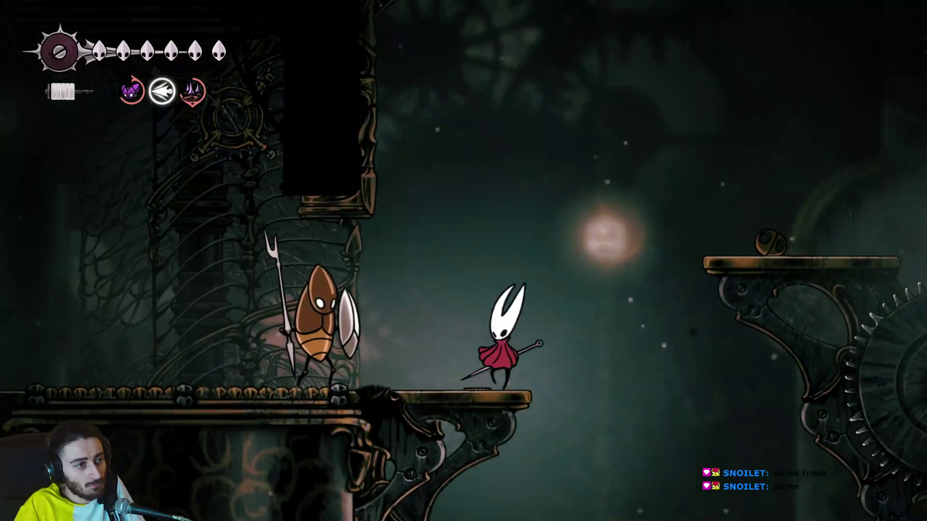
key(Right)
key(z)
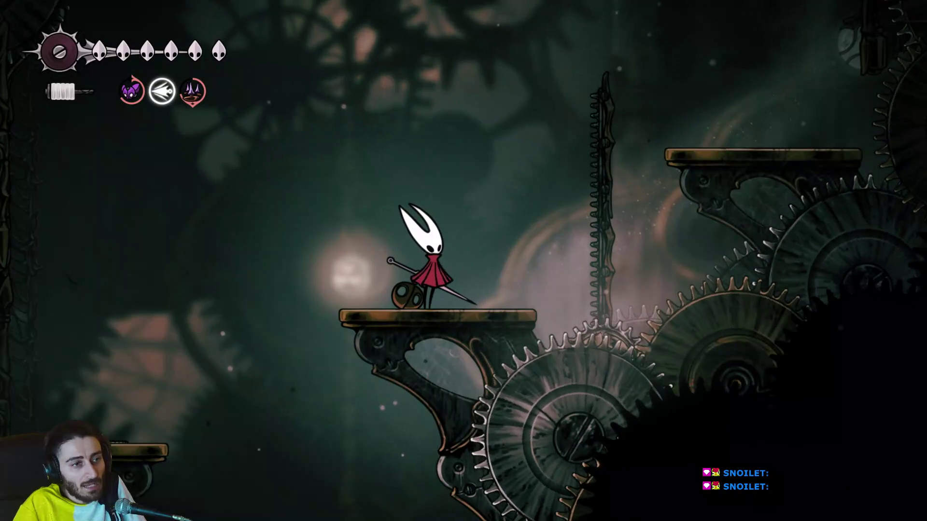
key(Right)
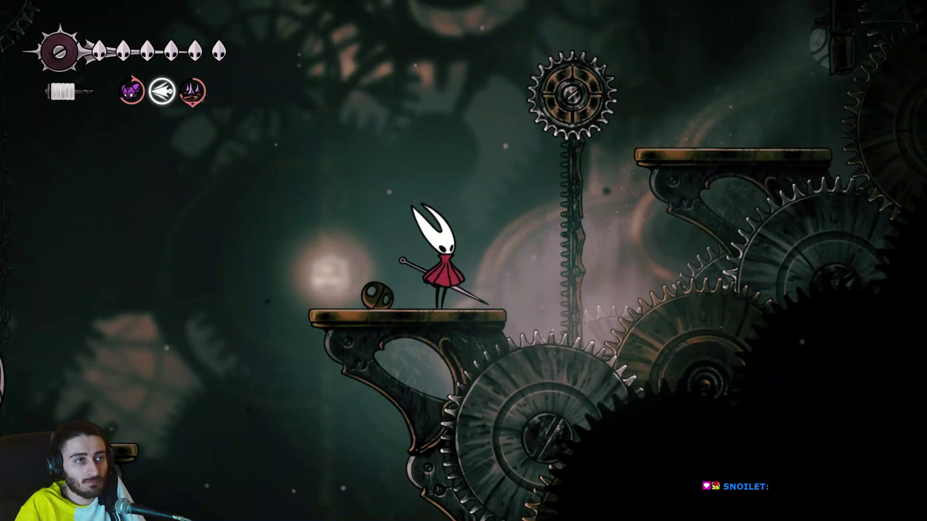
key(Right)
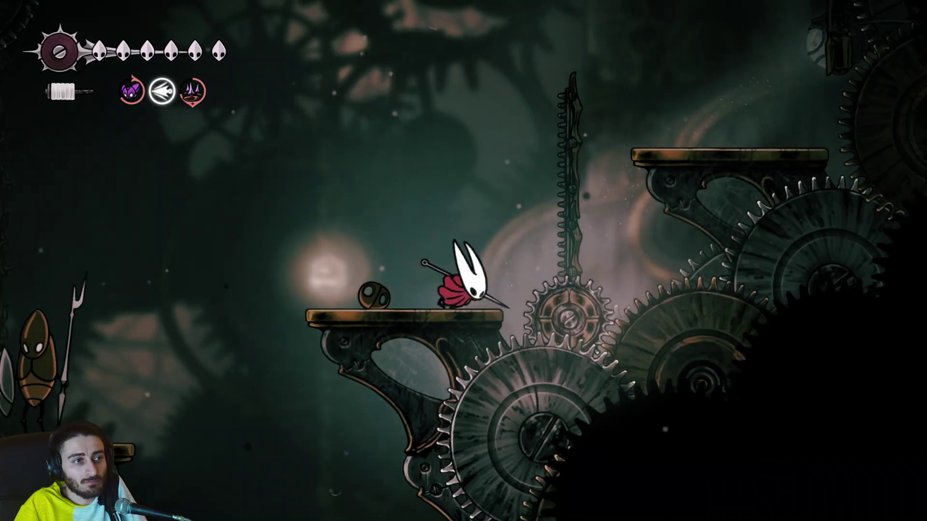
key(z)
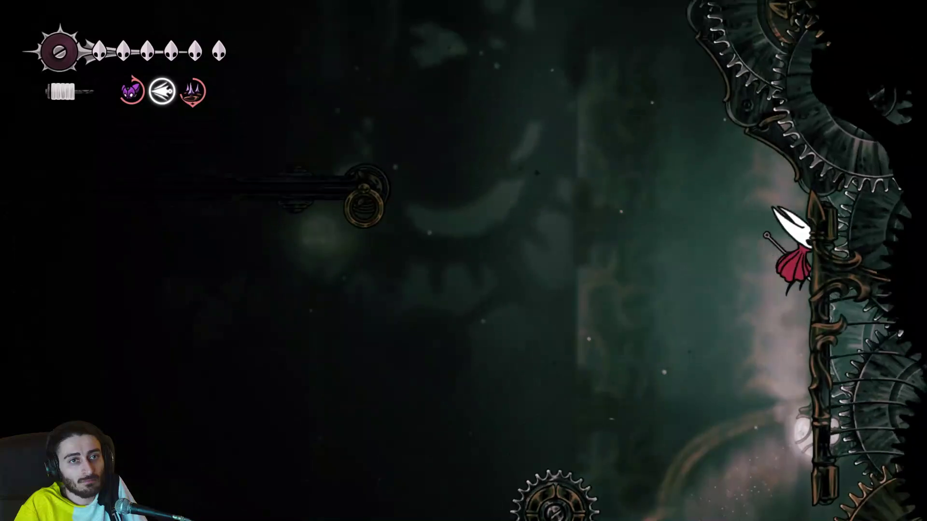
Dash off the wall and drop past the rail into the lower gear room.
key(Left)
key(c)
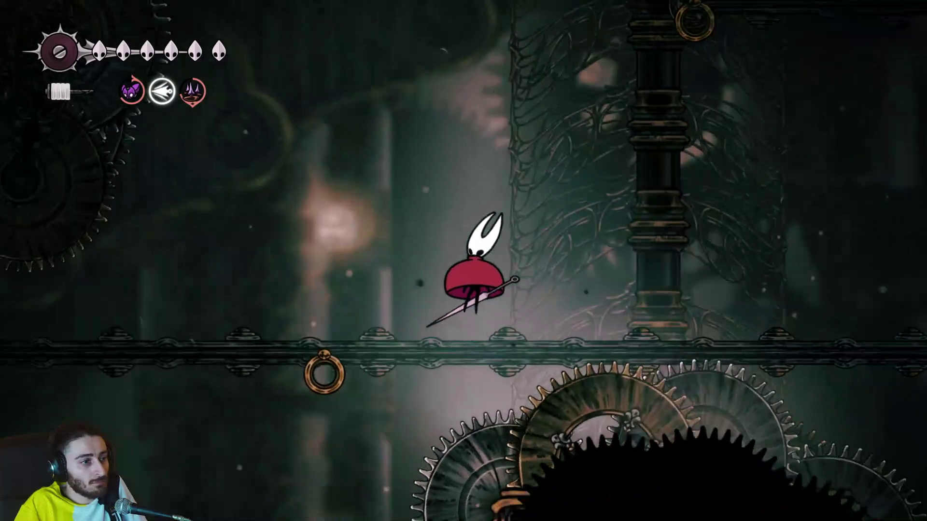
key(Left)
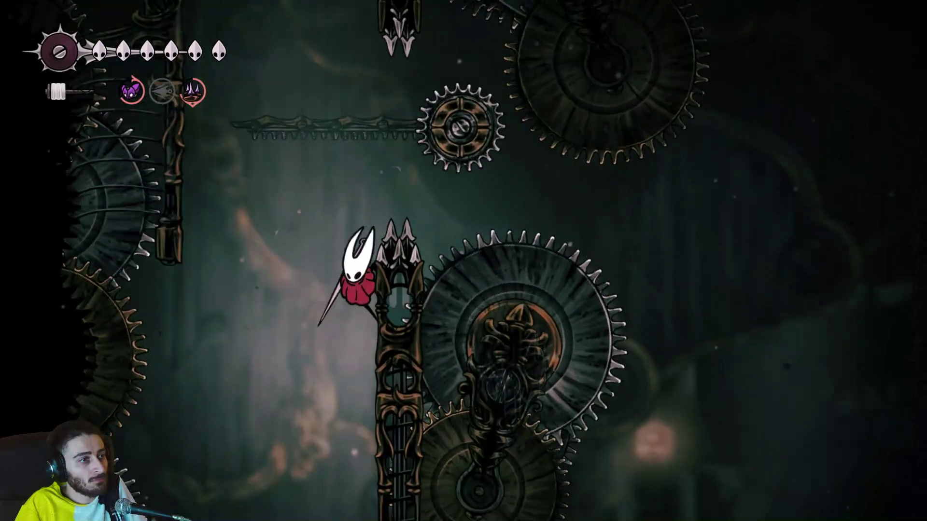
key(z)
Wall-jump up the spiked pillar, latch the wall ring, ride it left and cling to the wall.
key(Right)
key(z)
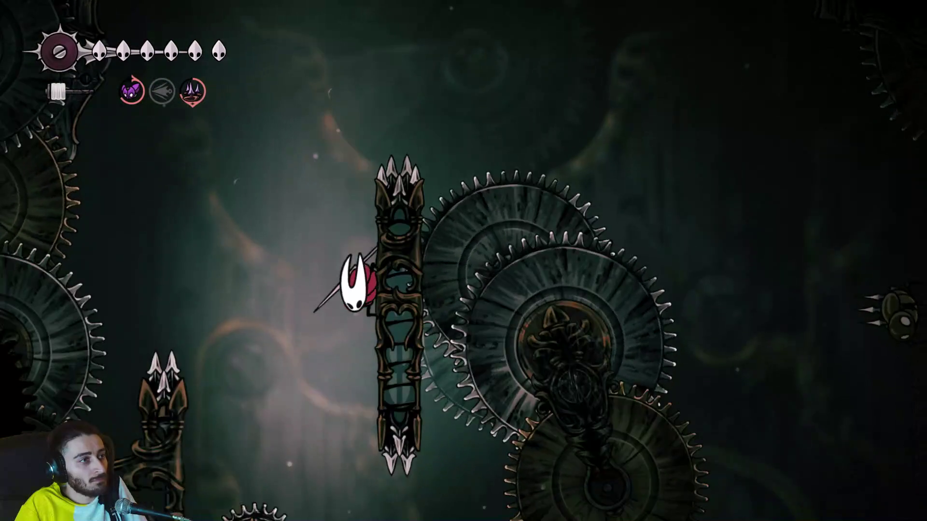
key(z)
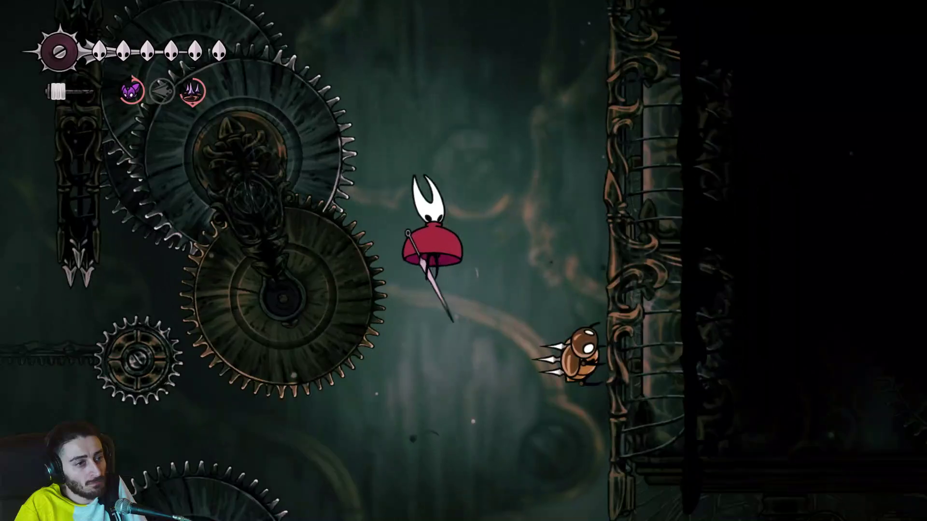
key(Right)
key(c)
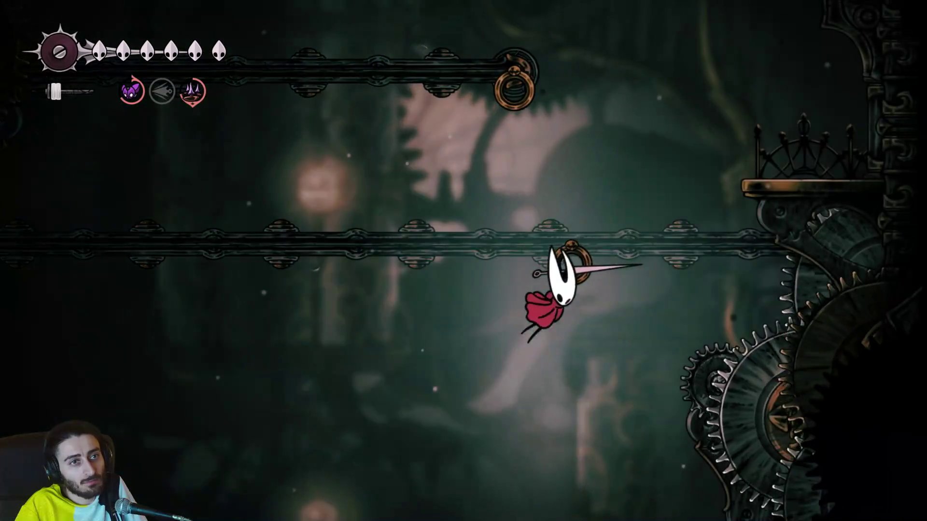
key(z)
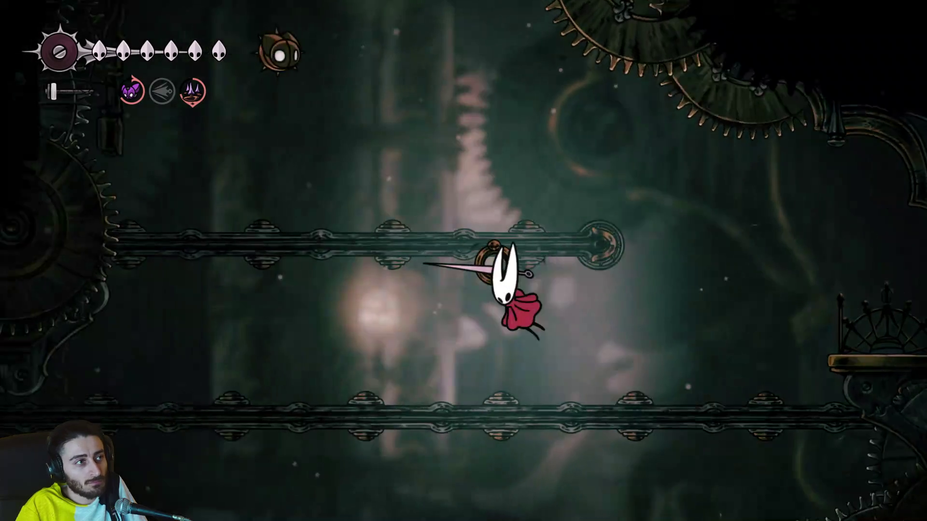
key(z)
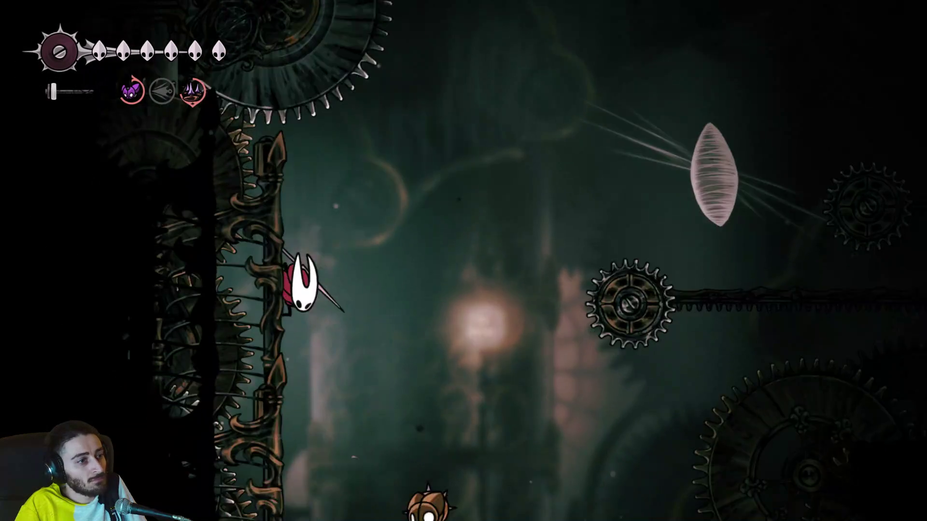
Pogo off the spiky enemy below with downward strikes, returning to the wall.
key(z)
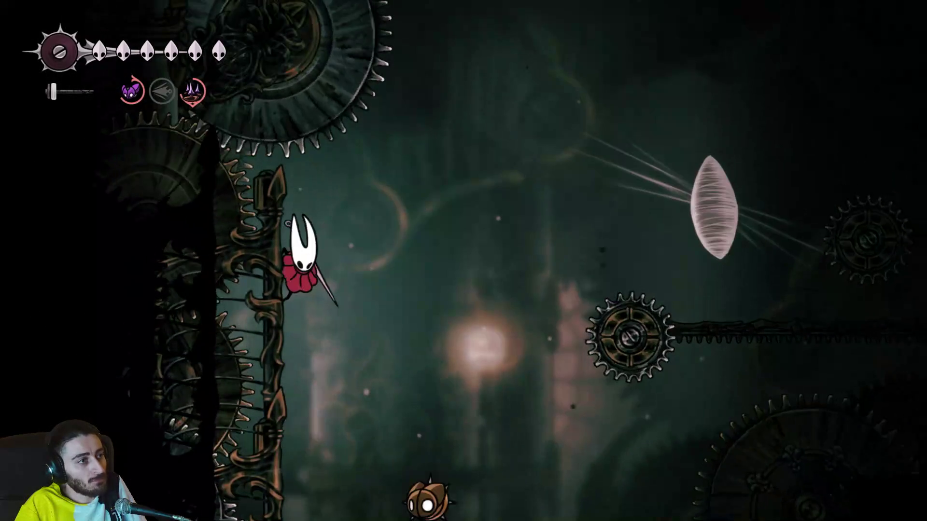
key(x)
key(x)
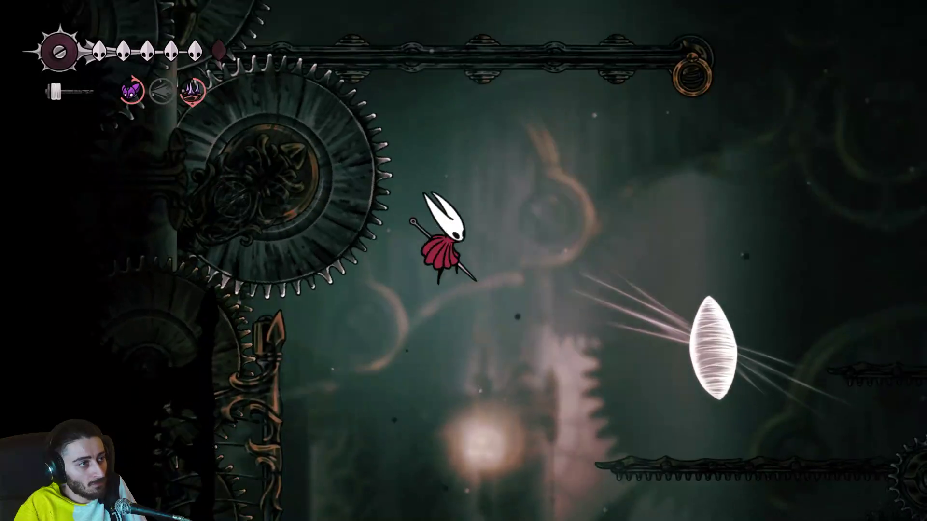
key(z)
key(z)
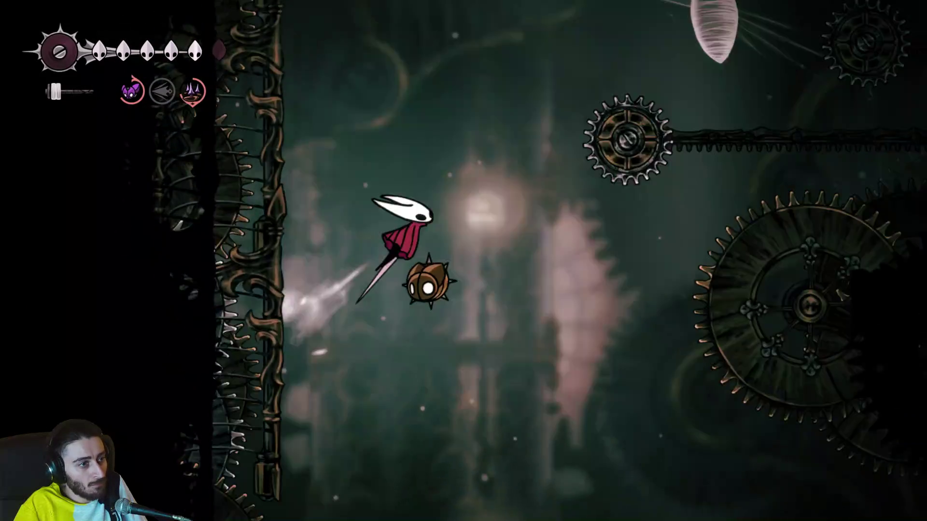
key(x)
key(z)
key(z)
key(z)
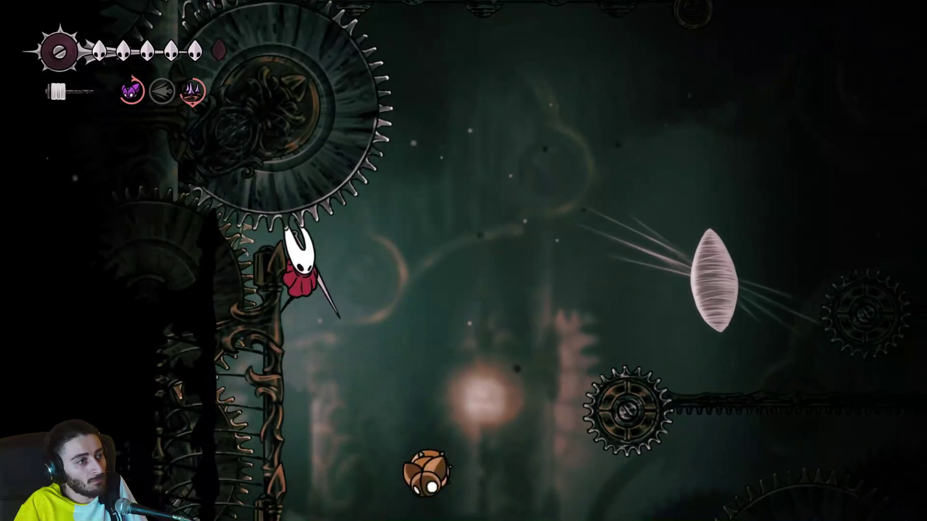
Burst the silk cocoon for 64 rosaries, reach the right wall, and jump across the gap.
key(z)
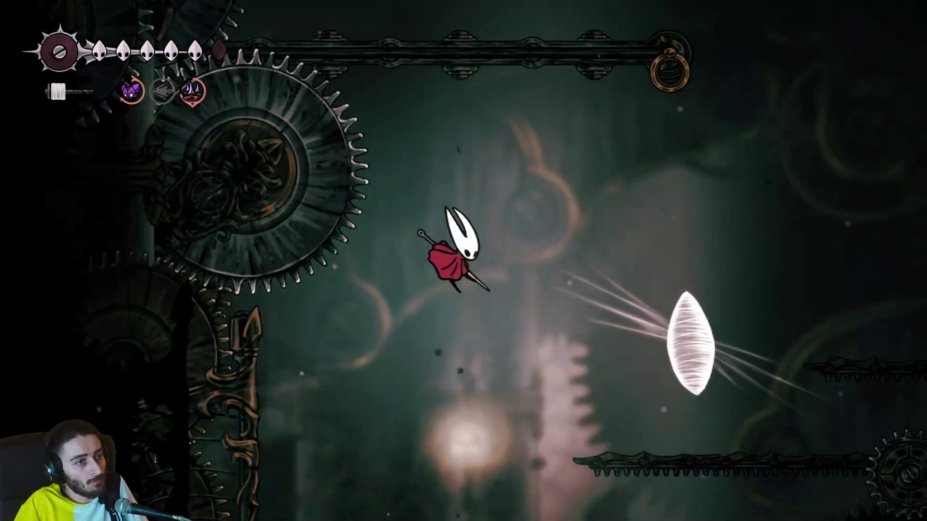
key(x)
key(x)
key(Right)
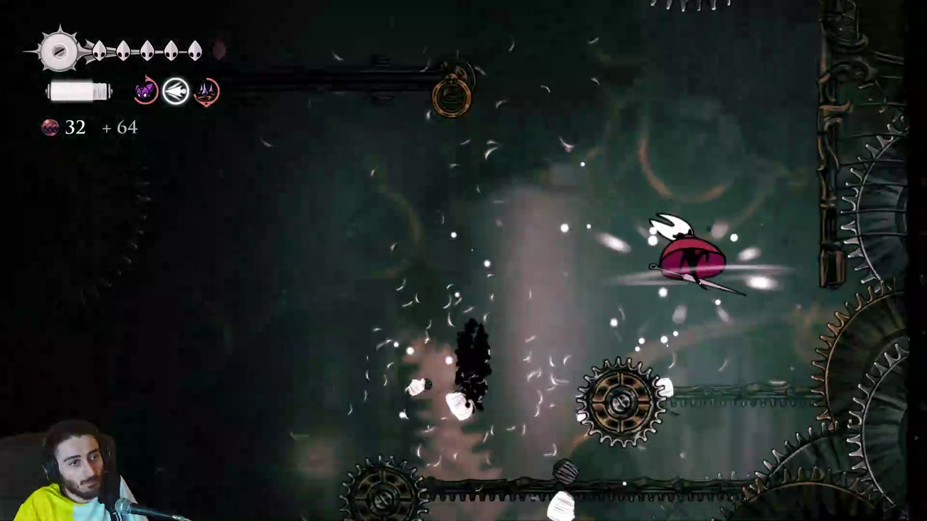
key(x)
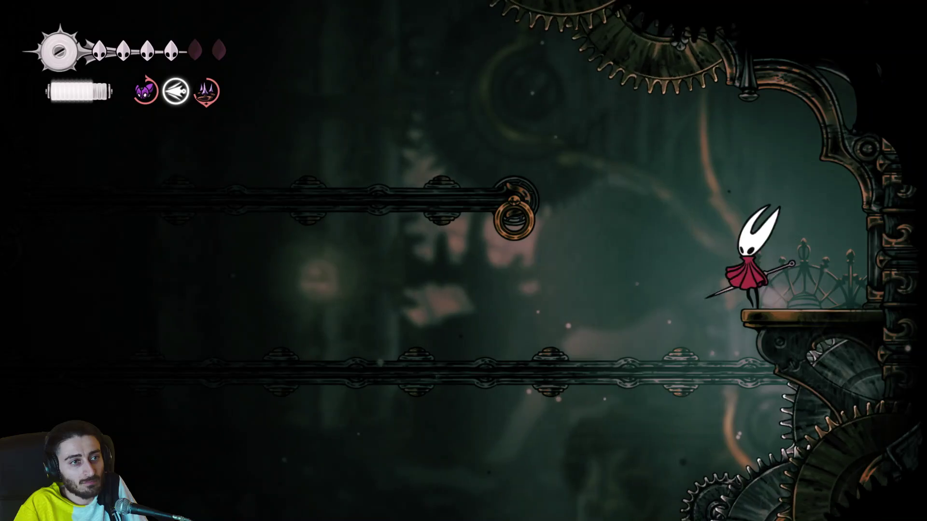
key(z)
key(c)
key(Right)
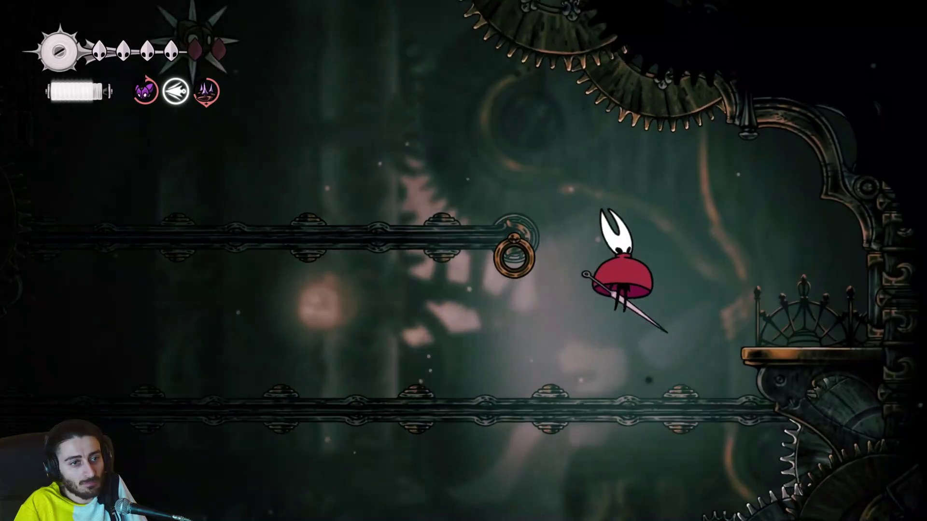
Return to the right ledge, then dash left to catch the ring below the pipe.
key(Right)
key(Left)
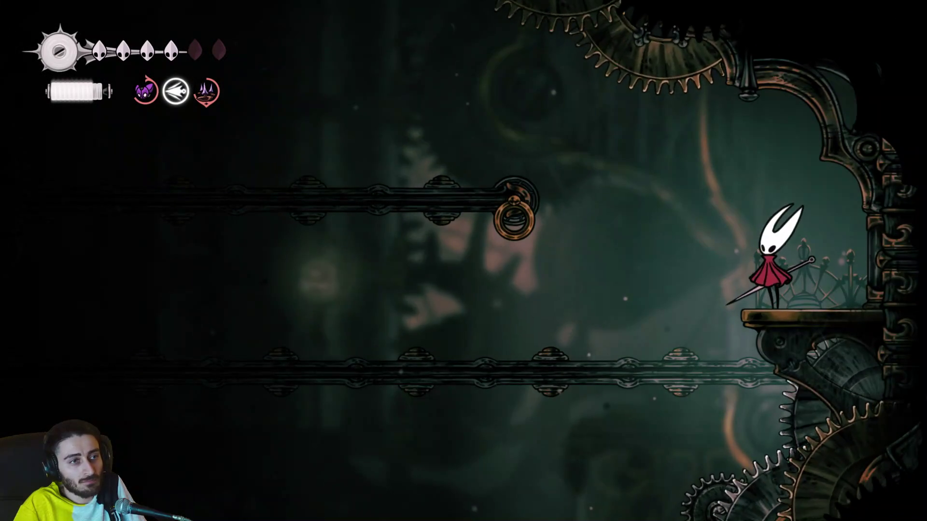
key(Left)
key(z)
key(c)
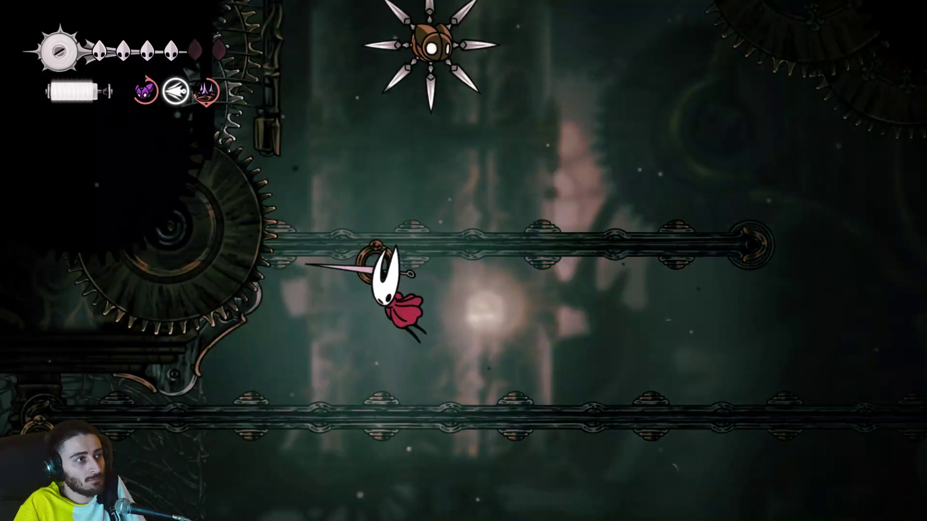
key(c)
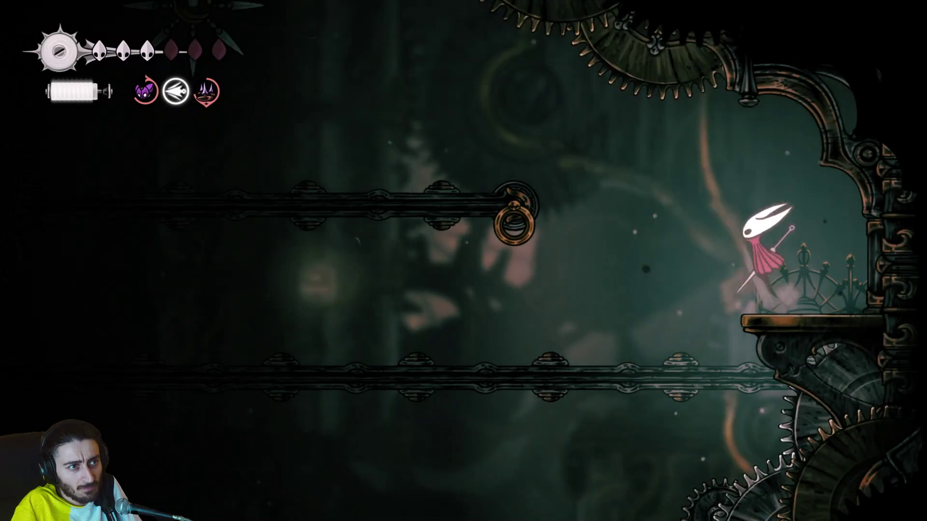
Dash left across the gap and climb the left wall.
key(Left)
key(z)
key(c)
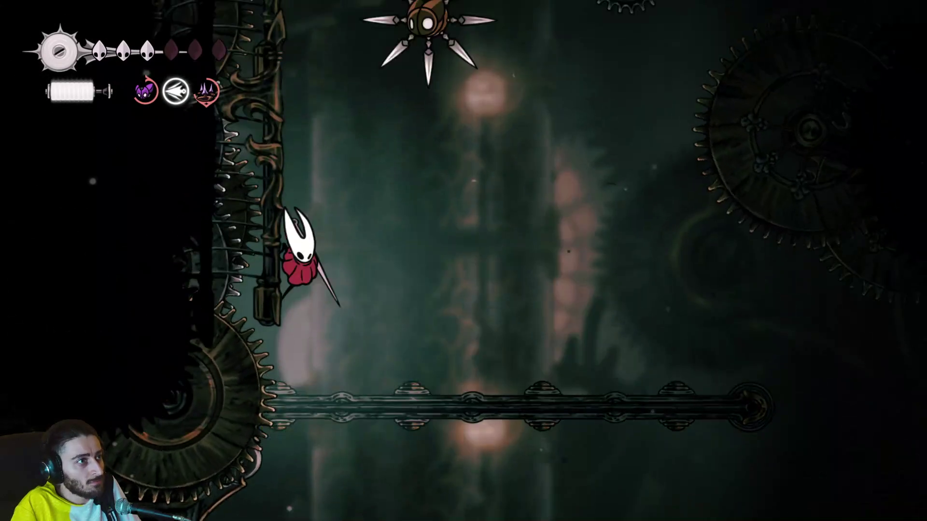
key(z)
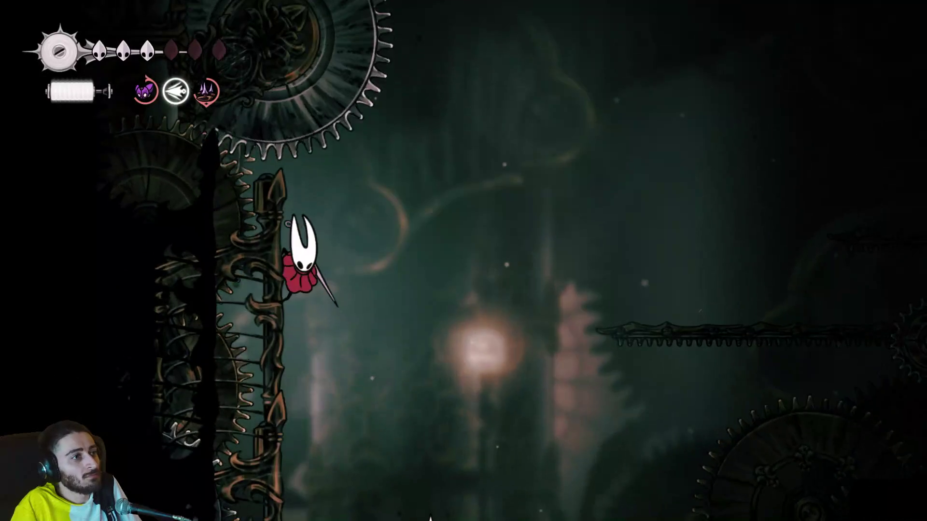
Cross to the right wall and silk-dash back left through the air.
key(Right)
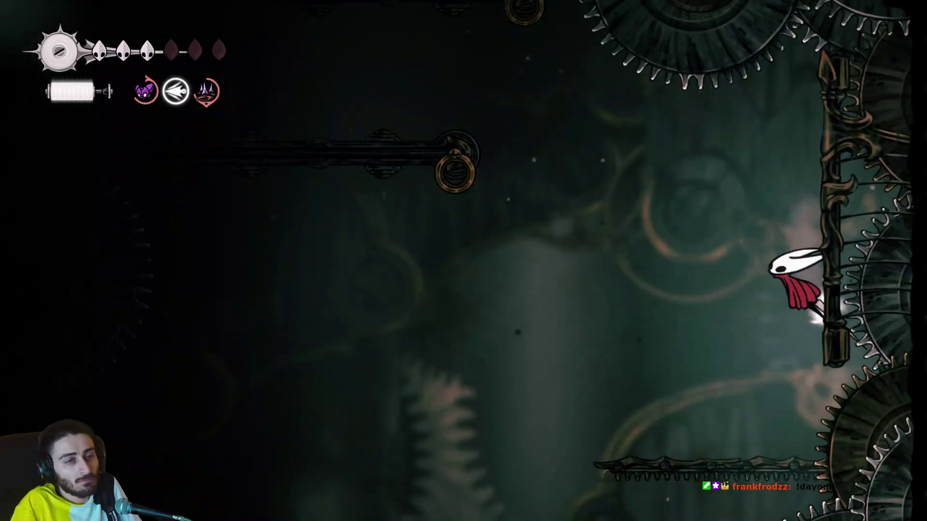
key(Left)
key(f)
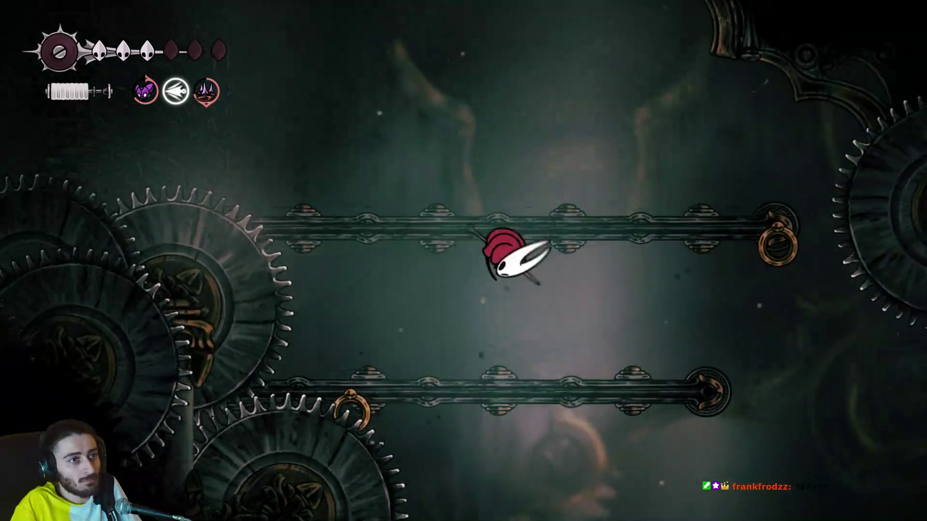
key(Right)
key(Left)
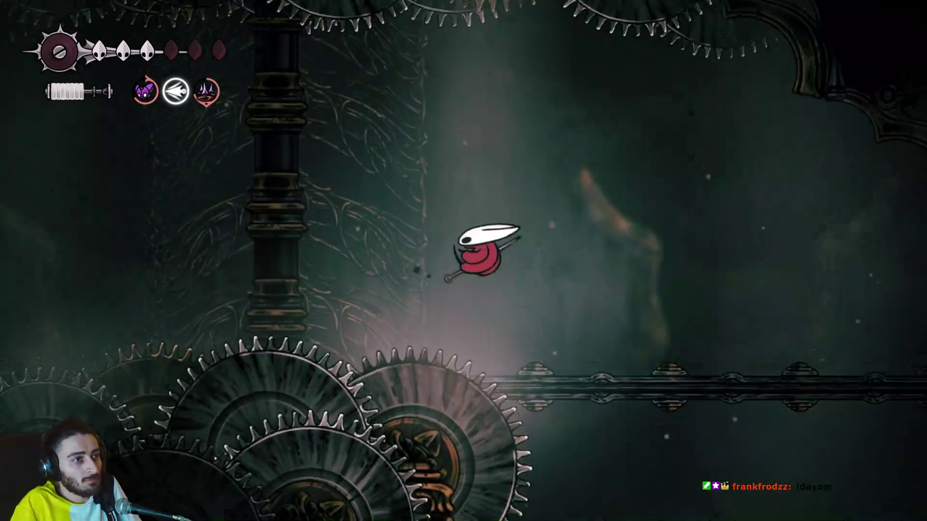
Drop past the spiked gears, hop the brass platforms, and jump out the top exit.
key(Left)
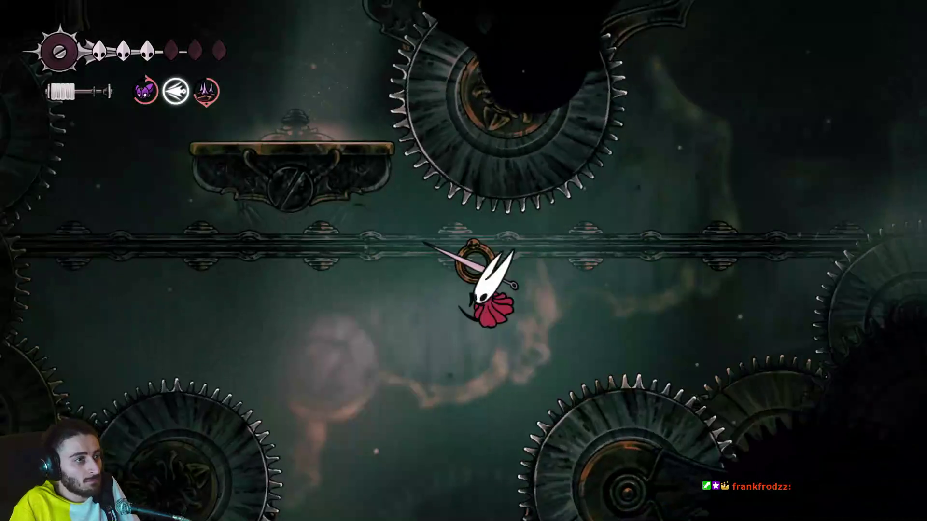
key(Left)
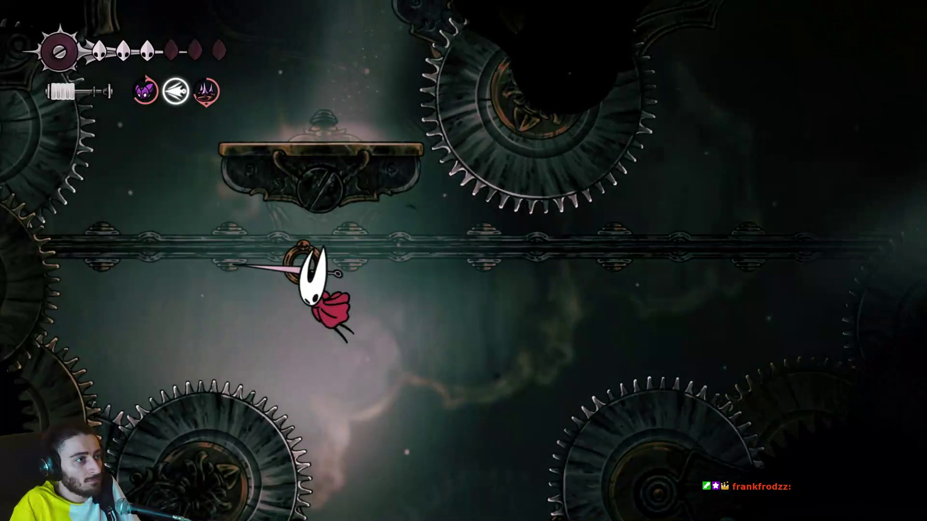
key(z)
key(Right)
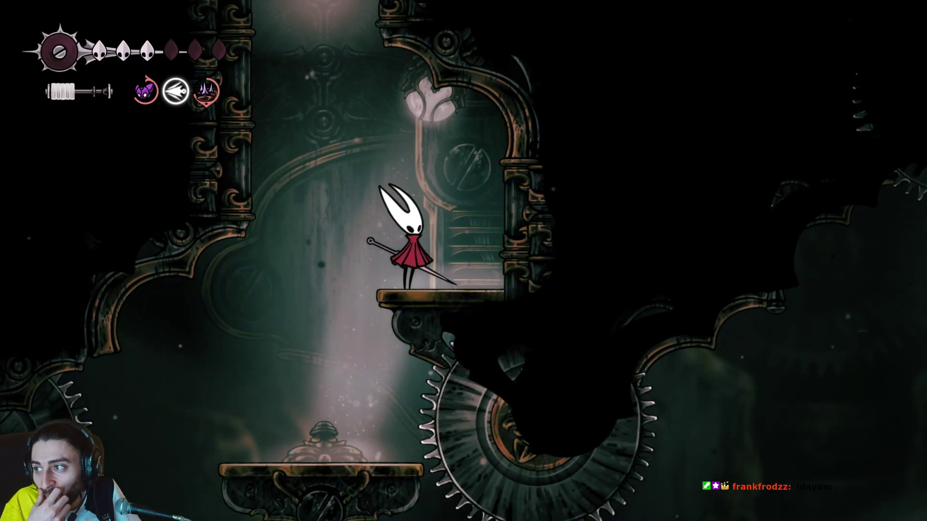
key(z)
key(Left)
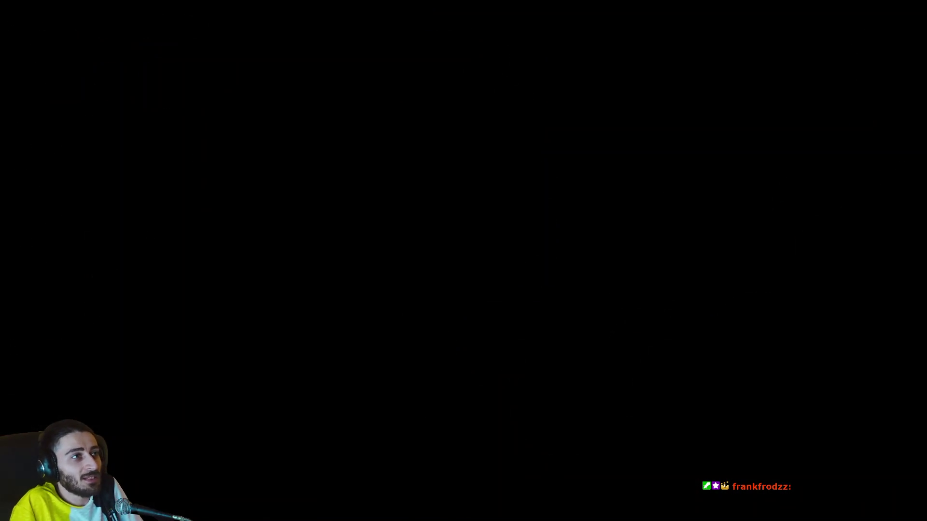
View the Cogwork Core map, then grab the left wall and climb upward.
key(Tab)
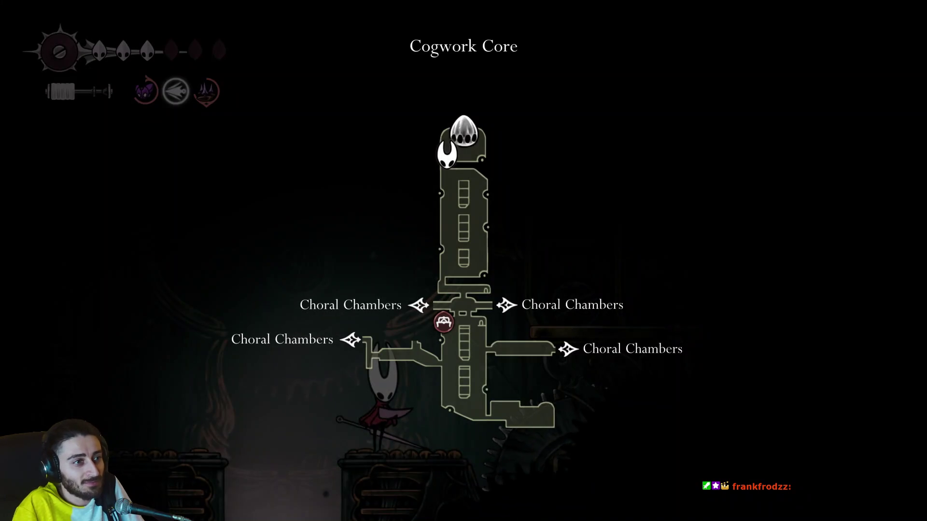
key(Left)
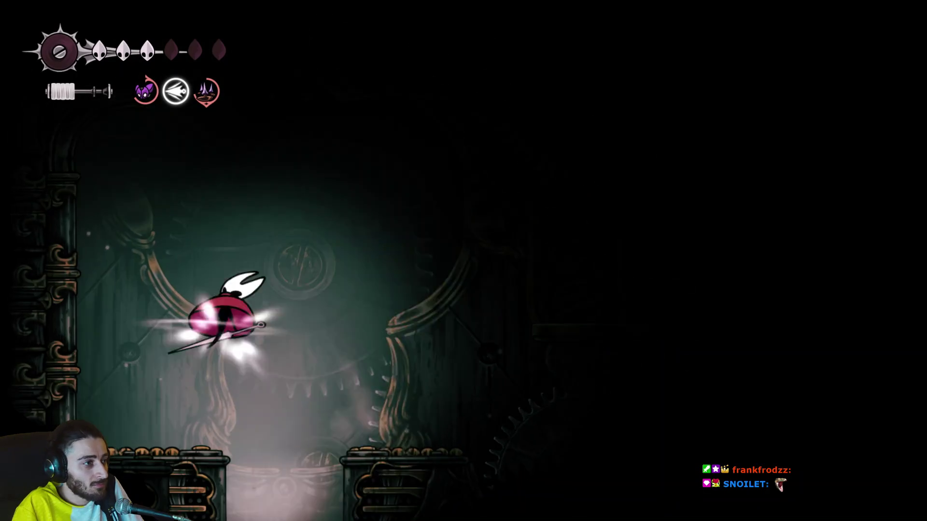
key(z)
key(z)
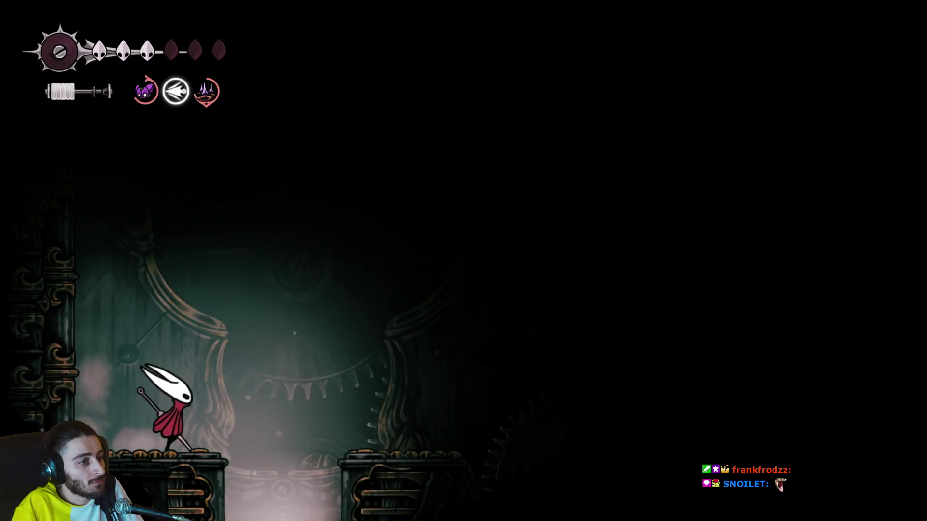
Jump across to the clockwork enemy's ledge, then drift back down to the lower platform.
key(Right)
key(z)
key(z)
key(Right)
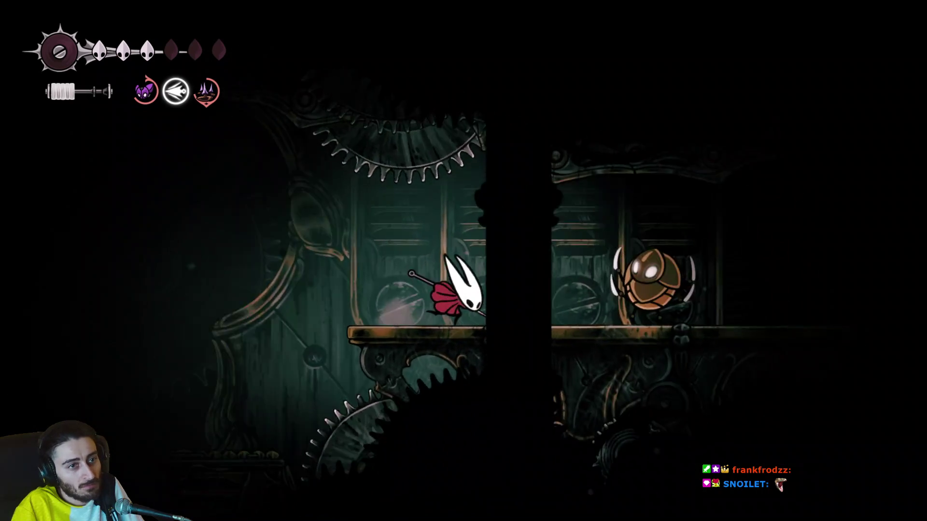
key(Left)
key(z)
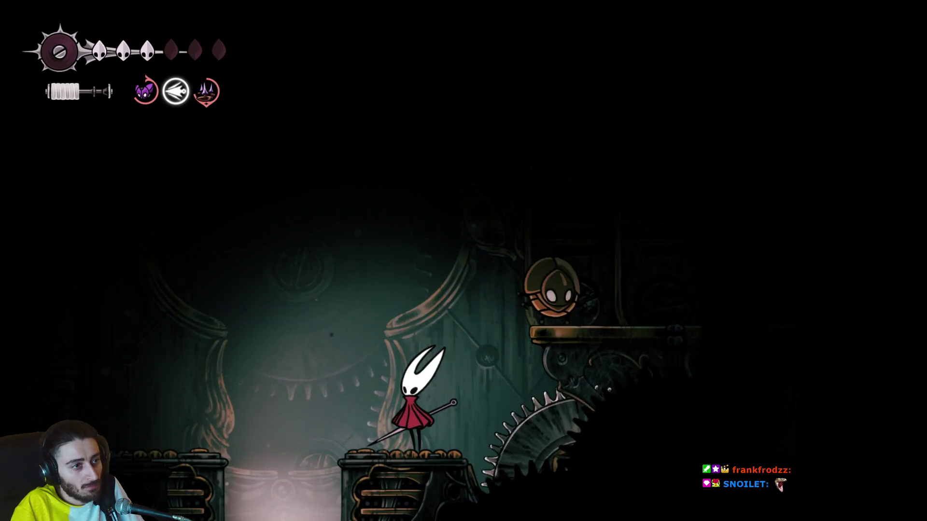
key(Left)
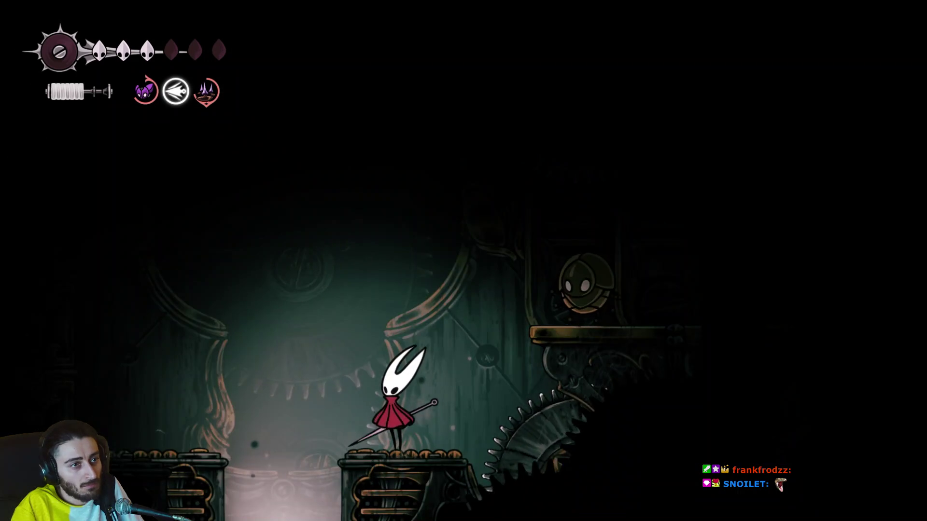
Hit the clockwork enemy with a silk skill and destroy it with a dive attack.
key(f)
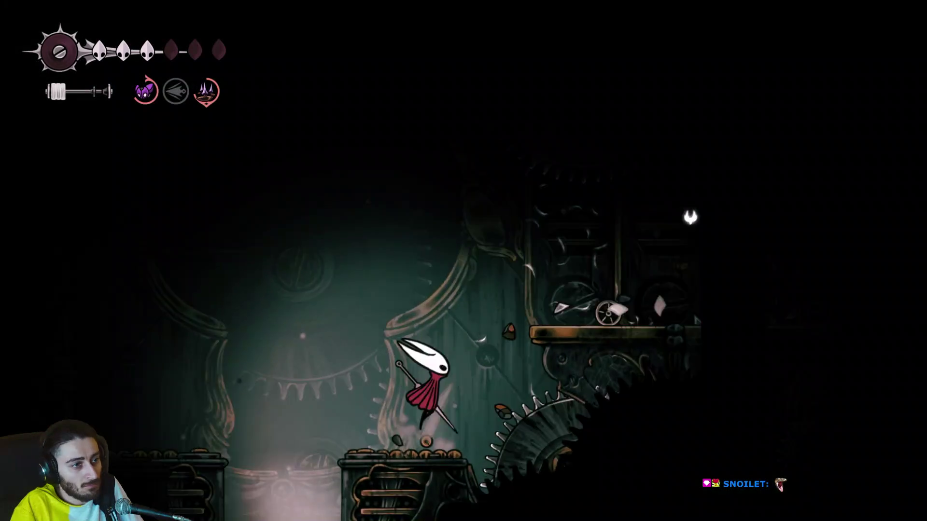
key(Right)
key(z)
key(Left)
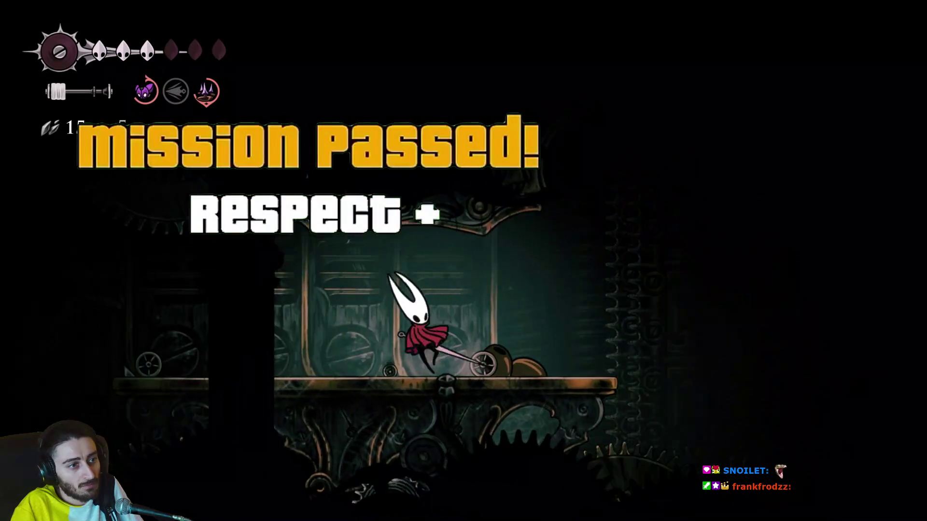
Collect the rosaries, run right into the next chamber, and check the Cogwork Core map.
key(Right)
key(Left)
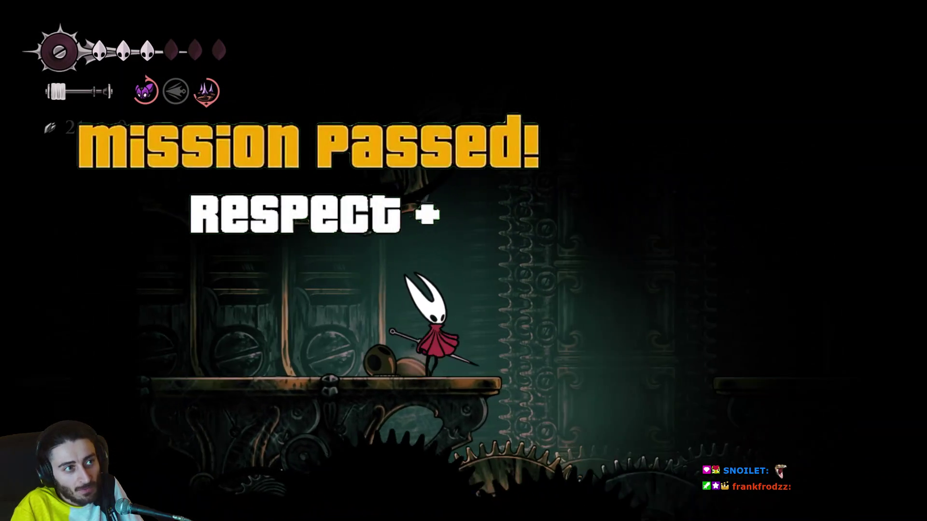
key(Right)
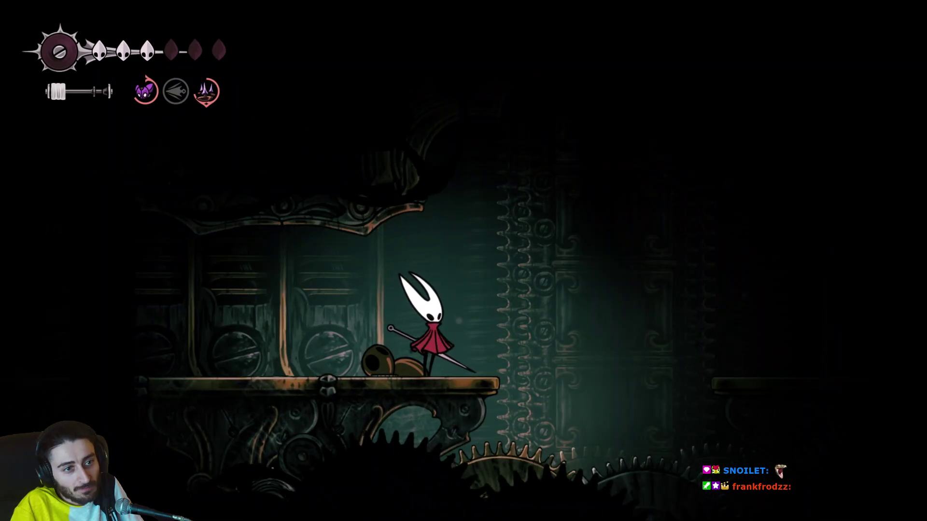
key(z)
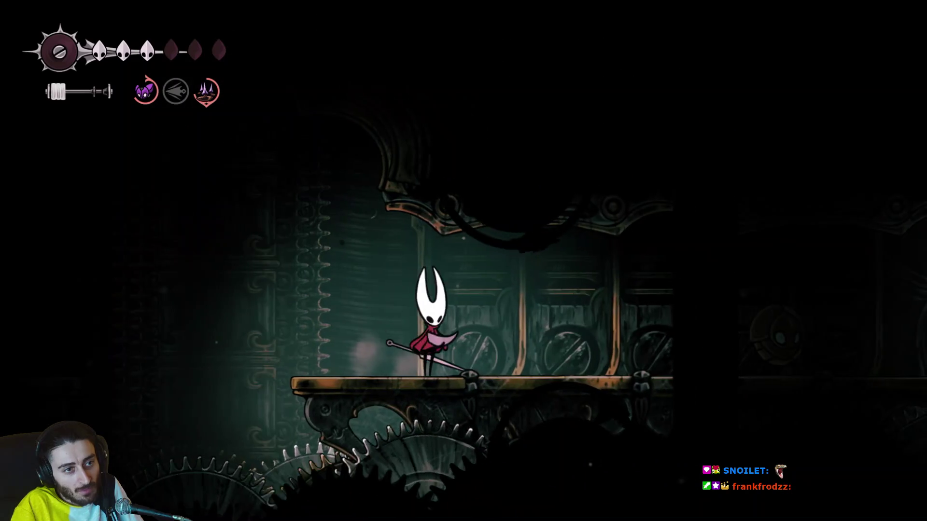
key(Tab)
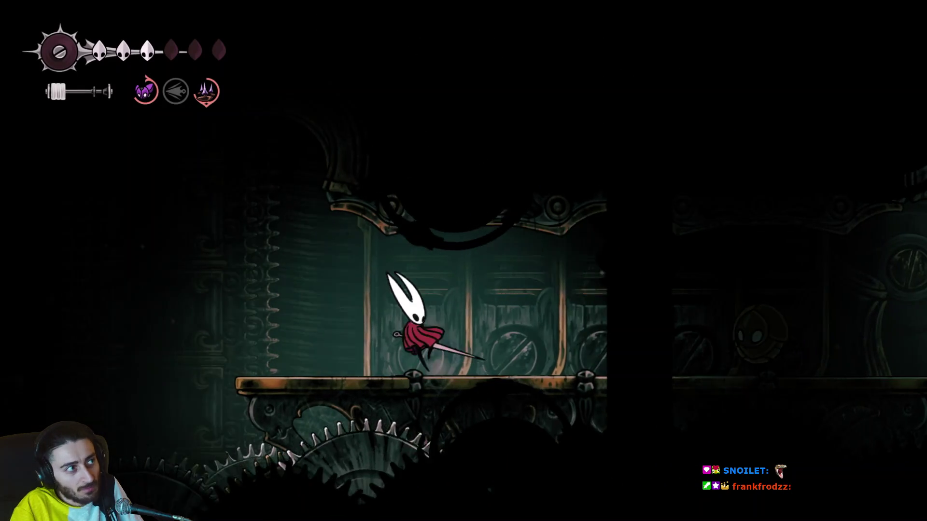
Fight the cog enemy, dodging its slash with jumps and attacking with slashes and a needle dash.
key(Right)
key(z)
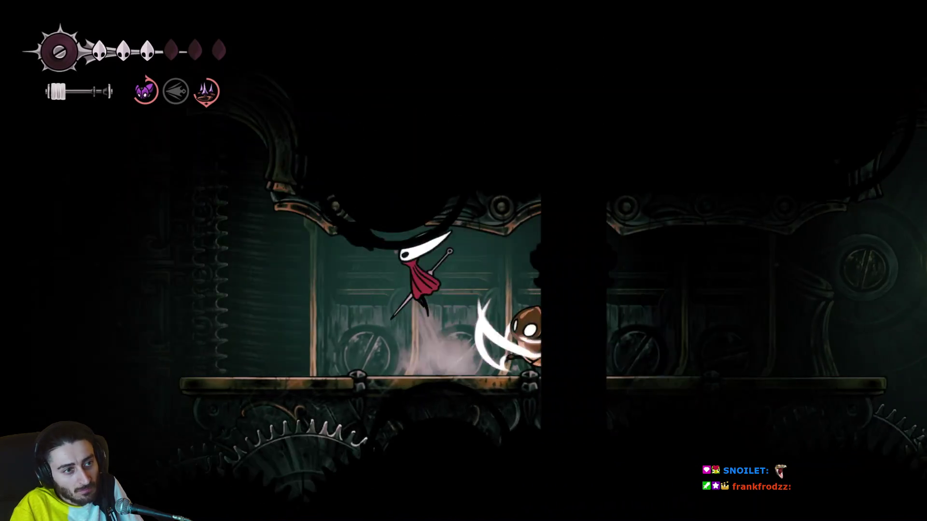
key(Left)
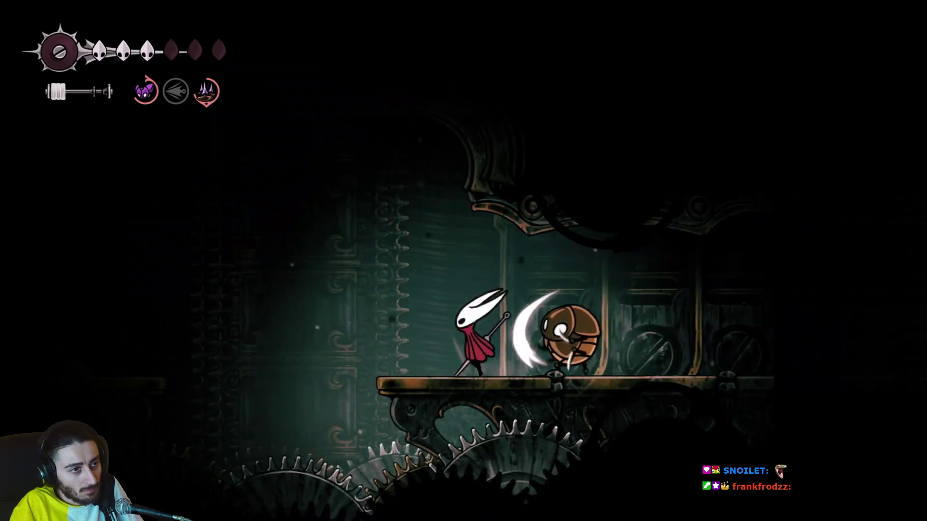
key(x)
key(x)
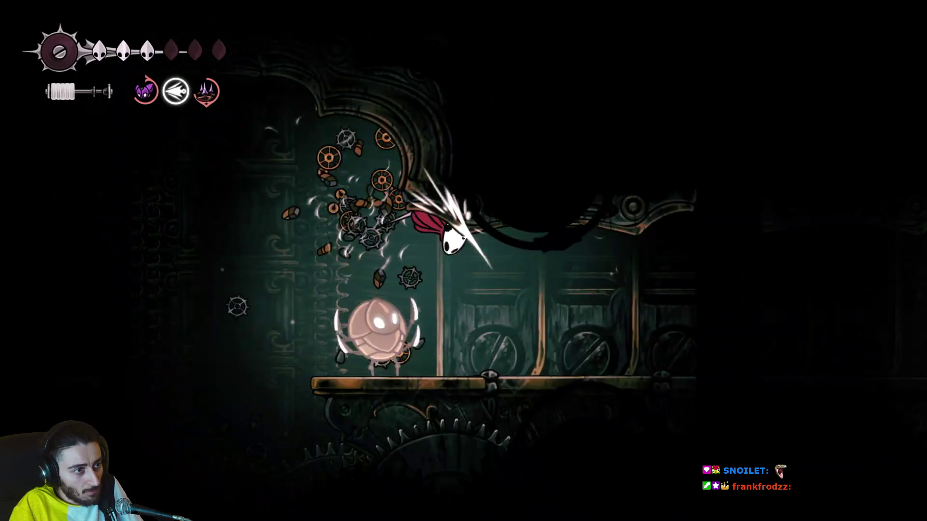
key(x)
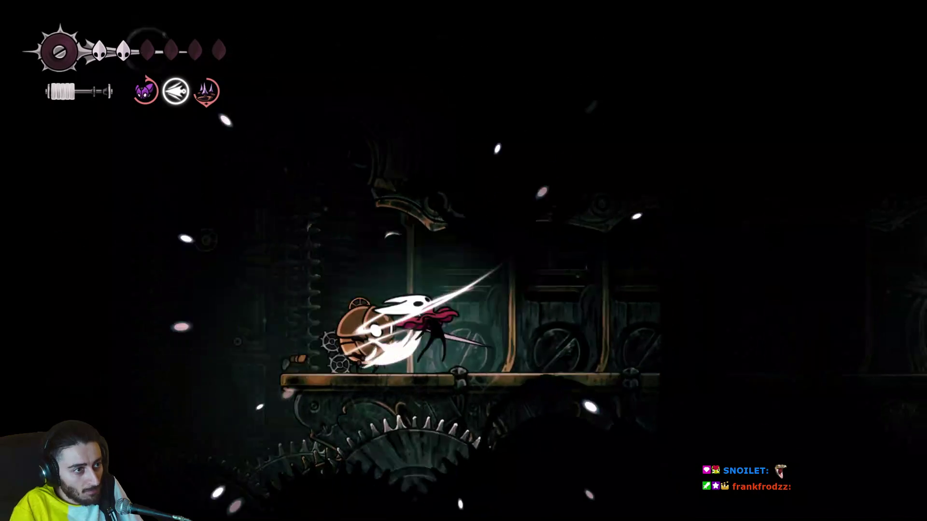
key(Right)
key(Right)
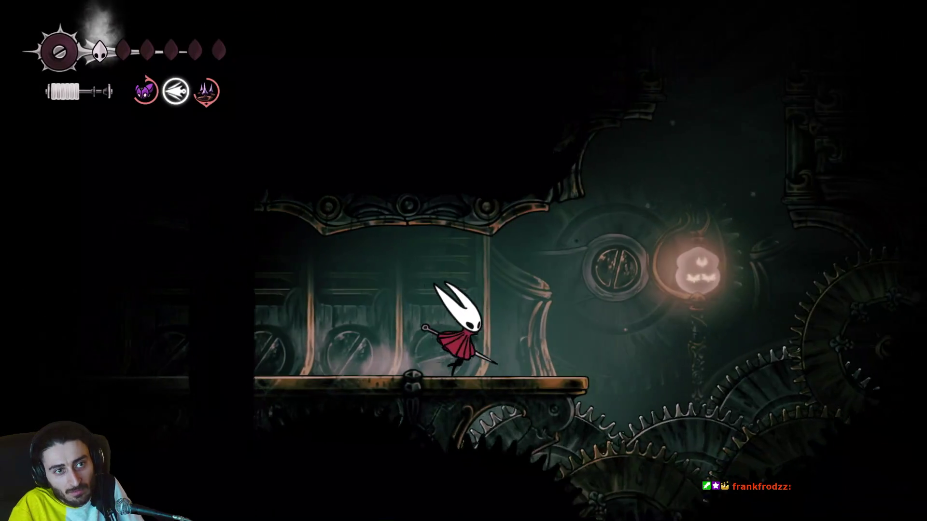
key(Left)
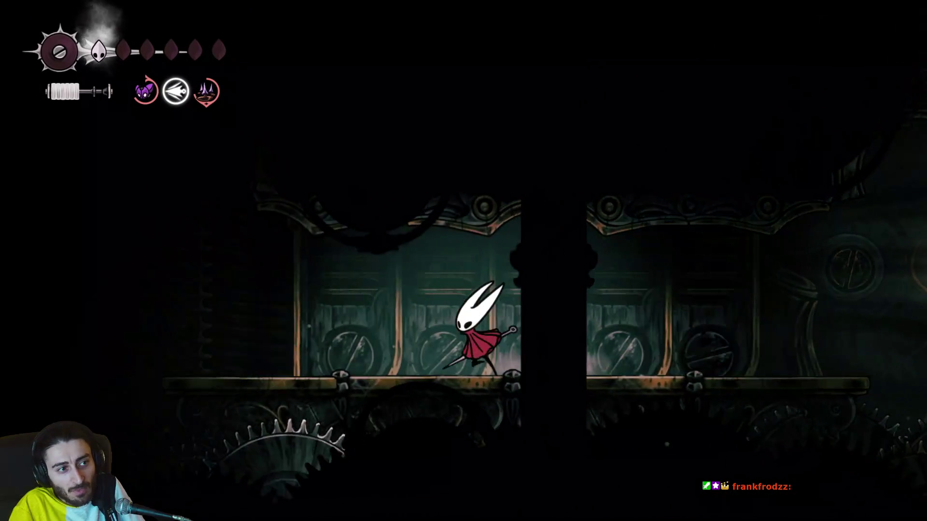
key(Right)
key(x)
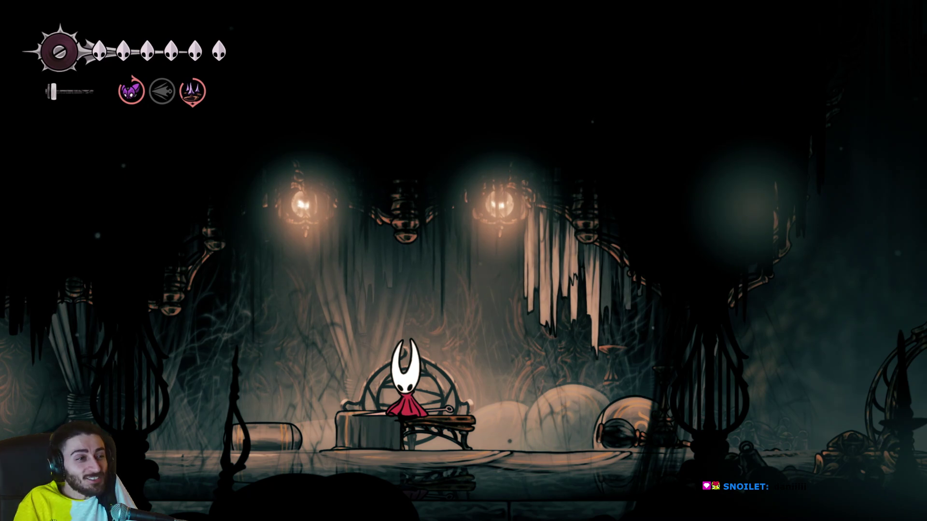
Leave the bench, glance at the High Halls map, run left, and drop through the gap.
key(Left)
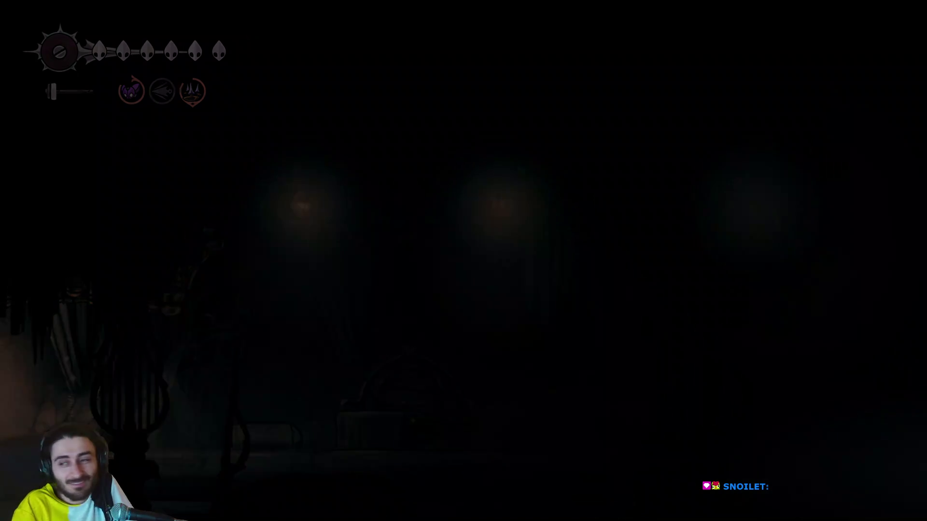
key(Tab)
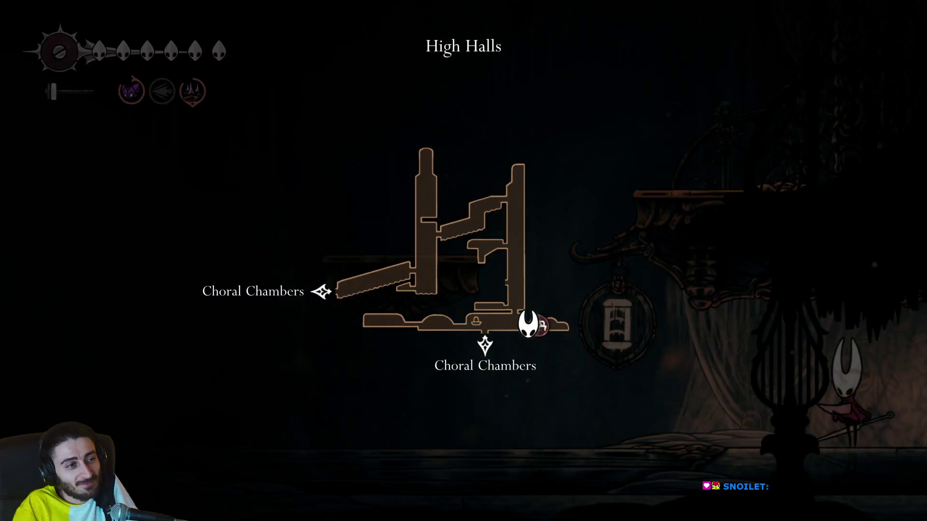
key(Left)
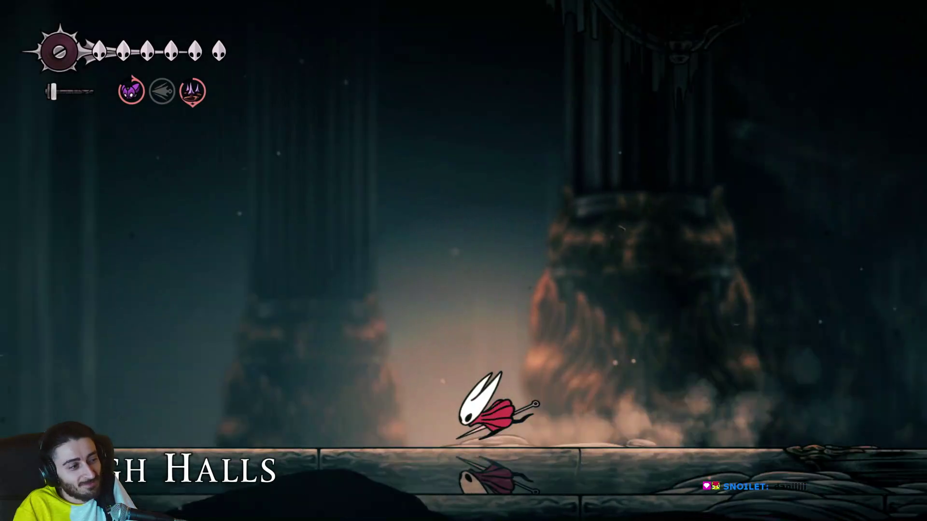
key(Left)
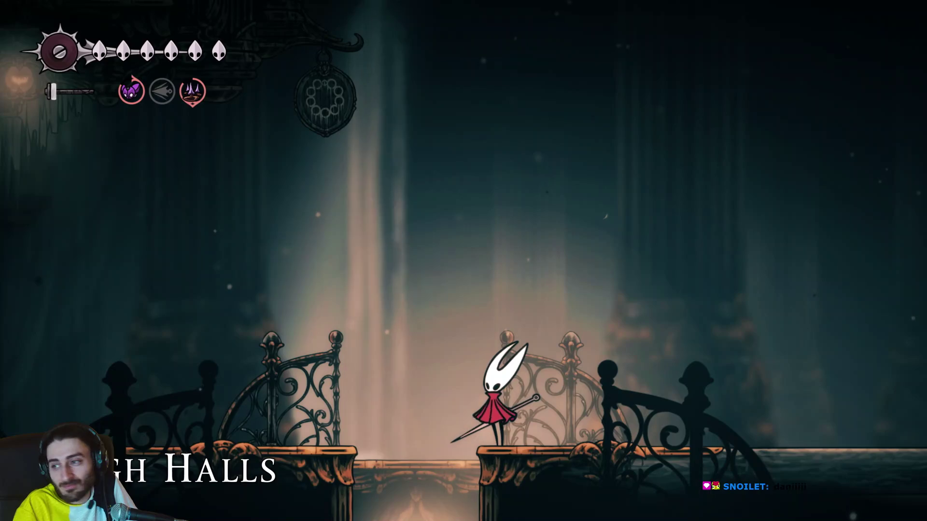
key(Left)
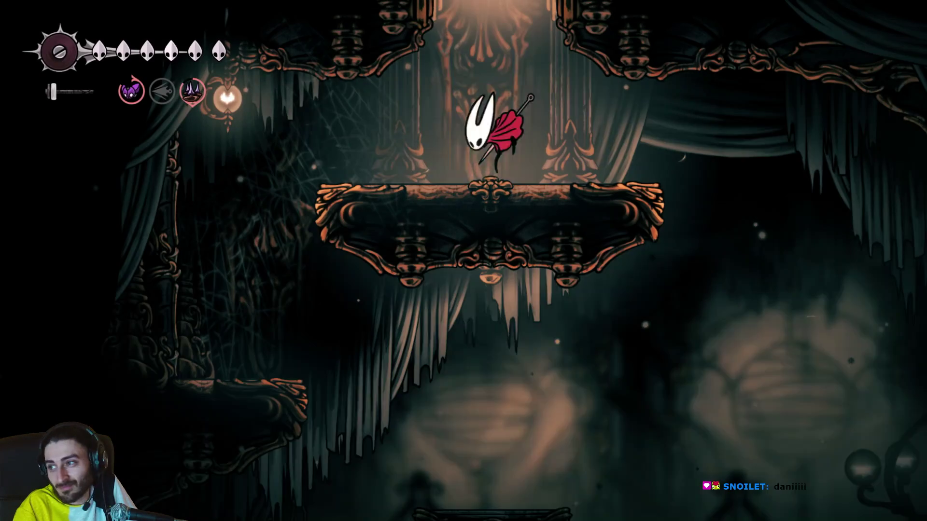
Drop right into Choral Chambers and land on the floor.
key(Right)
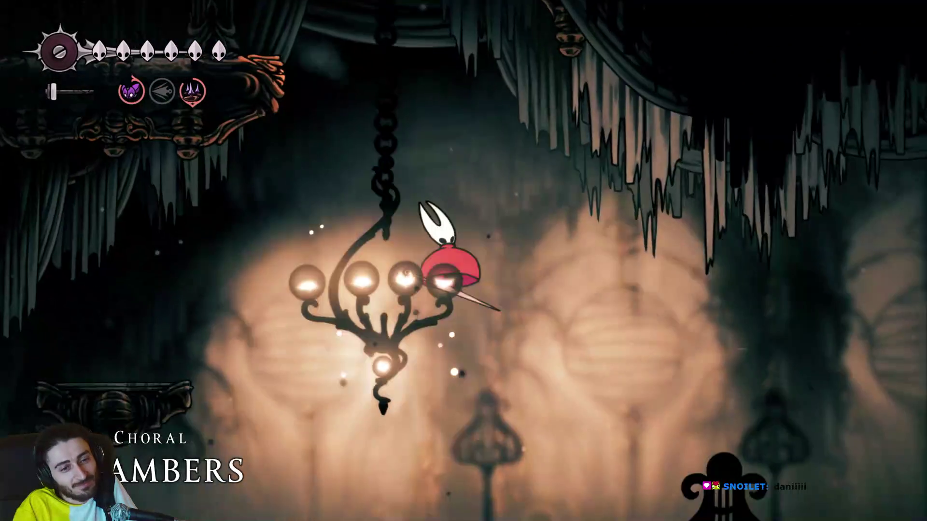
key(Right)
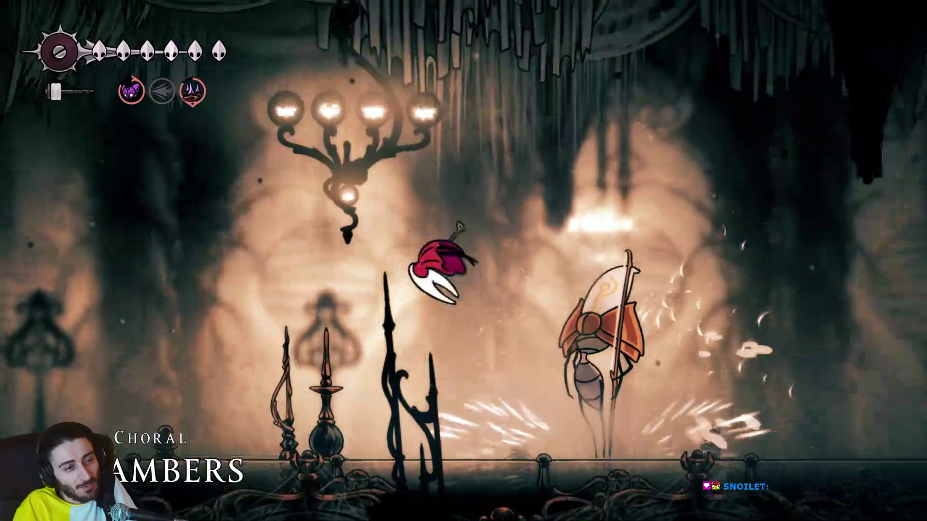
key(Left)
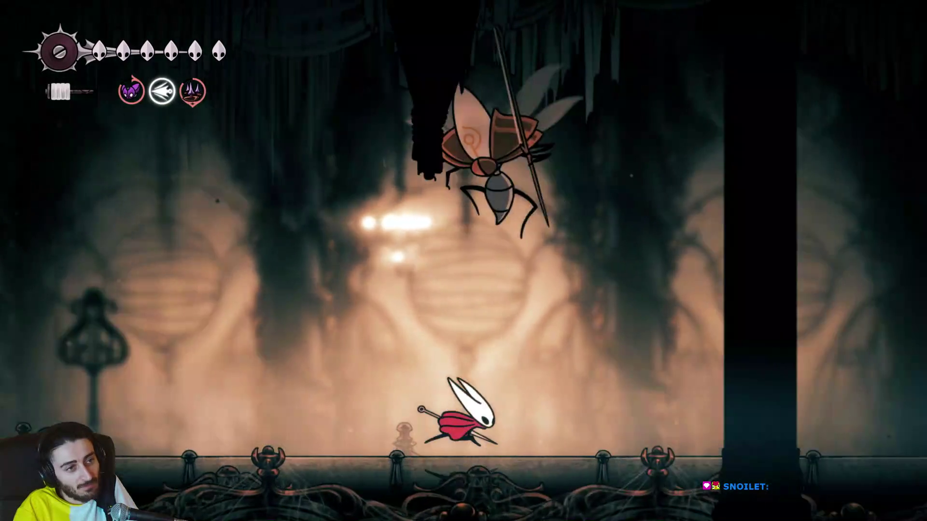
Leap at the orange-armoured enemy and slash it, dashing clear of its charges.
key(Right)
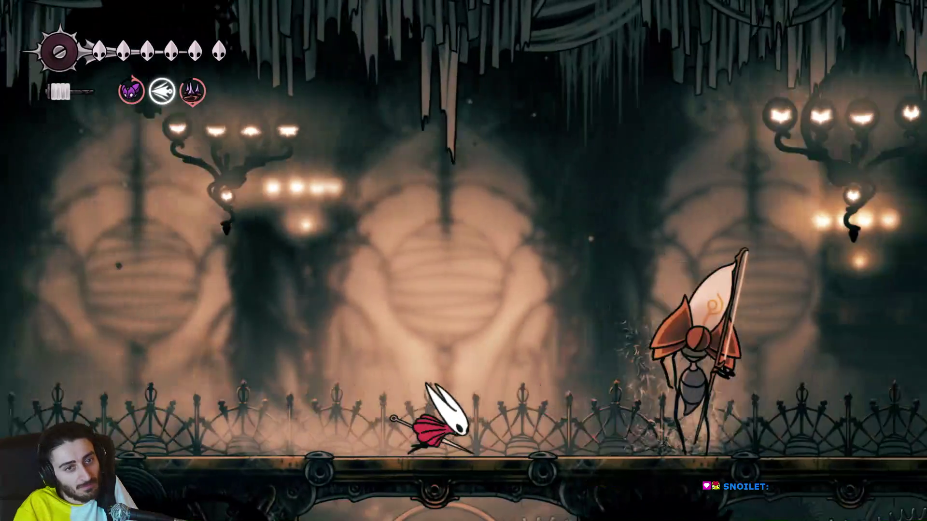
key(z)
key(Right)
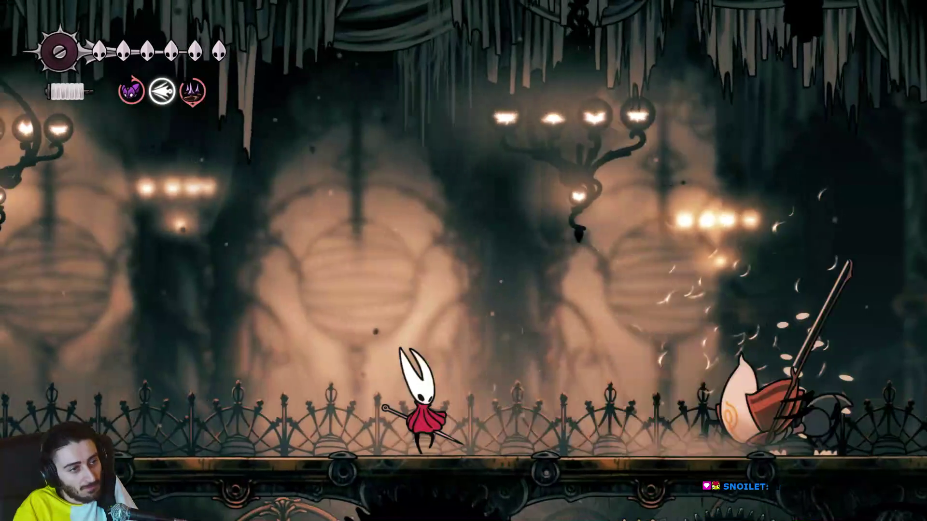
key(x)
key(Left)
key(Right)
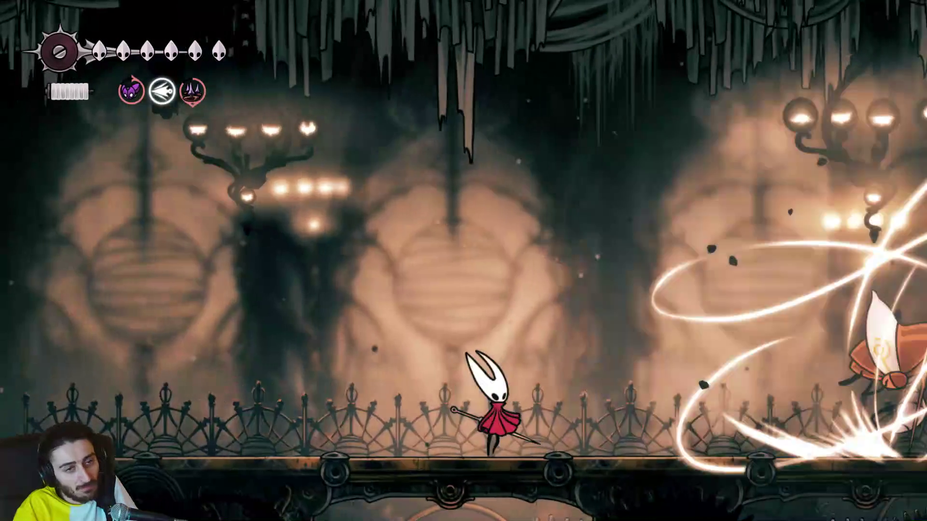
key(Left)
key(Right)
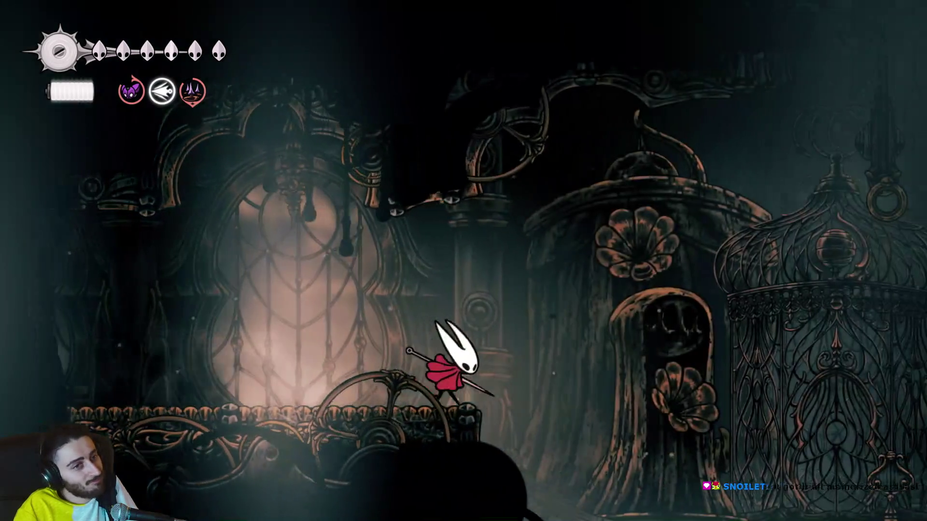
Run right into the birdcage room, landing on the dome and dropping beside the cage.
key(z)
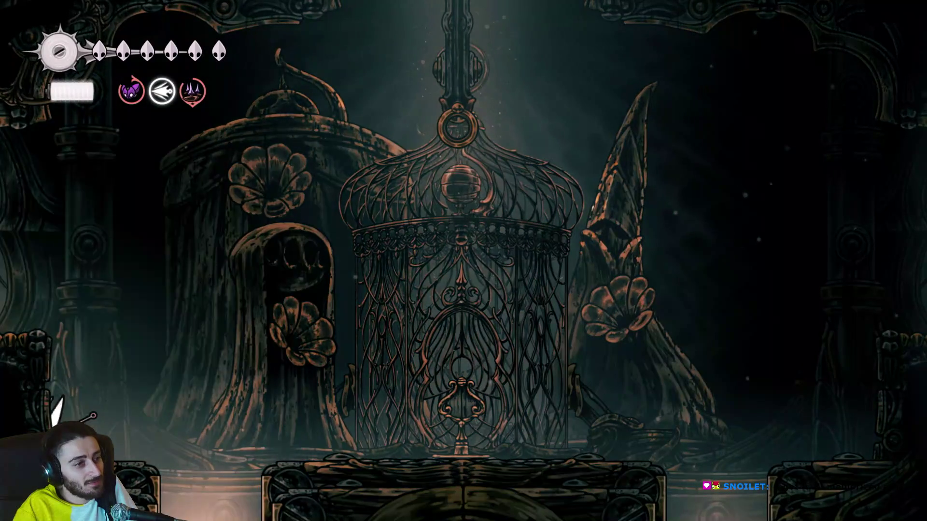
key(Right)
key(z)
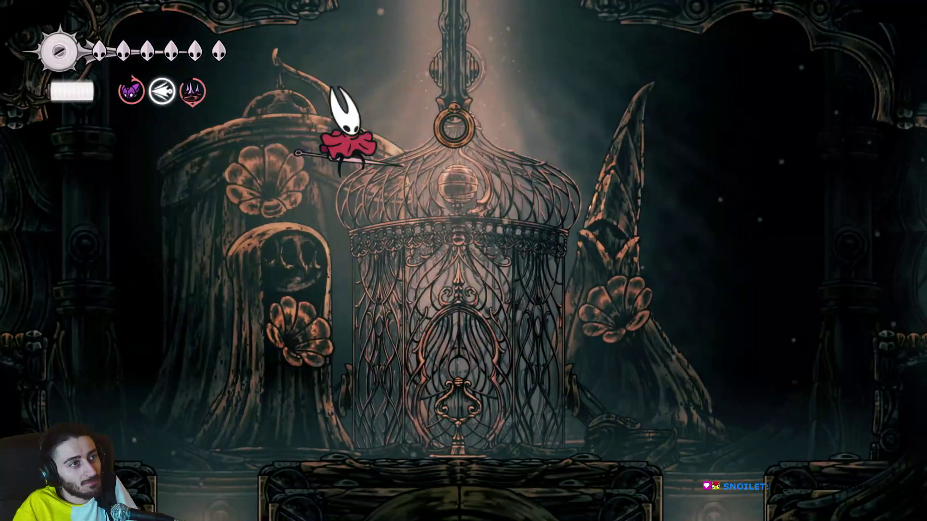
key(Right)
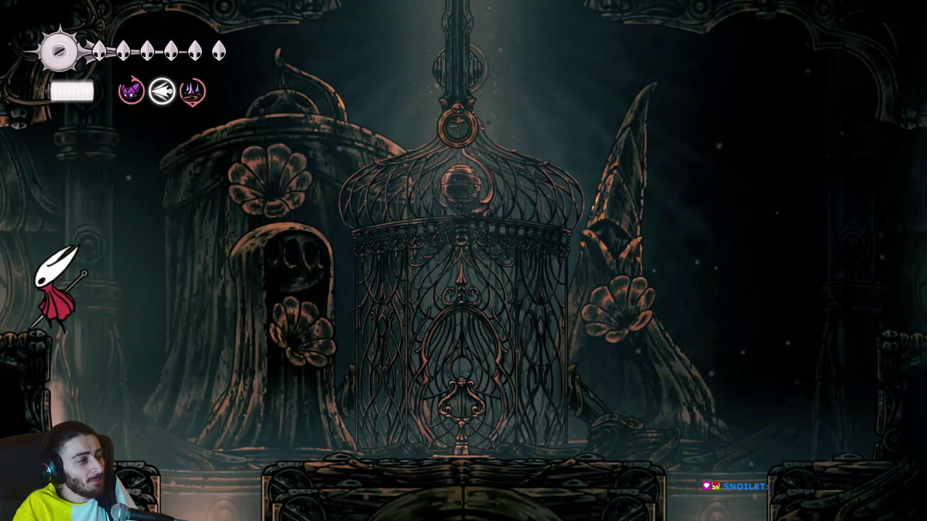
Climb onto the birdcage and up the pole, then run left to the ledge's edge.
key(Right)
key(z)
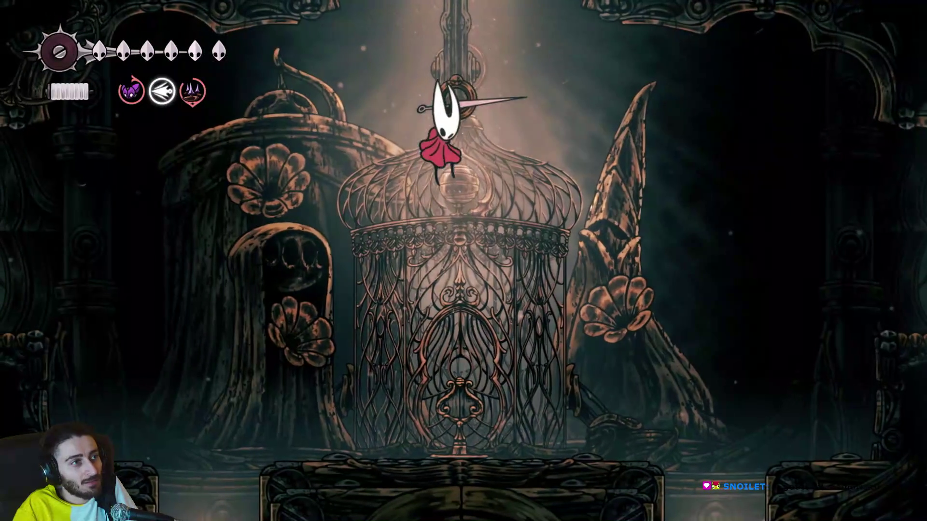
key(z)
key(z)
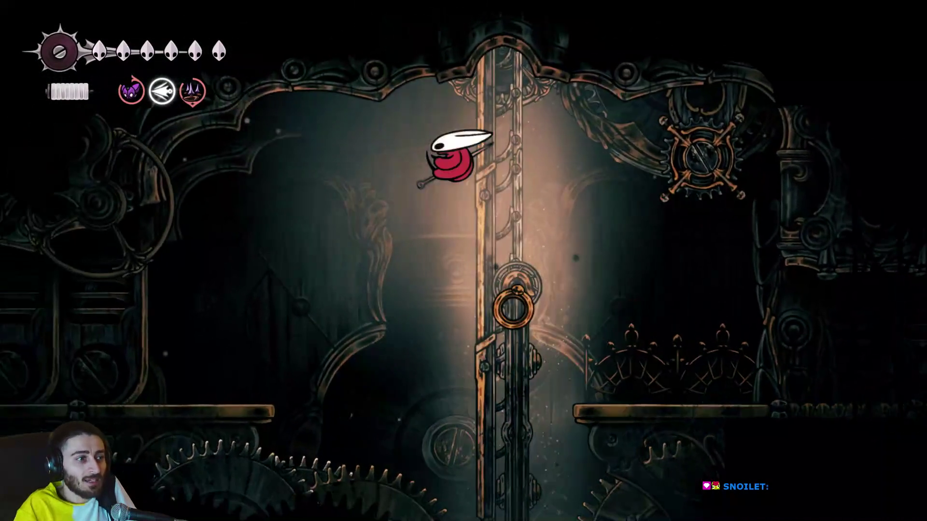
key(Left)
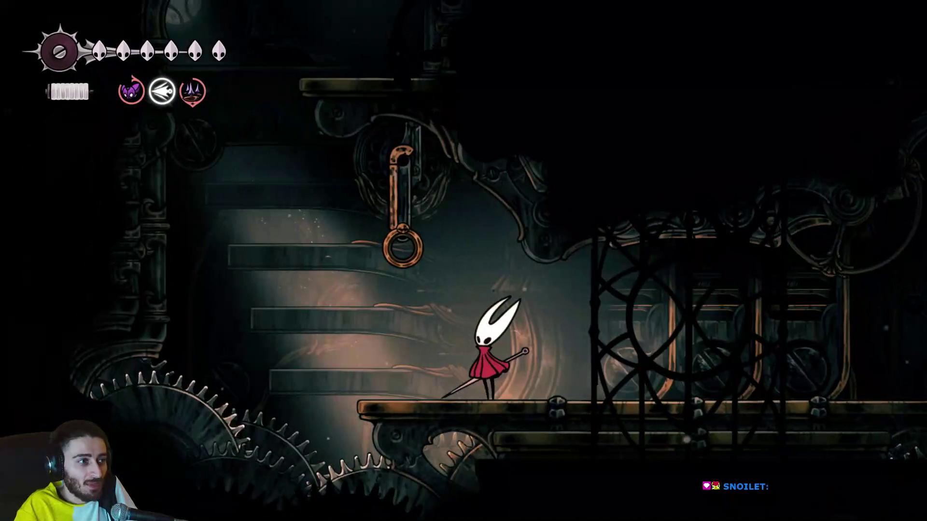
key(Left)
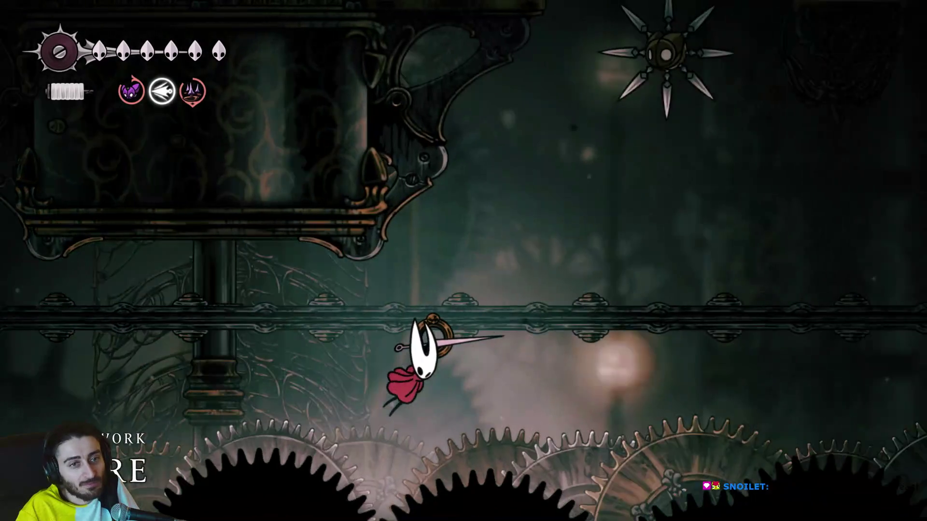
Ride the rail ring across, reach the central platform and hit the spiked orb for silk.
key(z)
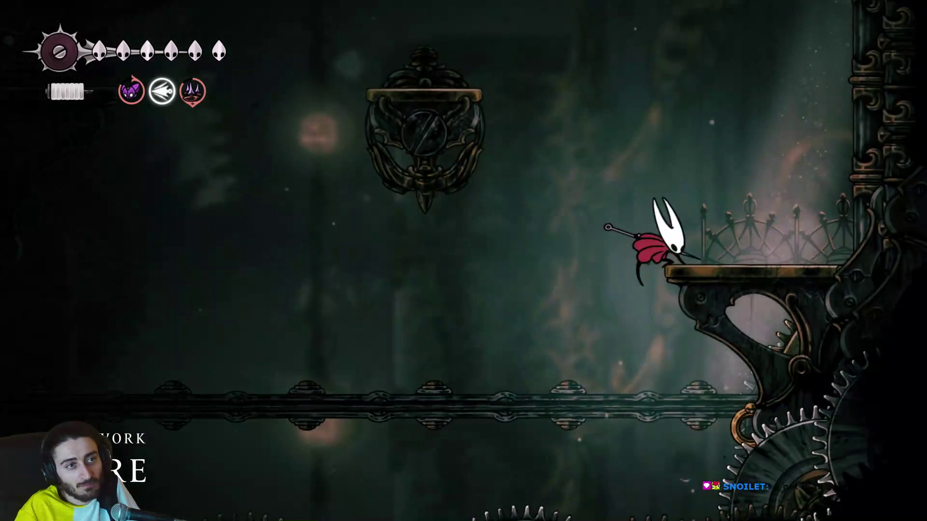
key(Right)
key(Left)
key(z)
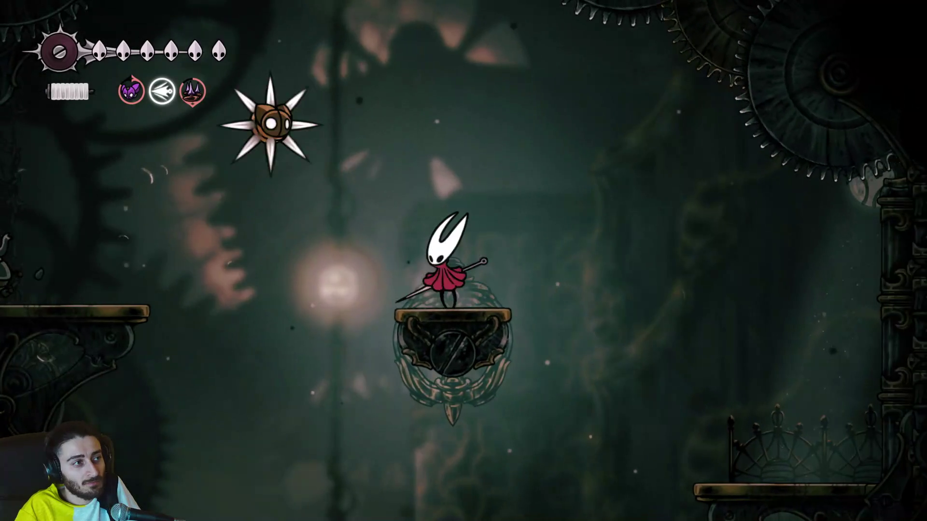
key(Left)
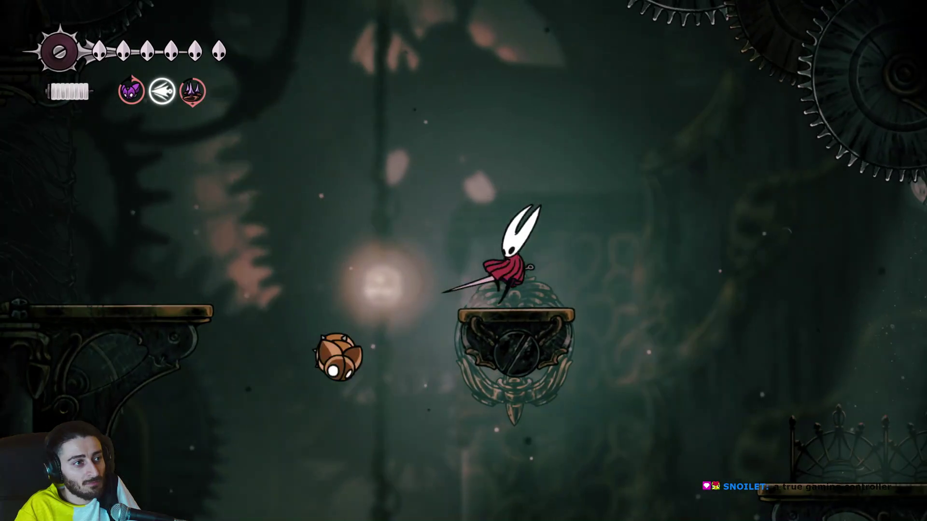
key(z)
key(x)
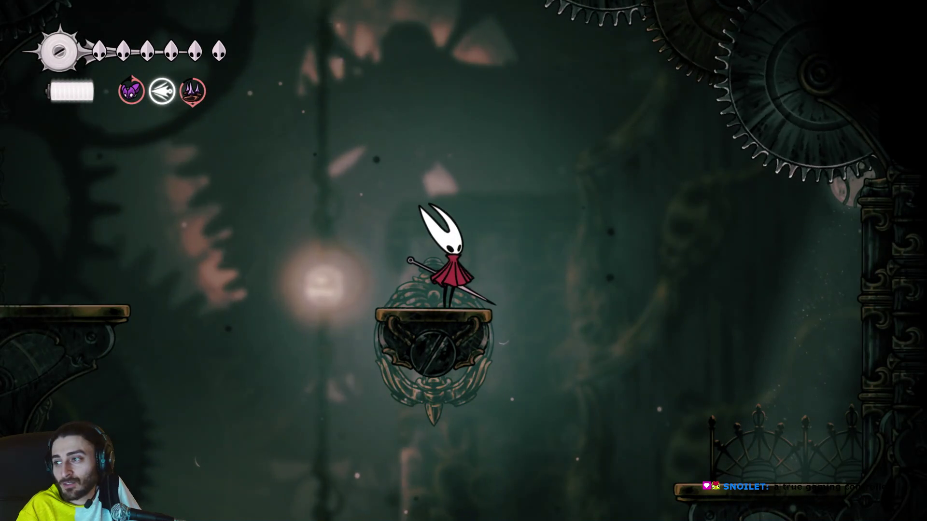
Jump to the left ledge, dash-slash its enemy, and leap up-left toward the big gear.
key(z)
key(Left)
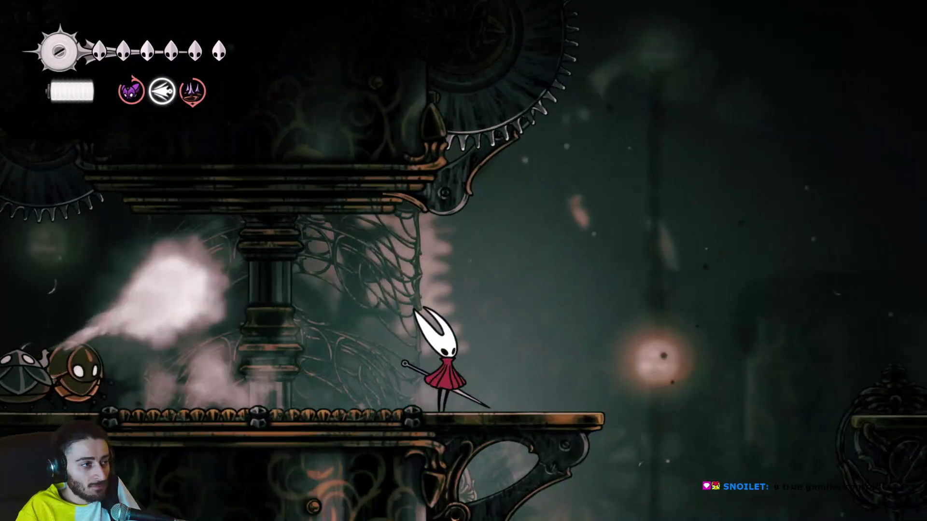
key(Right)
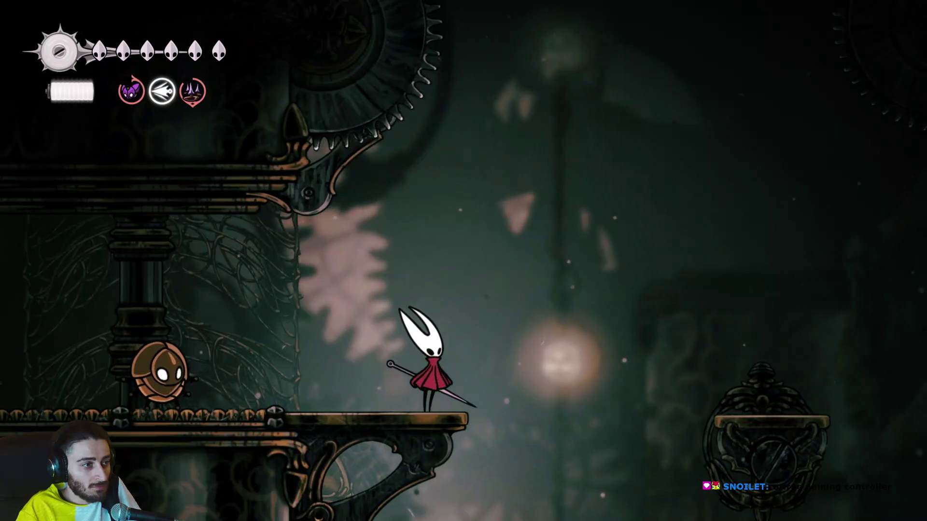
key(Left)
key(x)
key(z)
key(Right)
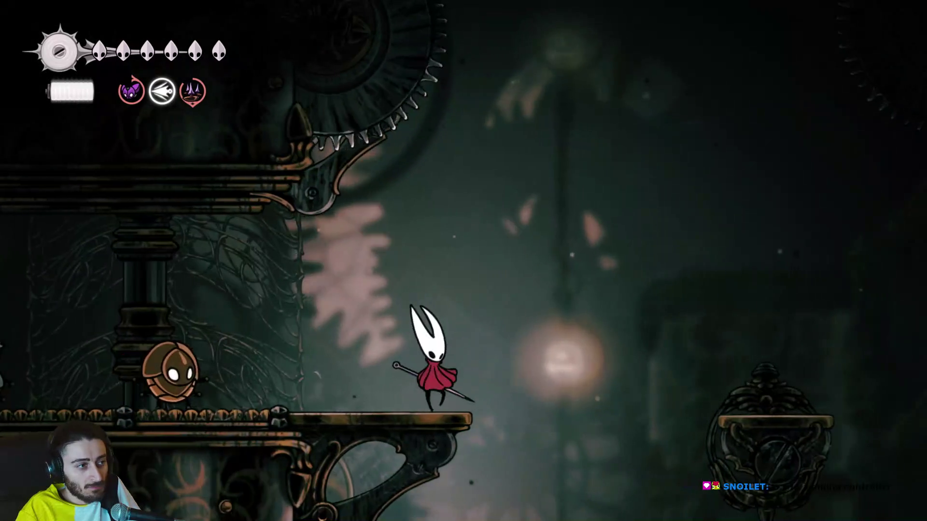
key(z)
key(x)
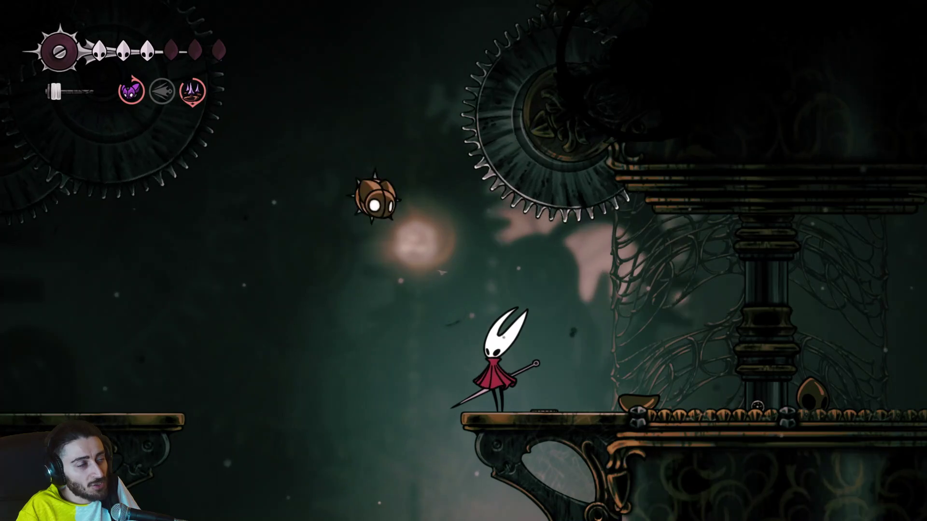
Knock the spiked flying enemy away and drift left onto the next platform.
key(z)
key(x)
key(Left)
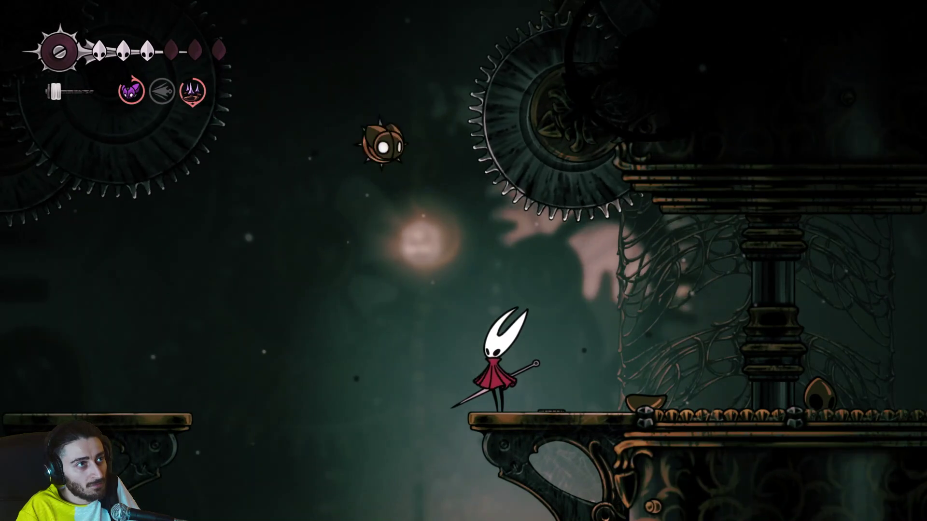
key(z)
key(x)
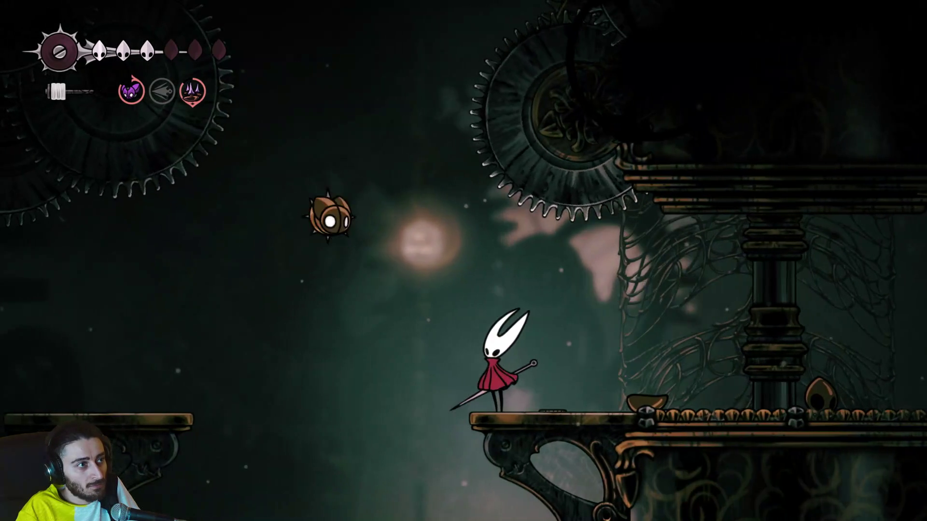
key(Left)
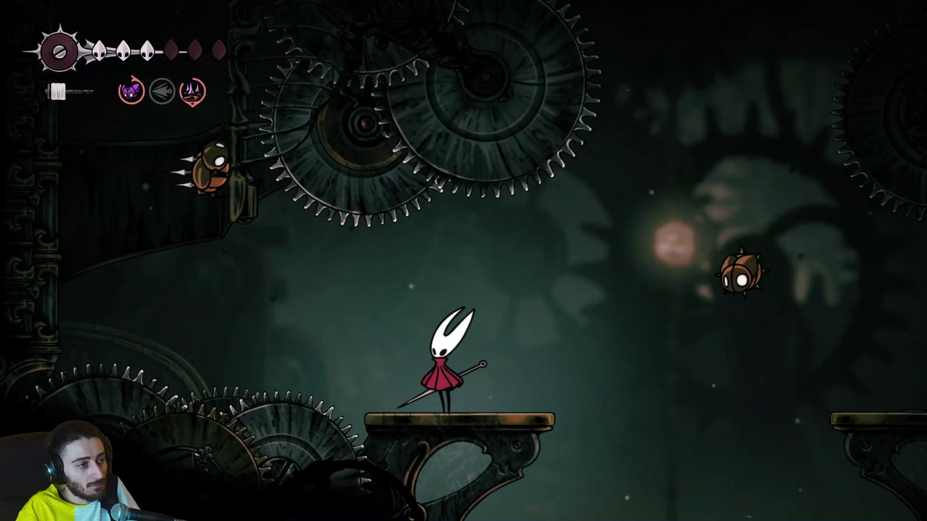
Wall-cling and harpoon between rings and walls up to the sliding rail ring by the brass platform.
key(Left)
key(c)
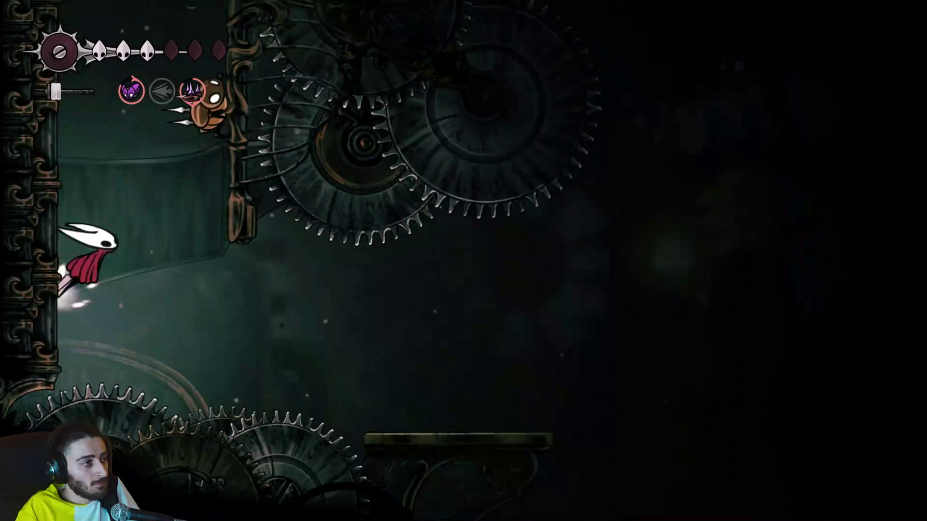
key(z)
key(c)
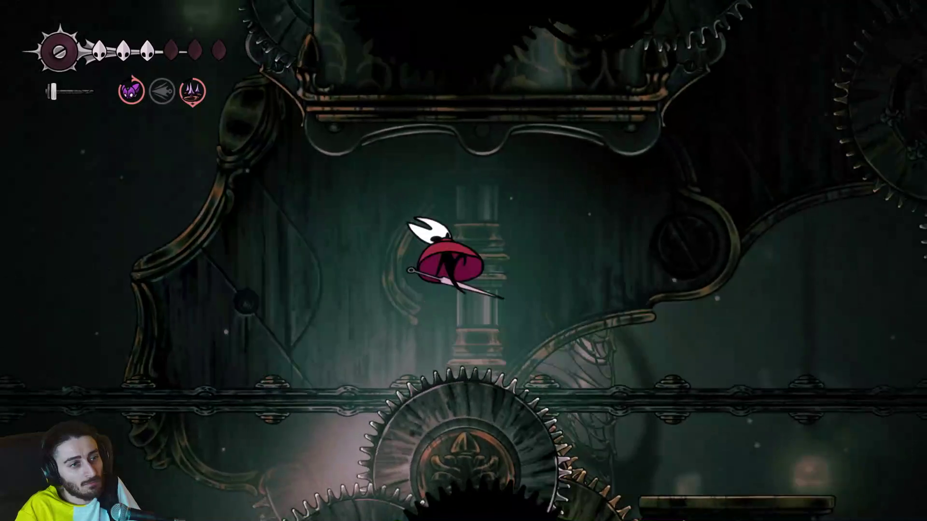
key(c)
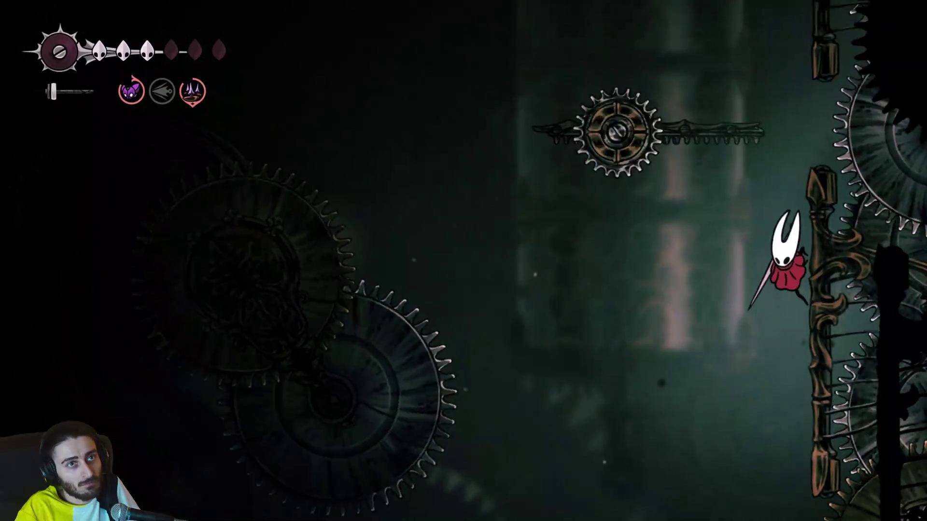
key(Right)
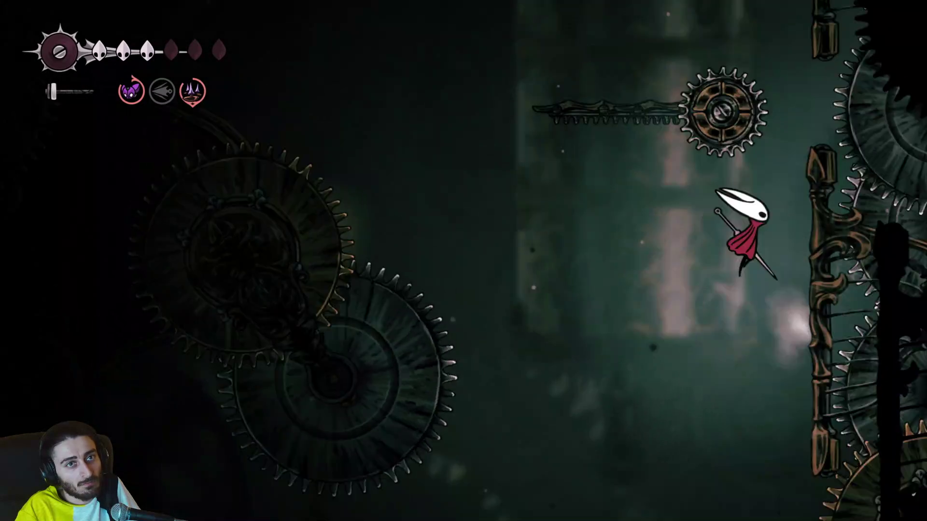
key(z)
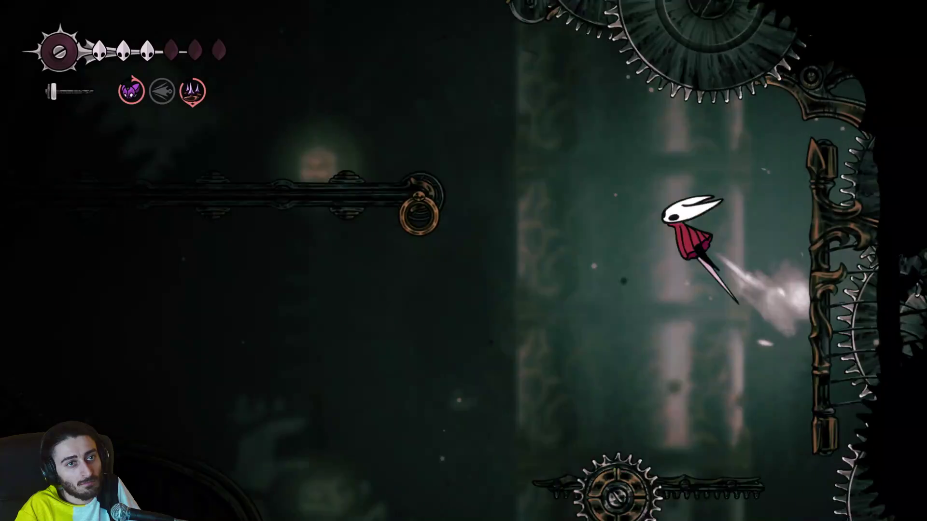
key(c)
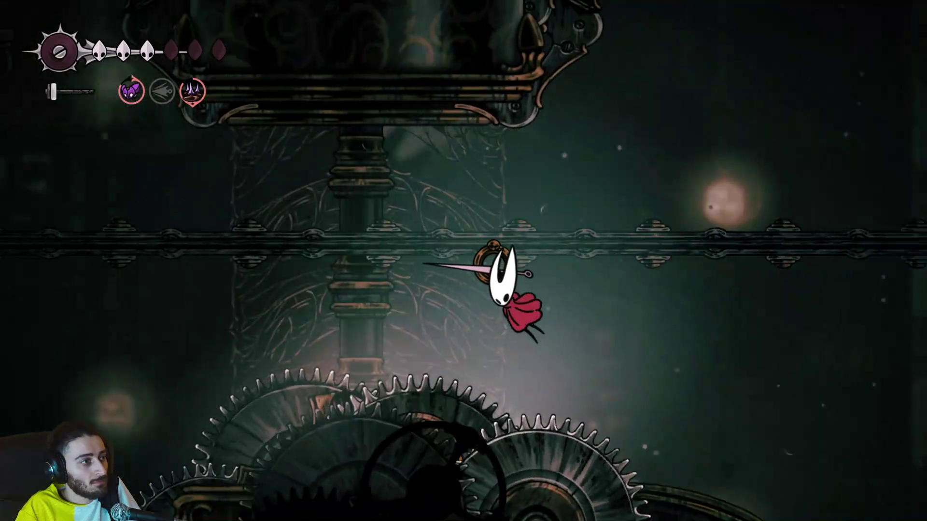
key(z)
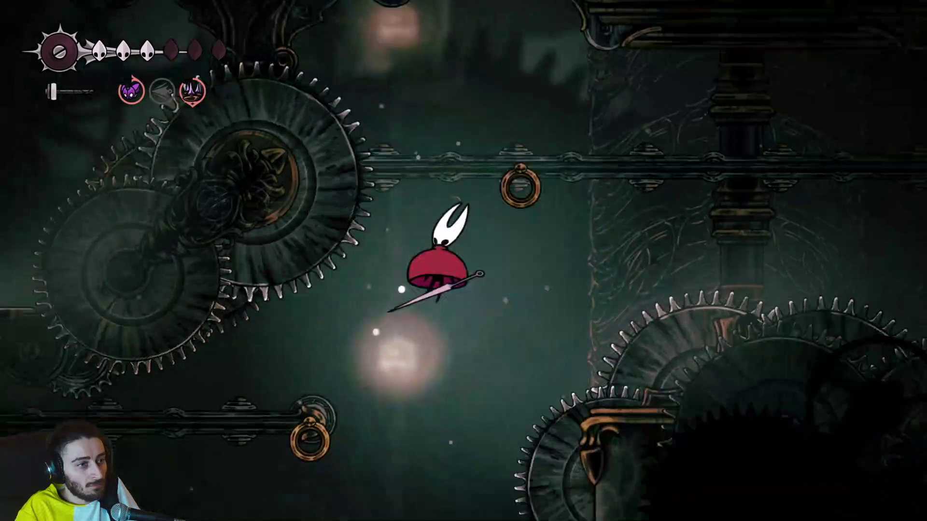
key(c)
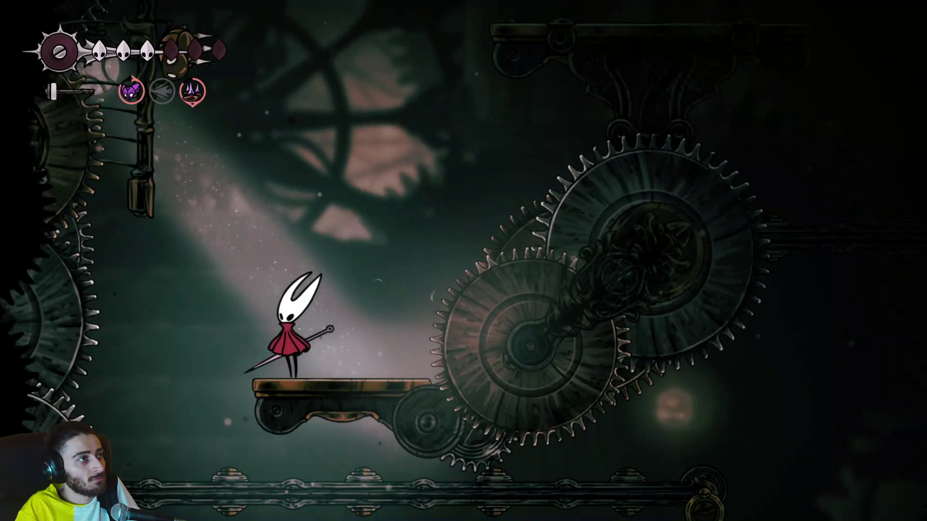
Jump up-left and slash the first flying bug until it is destroyed.
key(z)
key(x)
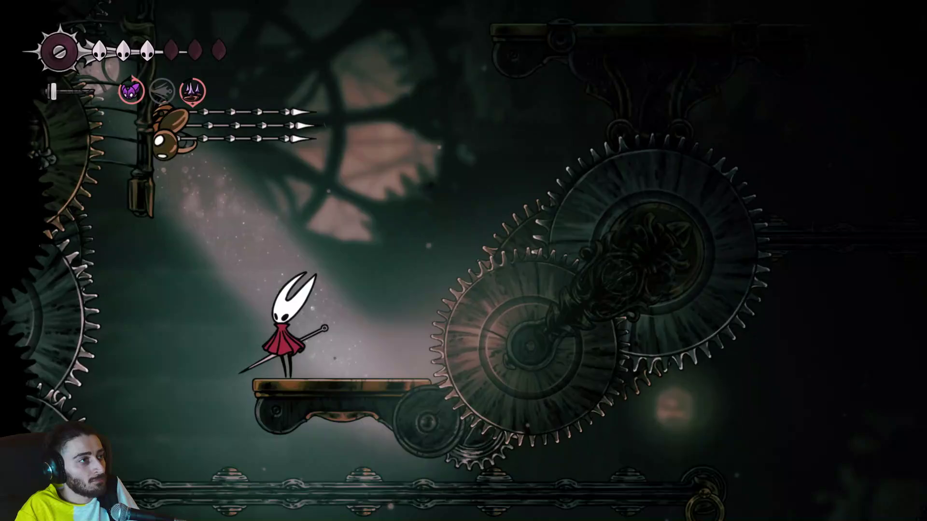
key(Right)
key(Left)
key(z)
key(x)
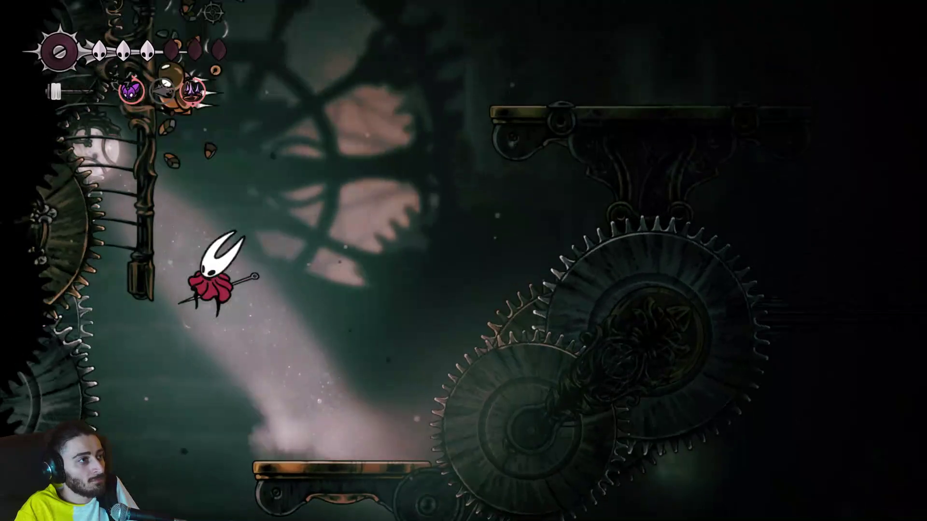
Destroy the orange bug with repeated up-left jump attacks, landing back on the platform.
key(z)
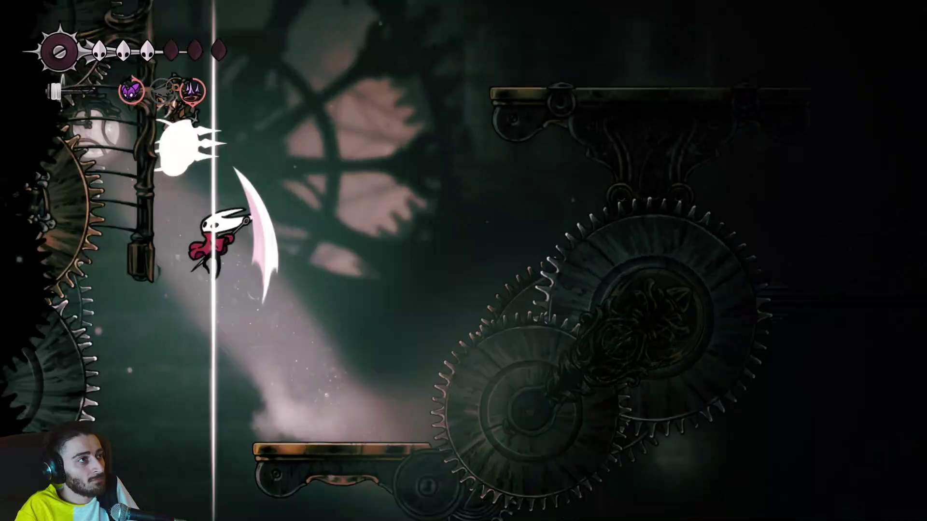
key(Left)
key(z)
key(x)
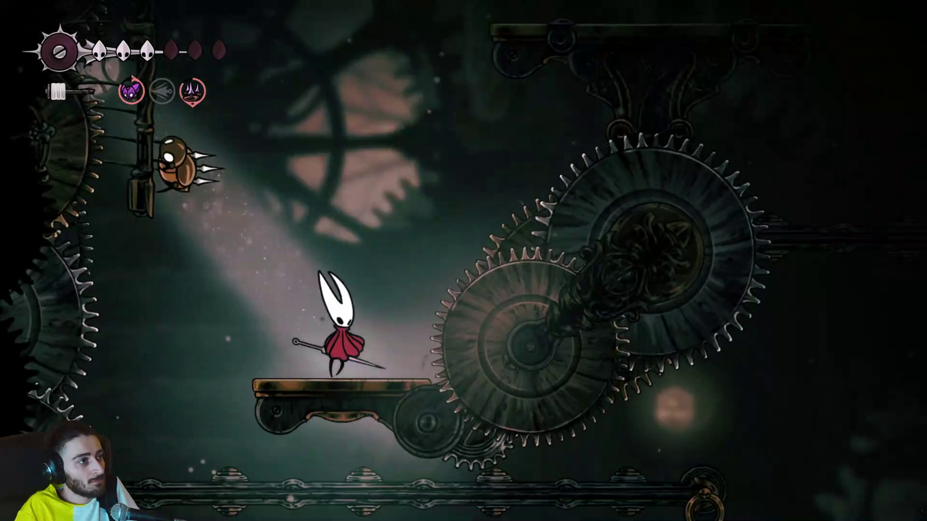
key(z)
key(Left)
key(x)
key(Right)
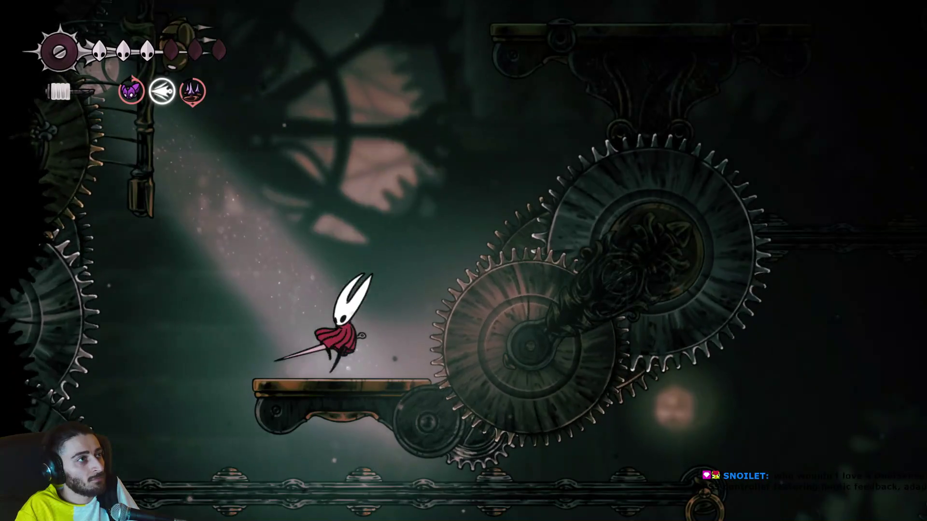
Dodge the needles and destroy the spear-throwing bug with a jumping slash.
key(z)
key(x)
key(Left)
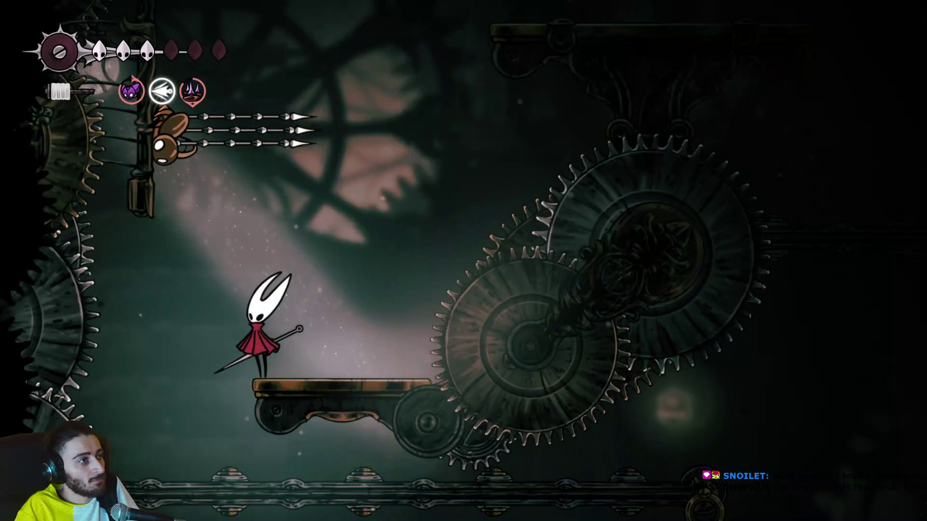
key(z)
key(Right)
key(Left)
key(z)
key(x)
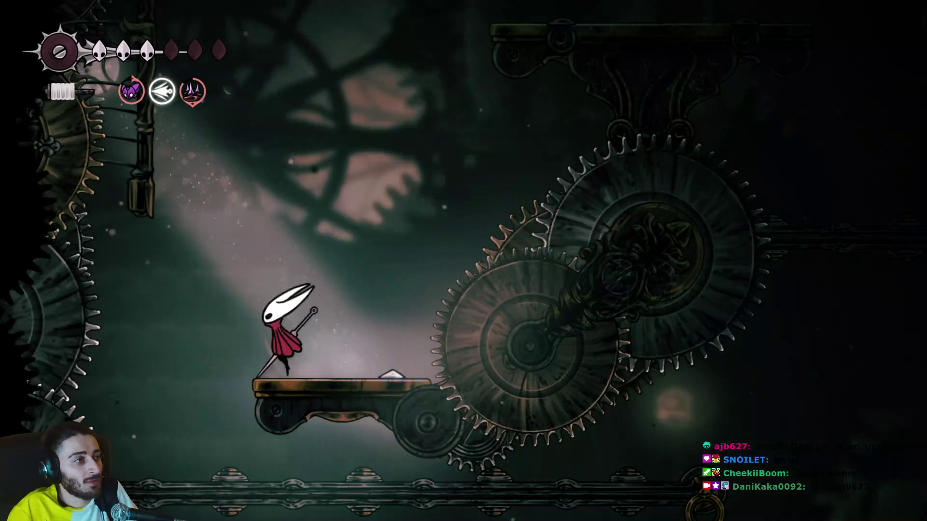
Wall-jump up to the fenced walkway and strike the clockwork enemy.
key(Left)
key(z)
key(z)
key(Right)
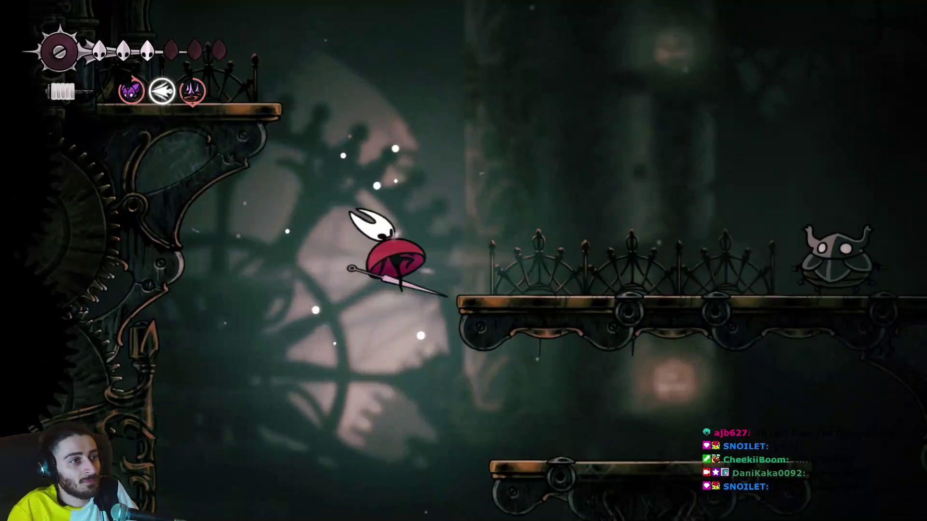
key(x)
Trade blows with the armoured bugs, smashing one, then pause the game.
key(Right)
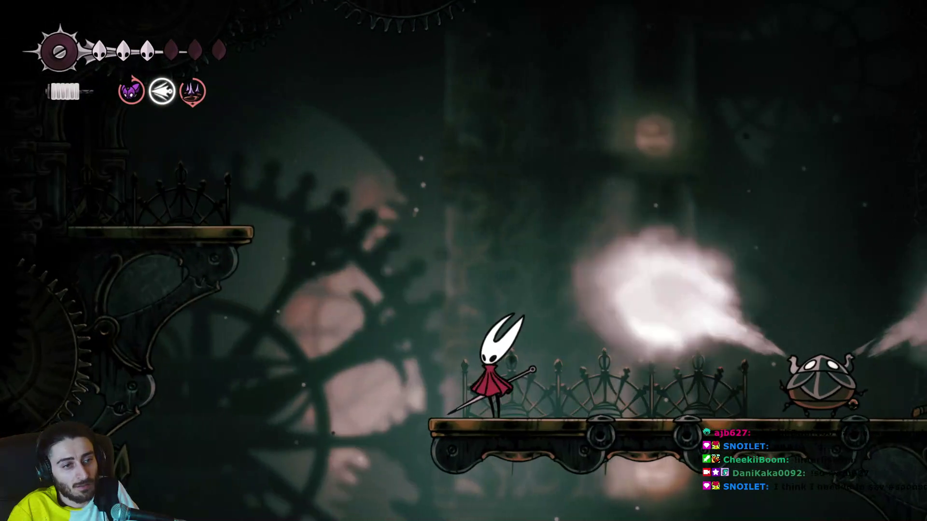
key(Left)
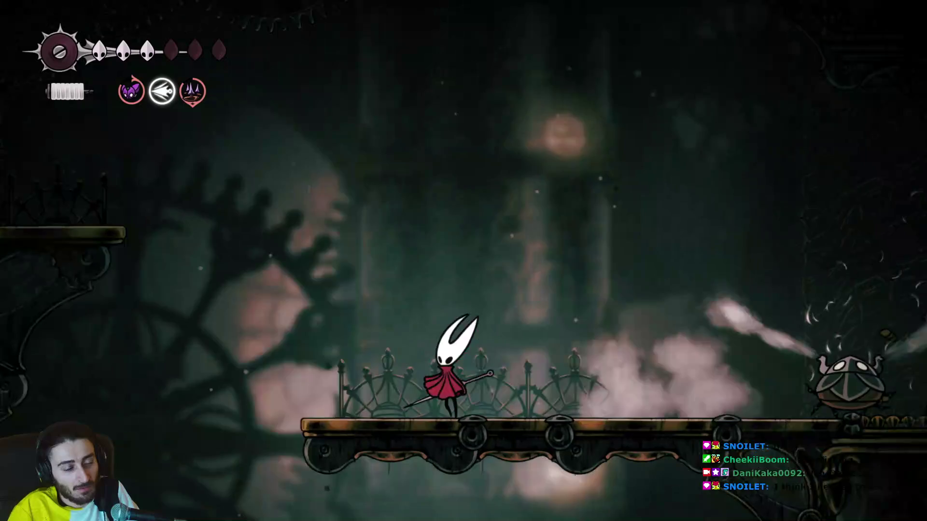
key(Right)
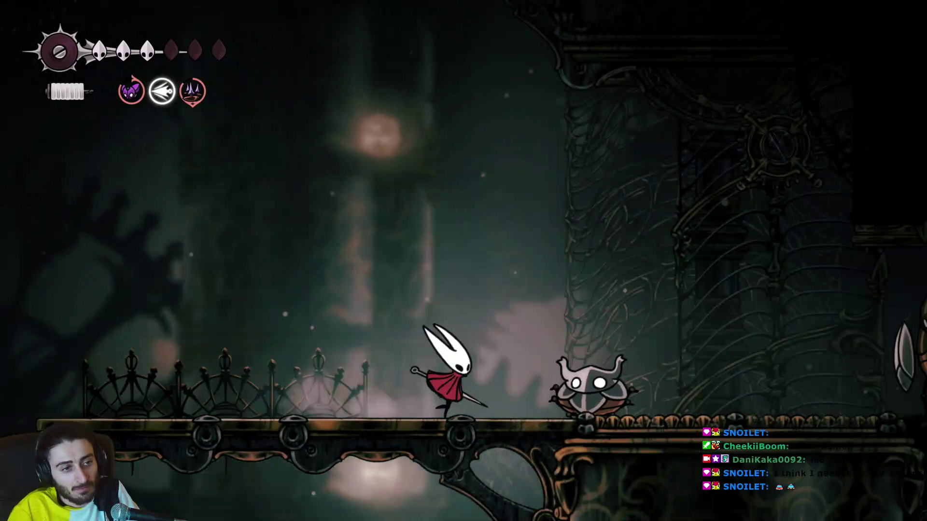
key(Left)
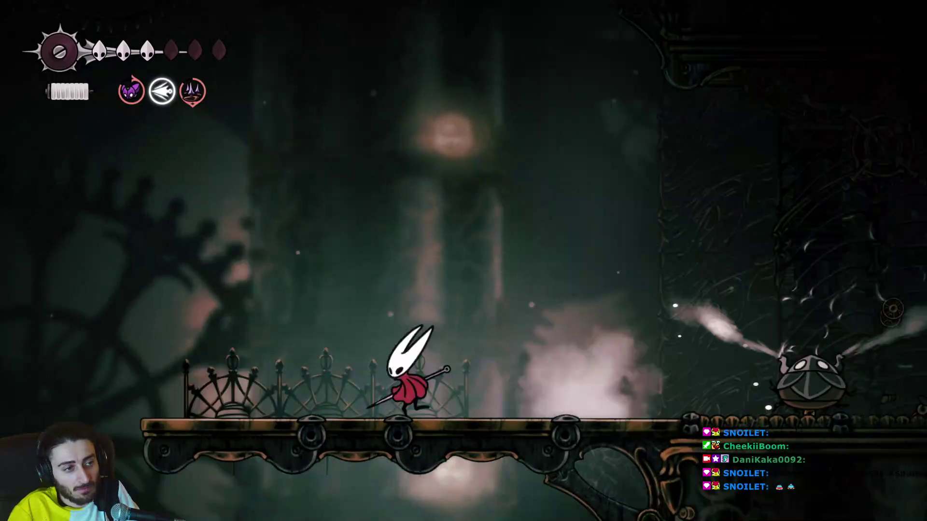
key(Right)
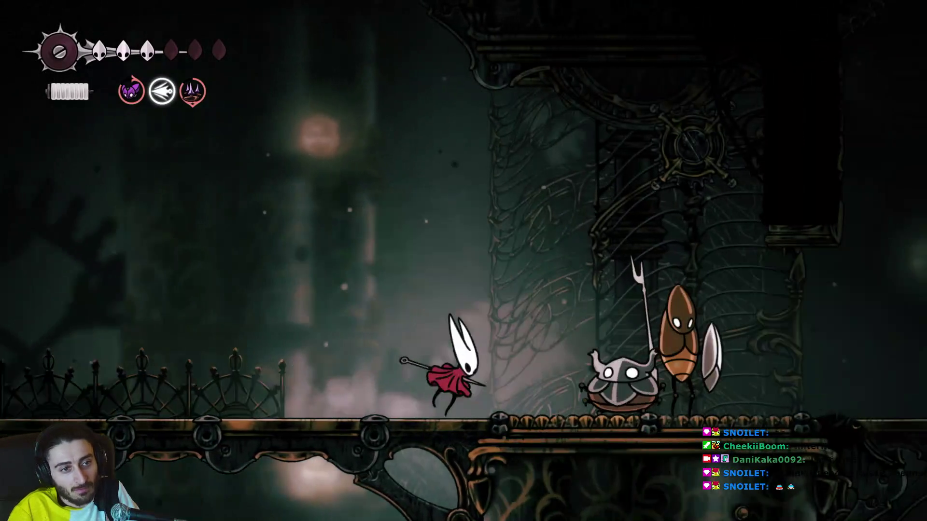
key(Left)
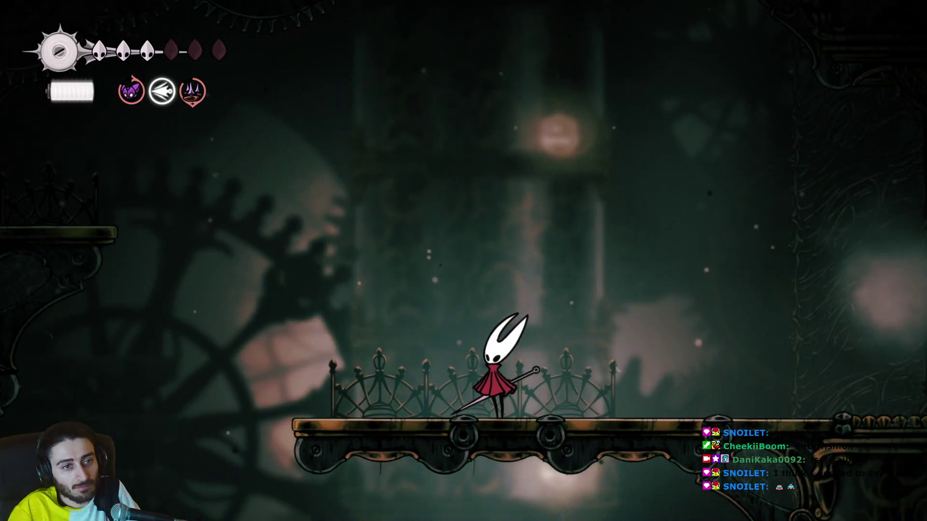
key(Right)
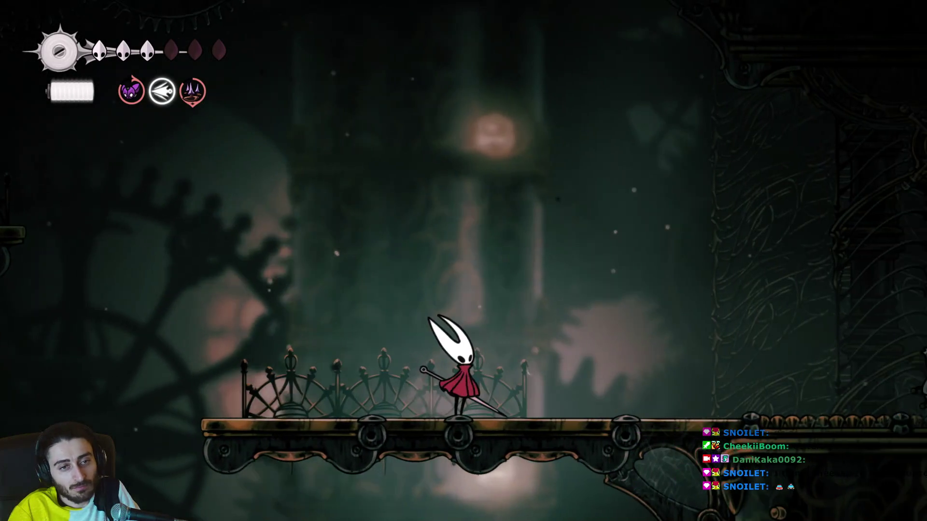
key(x)
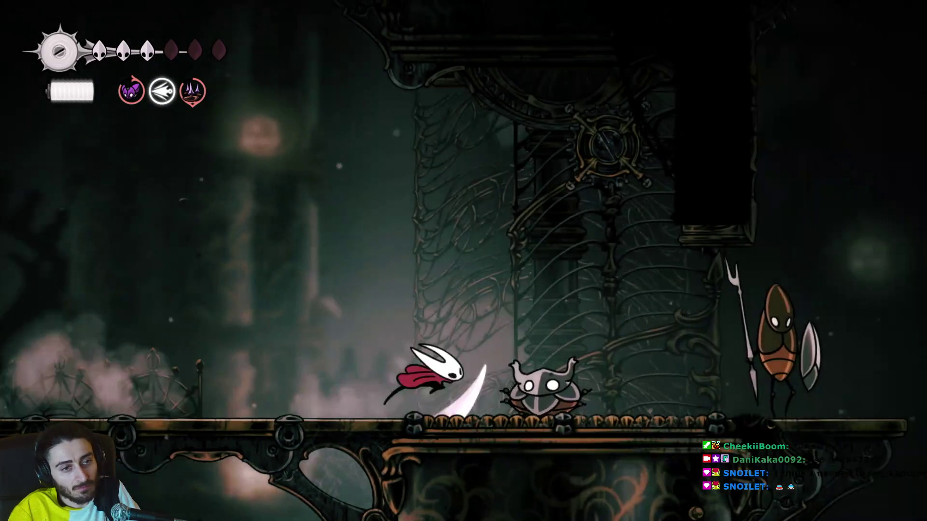
key(Left)
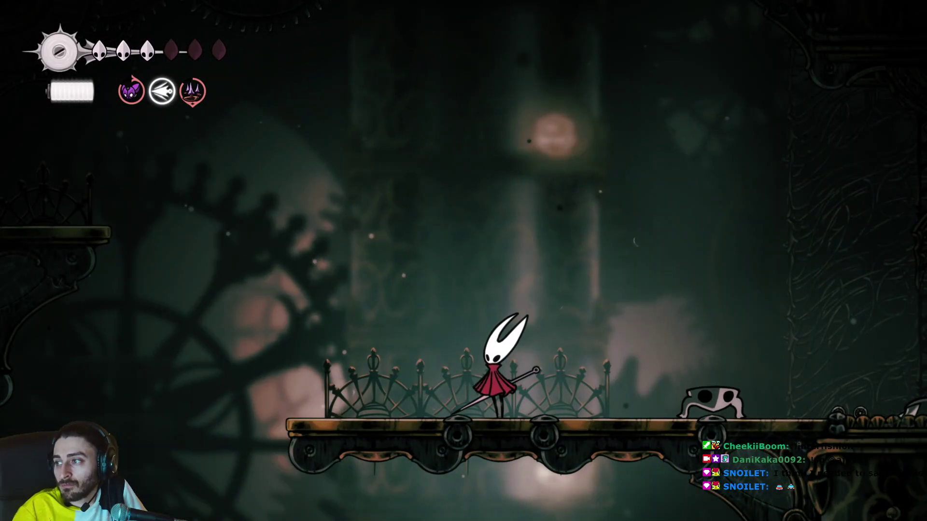
key(Escape)
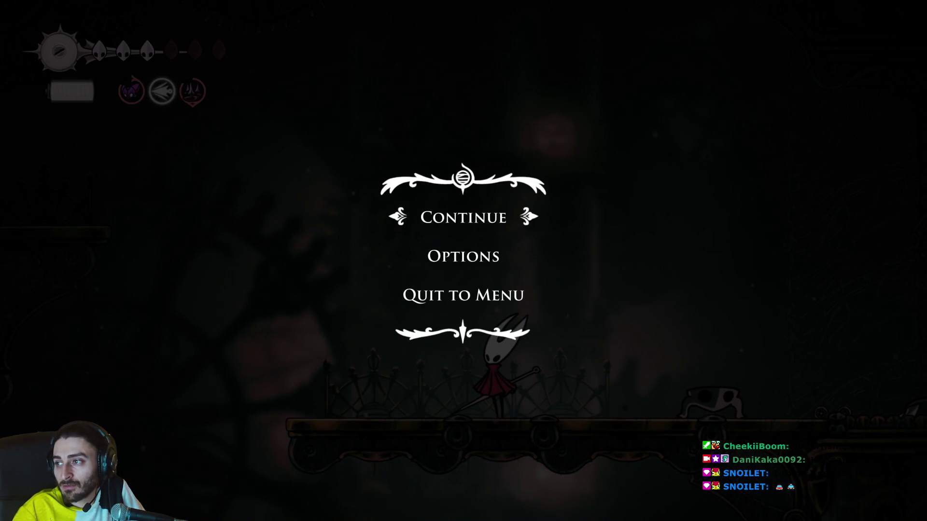
Resume play, jump over the armoured bug and break an object for shards.
key(Escape)
key(Right)
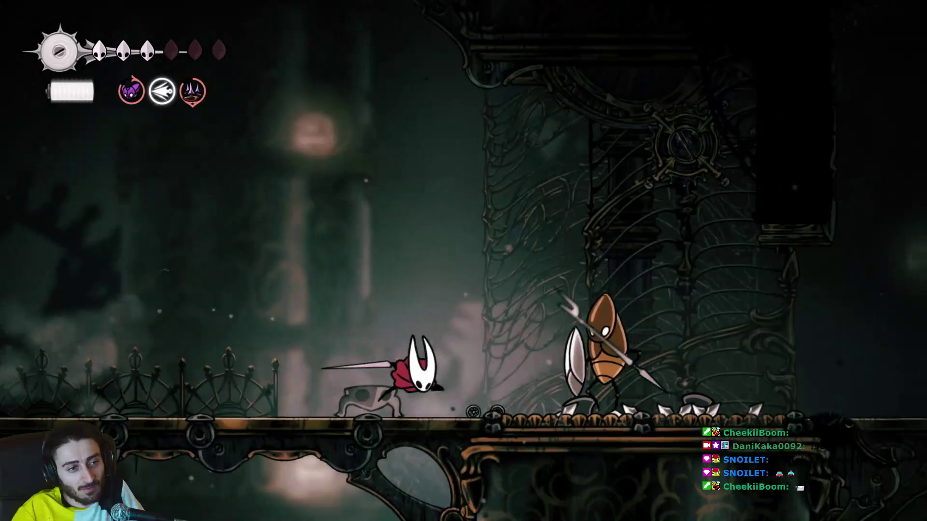
key(Left)
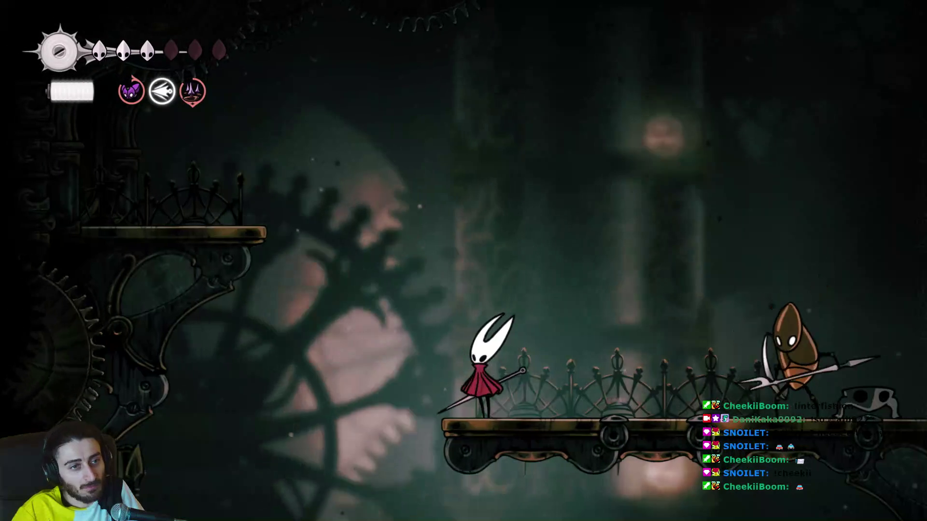
key(z)
key(x)
key(Right)
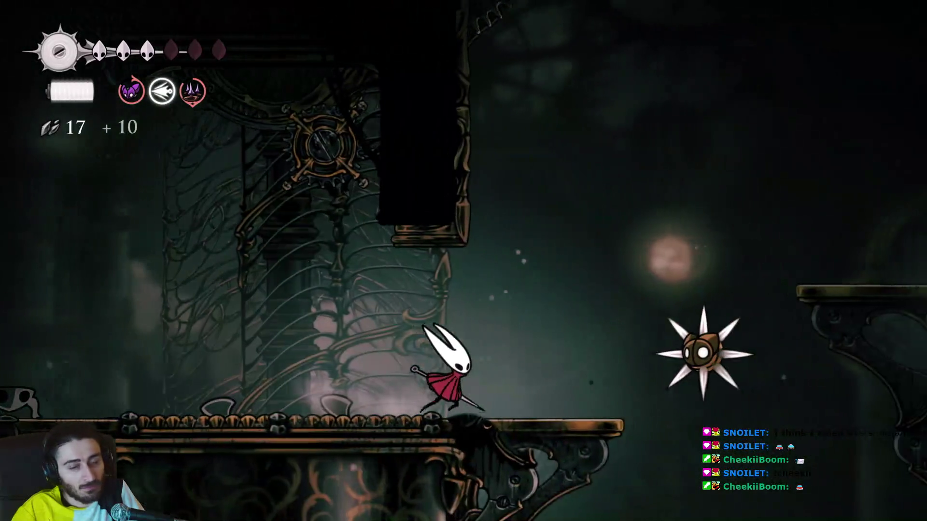
Destroy the flying spiked bug and spend silk to heal back to six masks.
key(Escape)
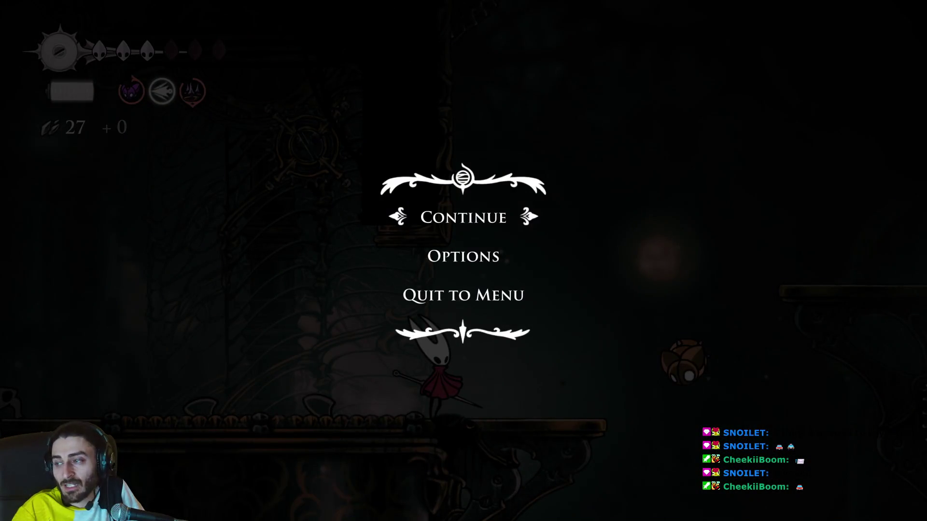
key(Escape)
key(z)
key(x)
key(a)
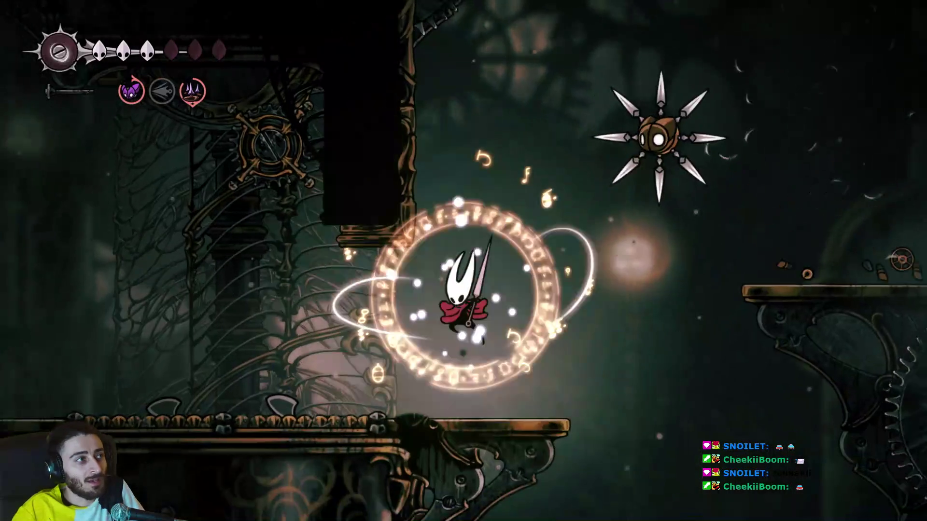
key(x)
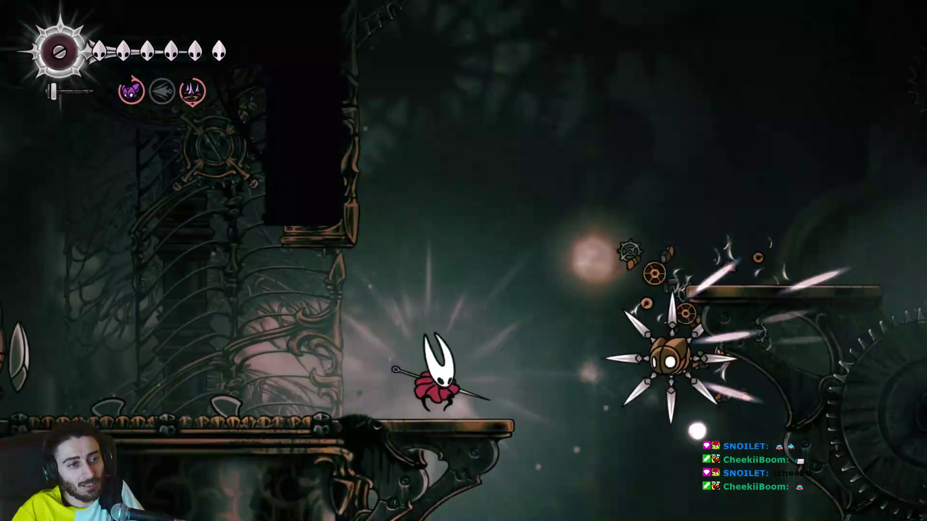
key(z)
key(x)
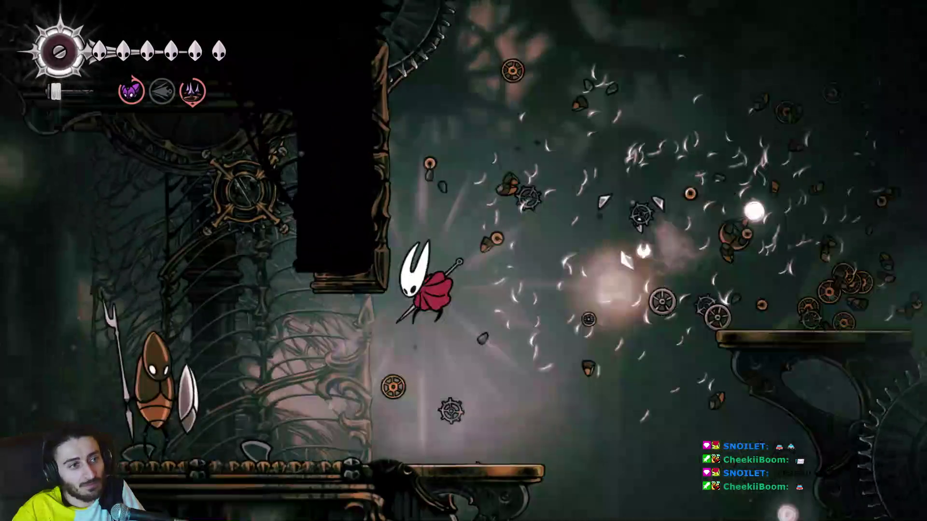
Cross the platforms, wall-jump off the right wall and dash left to the grapple ring.
key(z)
key(x)
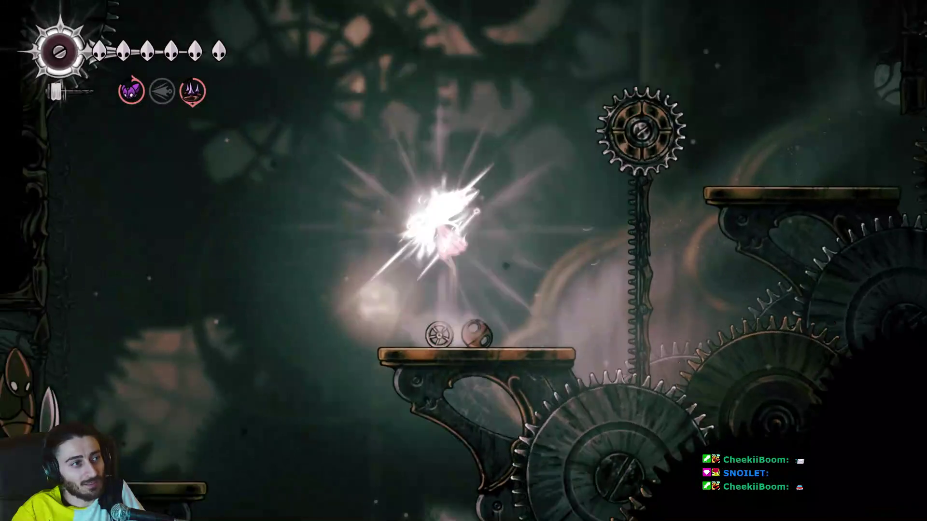
key(z)
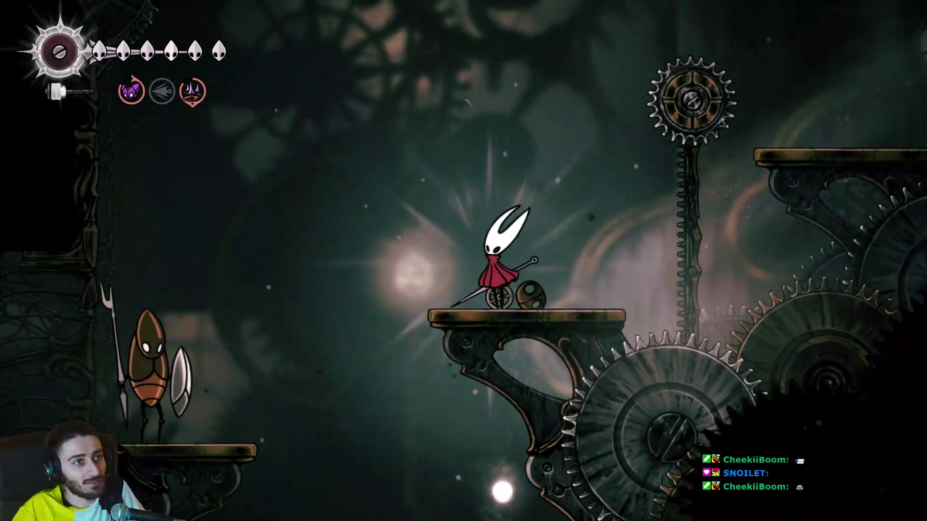
key(Right)
key(z)
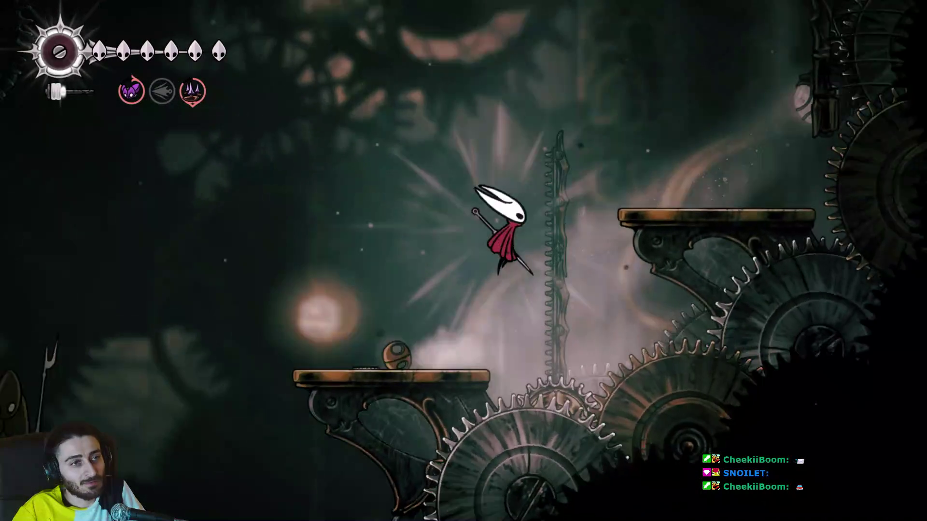
key(z)
key(z)
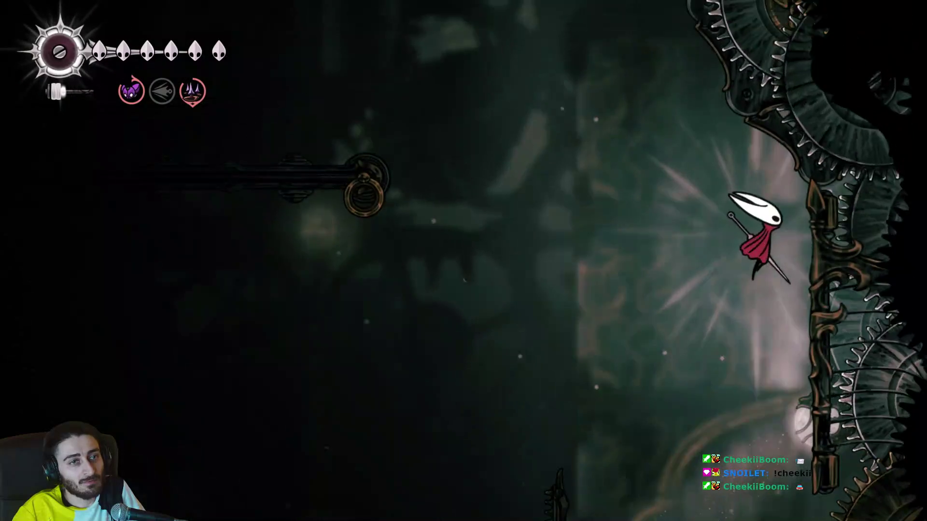
key(z)
key(Left)
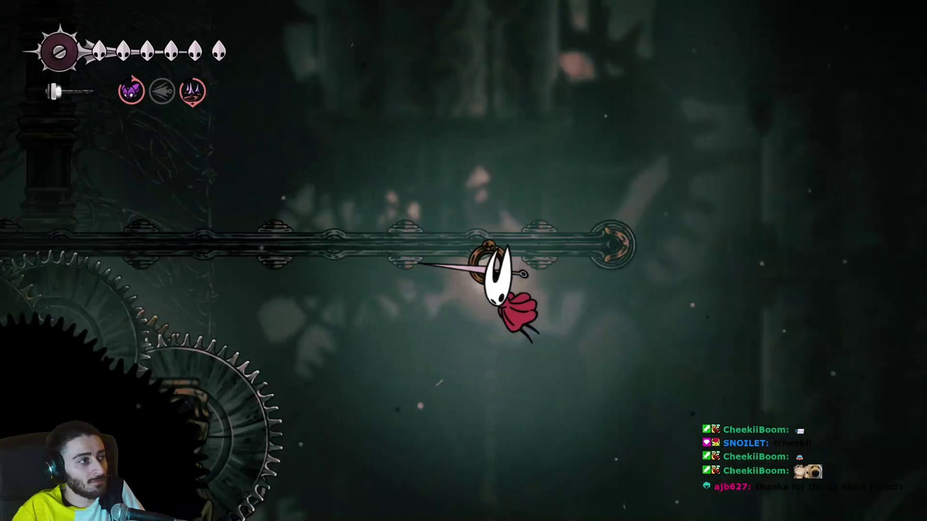
Cross the horizontal pipe, climb the spiked pillar, and glide down right past it.
key(z)
key(Left)
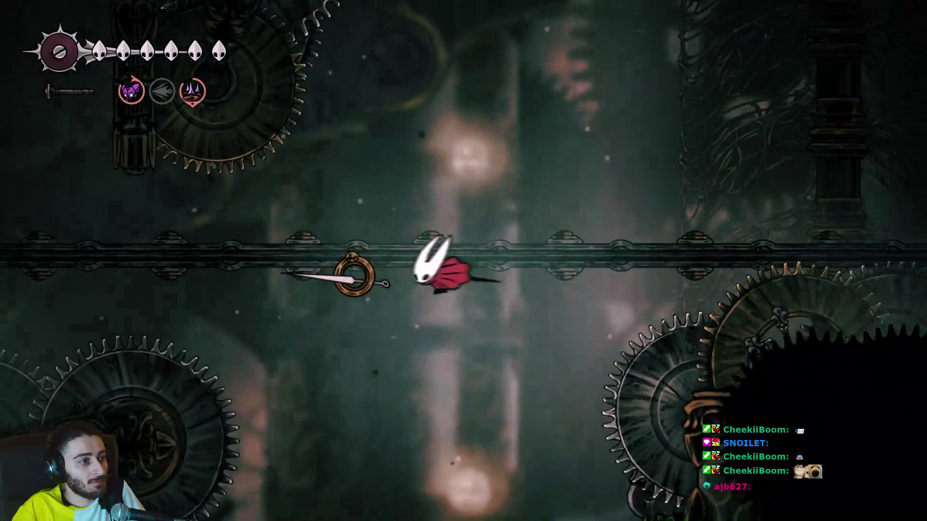
key(Left)
key(z)
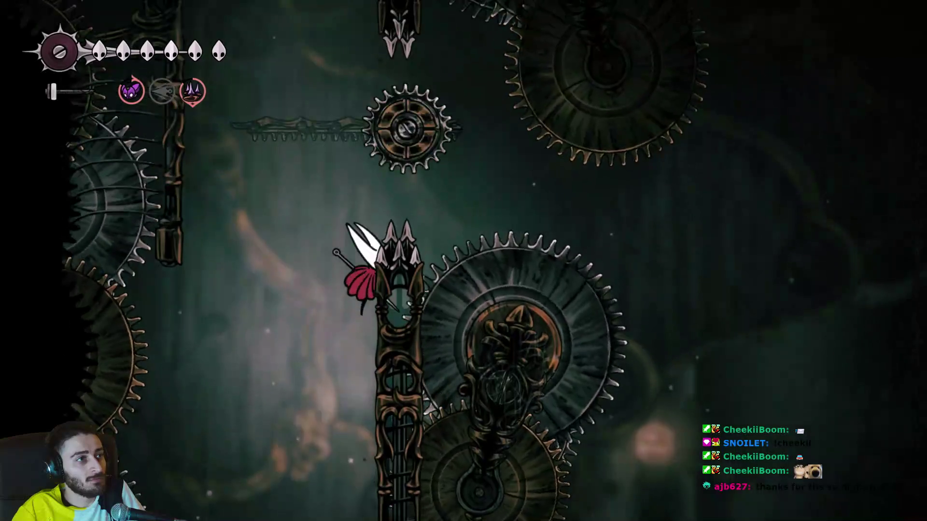
key(z)
key(z)
key(z)
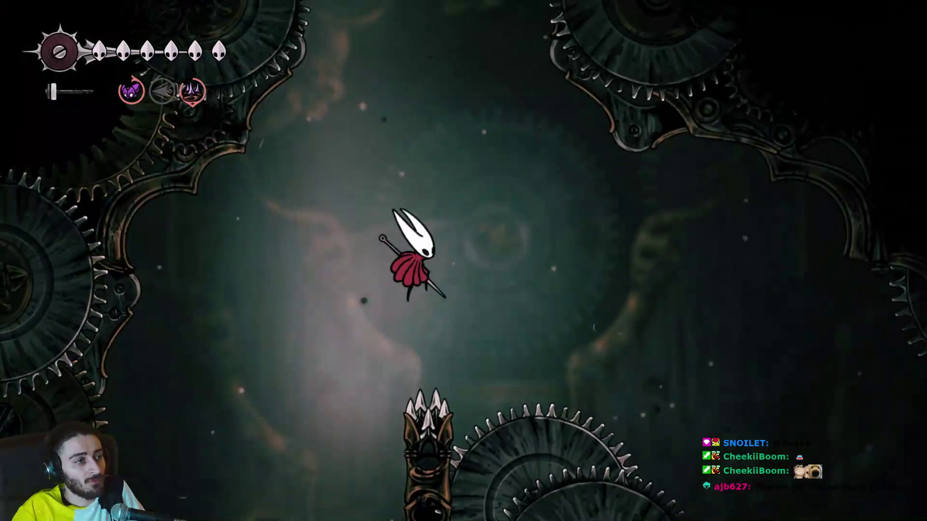
key(z)
key(Right)
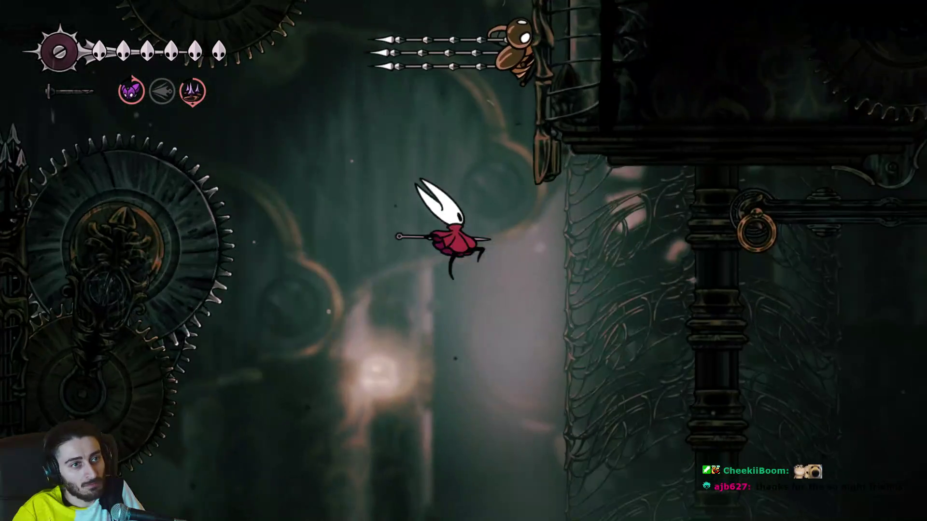
Latch onto the grapple ring just below the needle-firing bug in the upper gear shaft.
key(d)
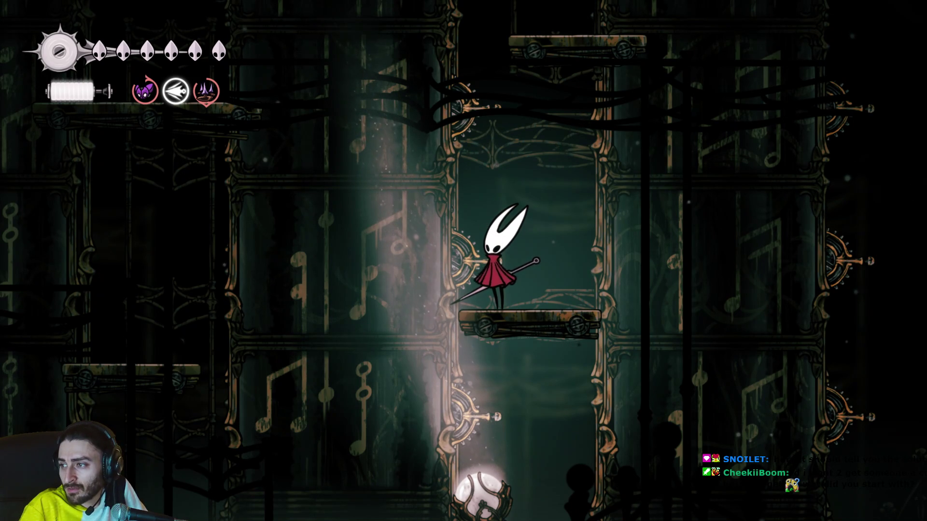
Jump to the higher platform, then glide right down onto the lower platform.
key(z)
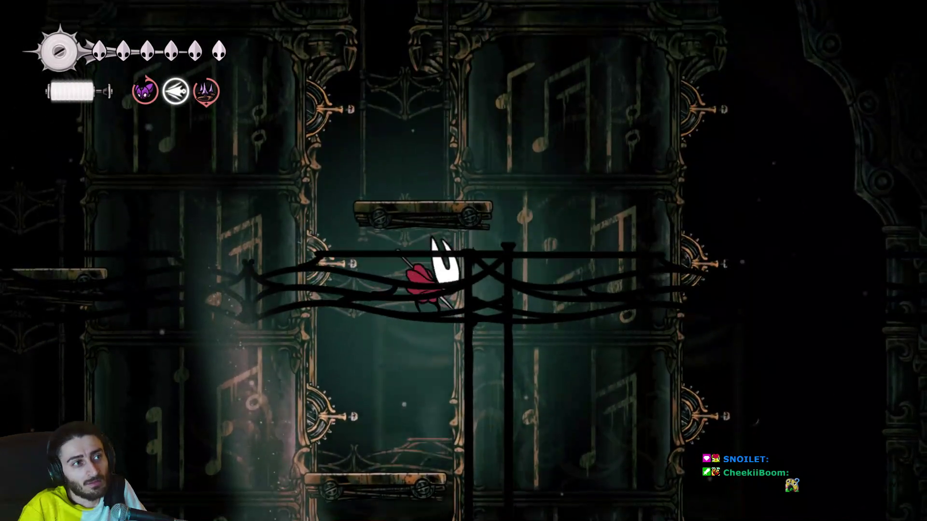
key(Left)
key(z)
key(Right)
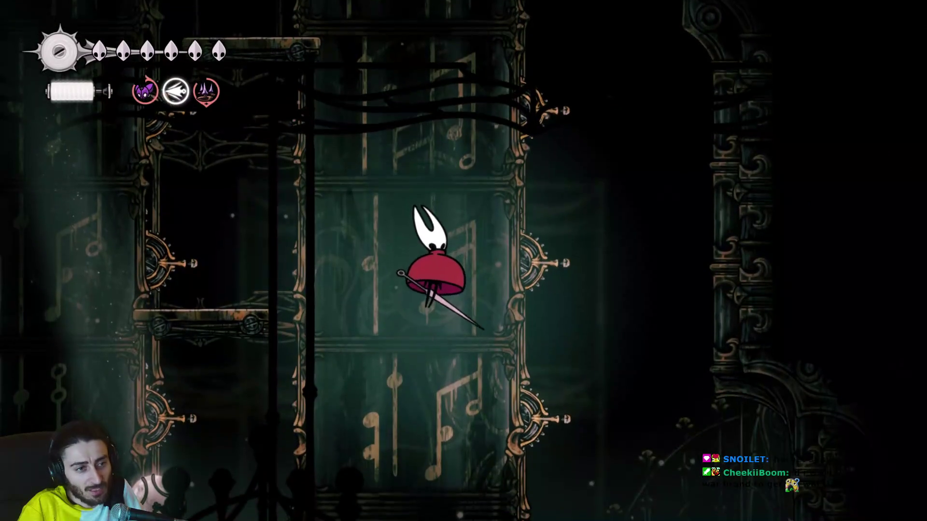
key(Right)
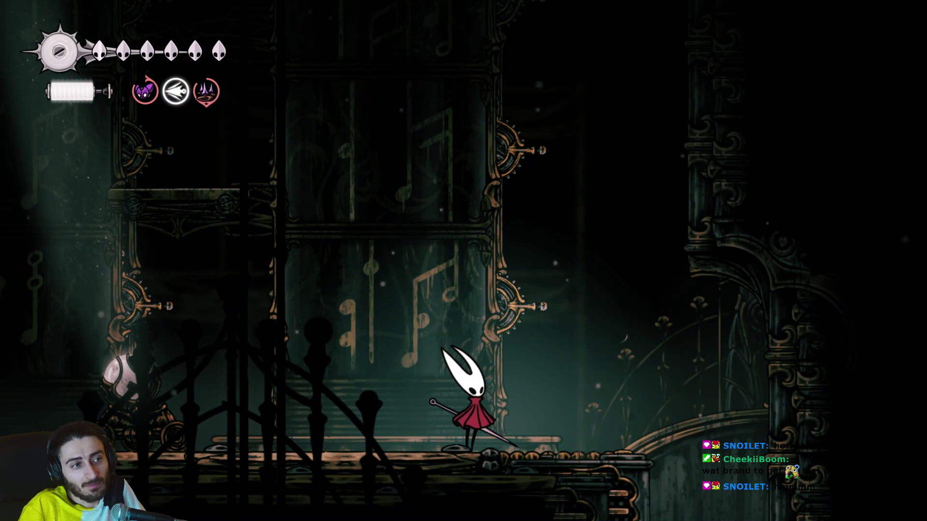
Do repeated jumping air slashes from the platform, with a lunge to the left in between.
key(z)
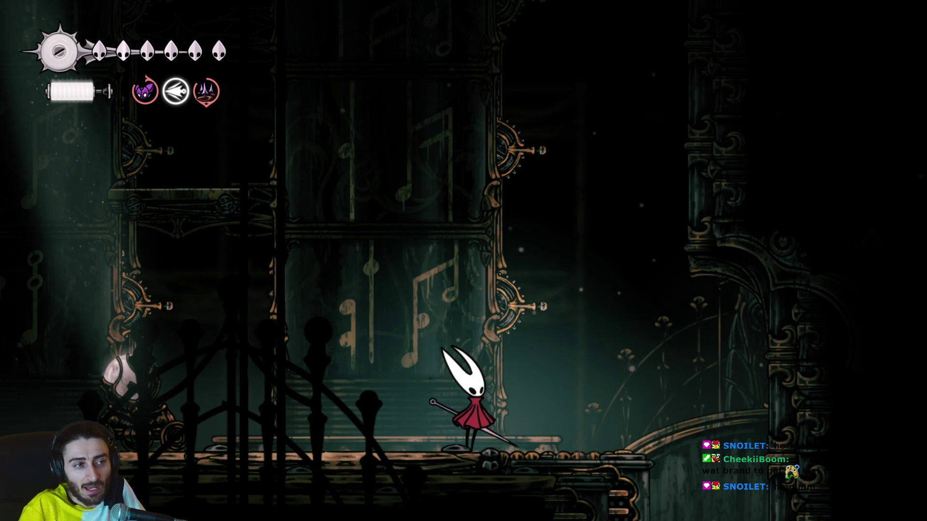
key(z)
key(x)
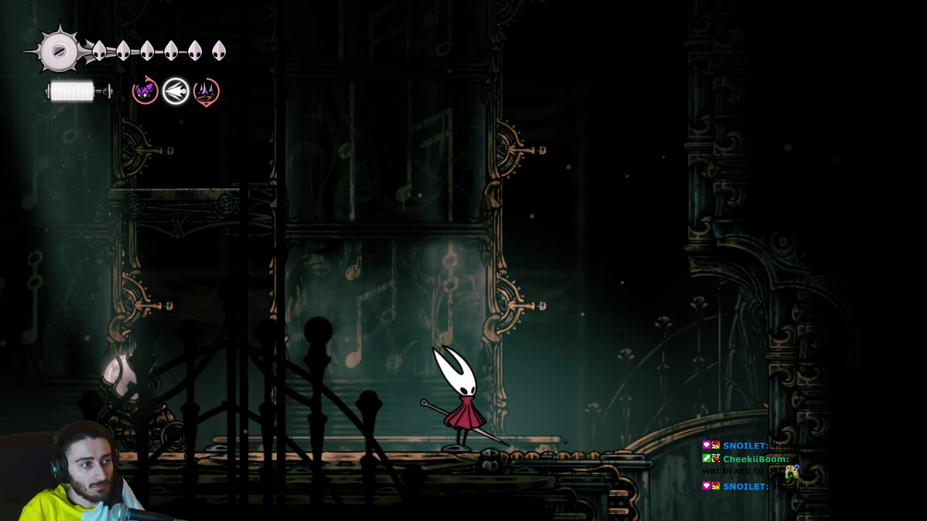
key(c)
key(z)
key(x)
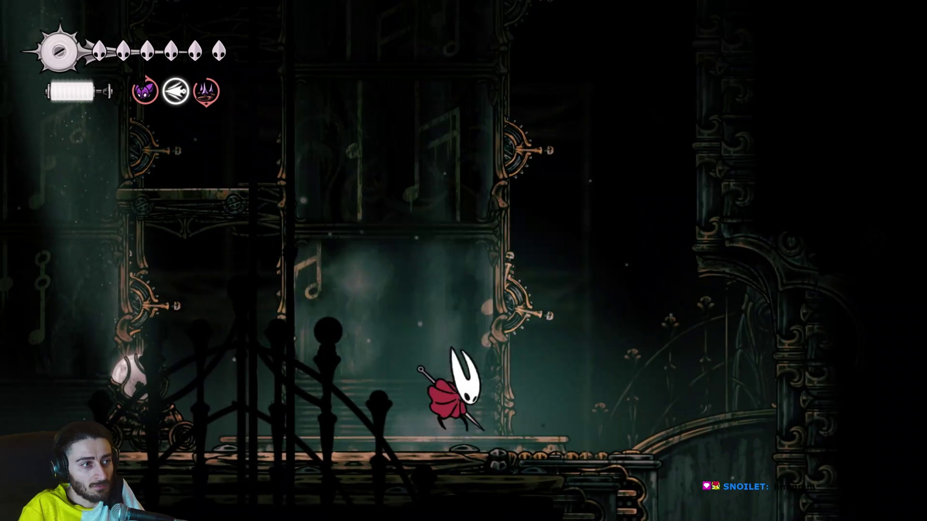
key(z)
key(x)
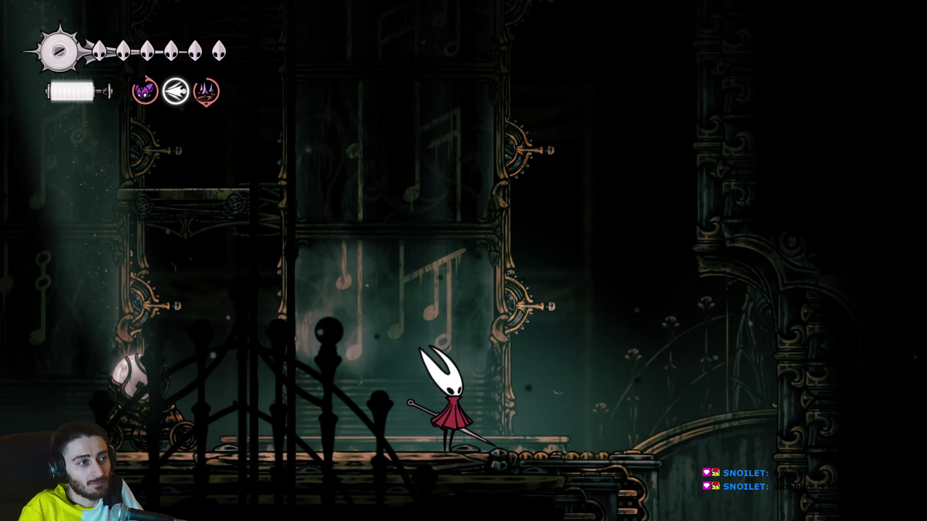
Run left, then jump back right up through the stacked platforms and leap upward again.
key(Left)
key(z)
key(Right)
key(z)
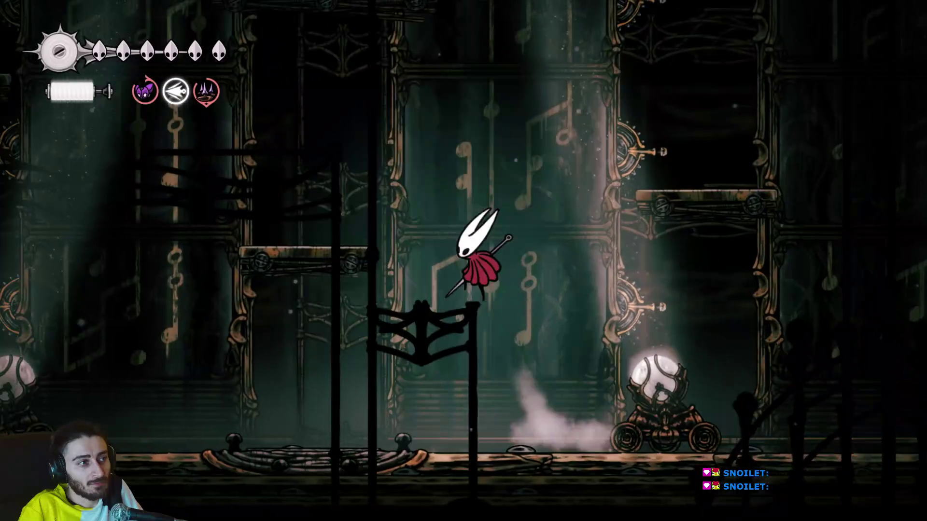
key(z)
key(z)
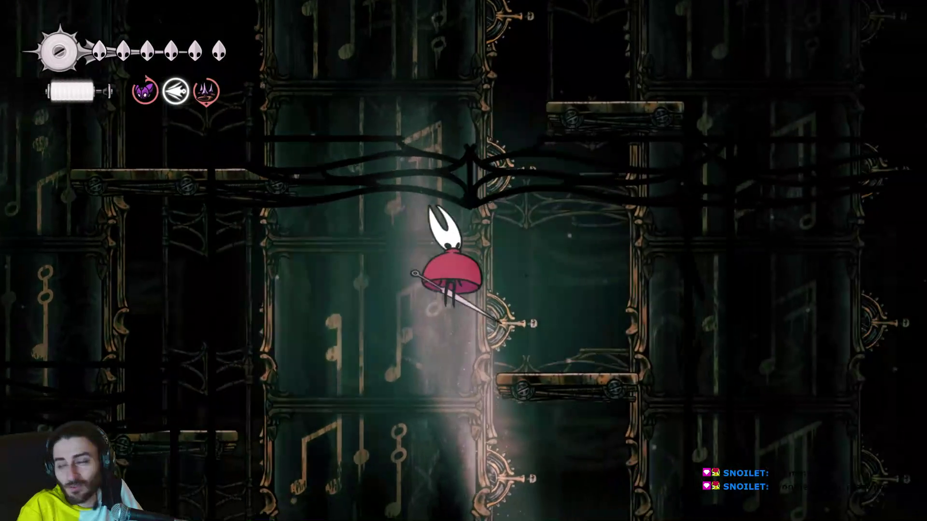
key(Right)
key(Right)
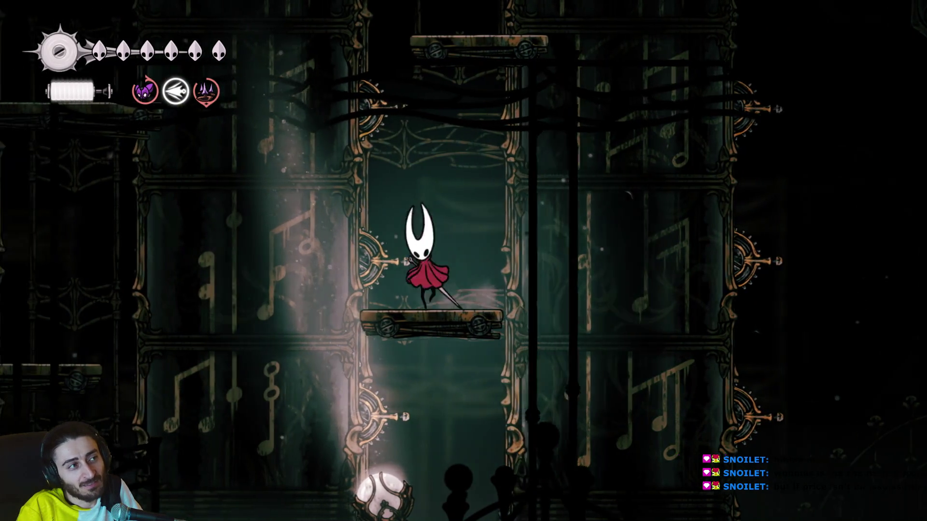
key(z)
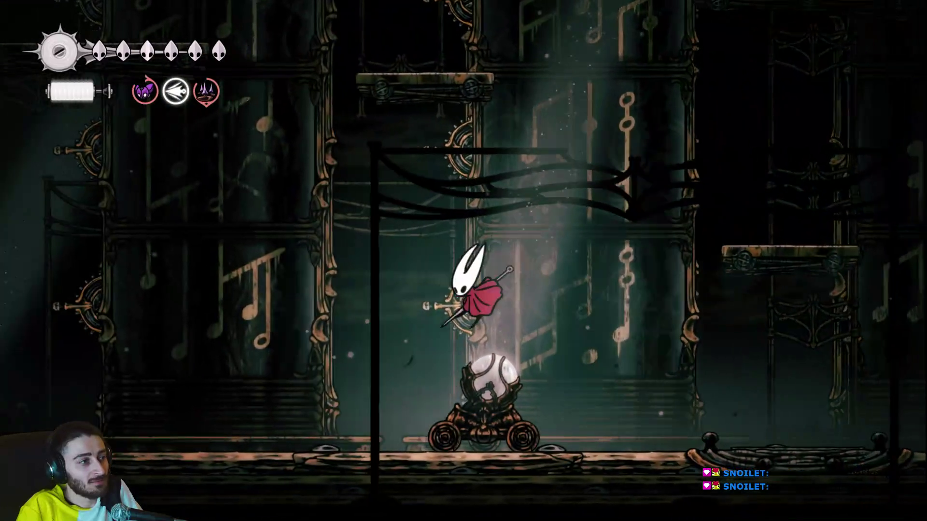
Run right past the orb cart and jump-slash up the scaffolding onto the wooden tower platform.
key(Left)
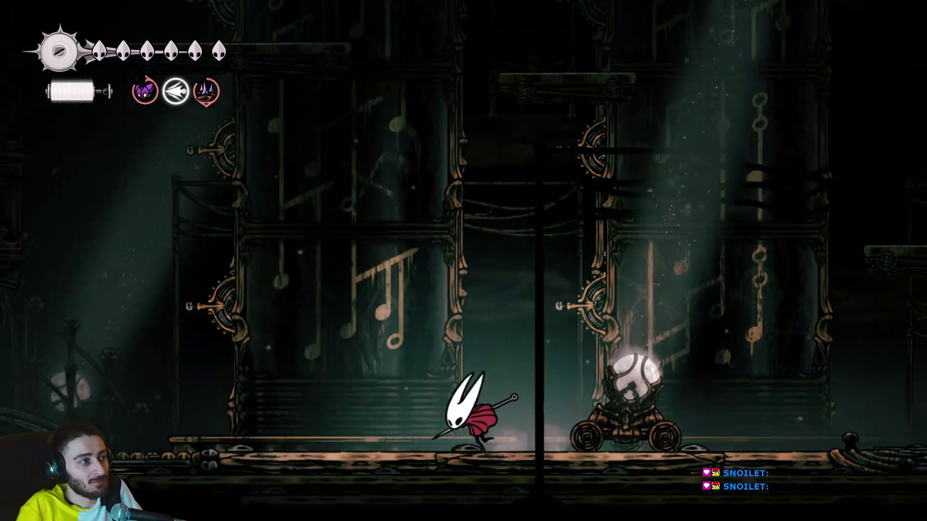
key(Right)
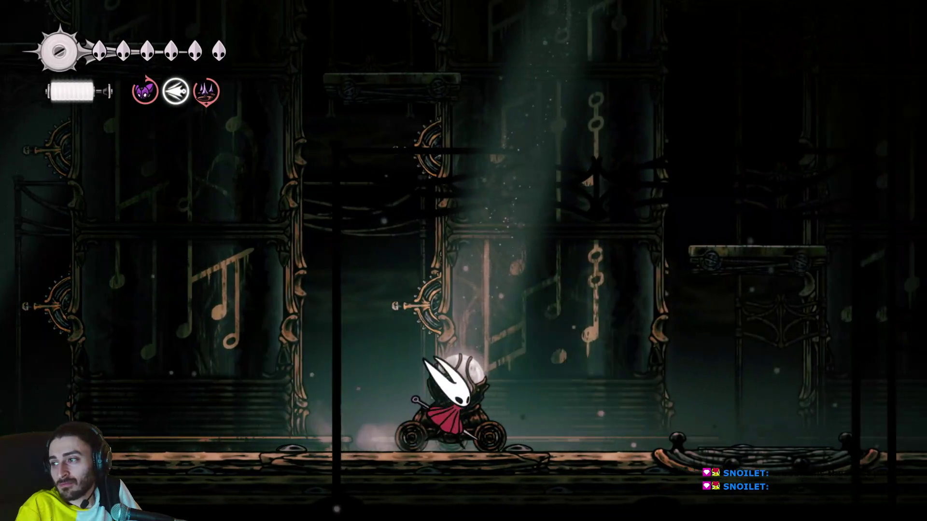
key(z)
key(z)
key(z)
key(z)
key(z)
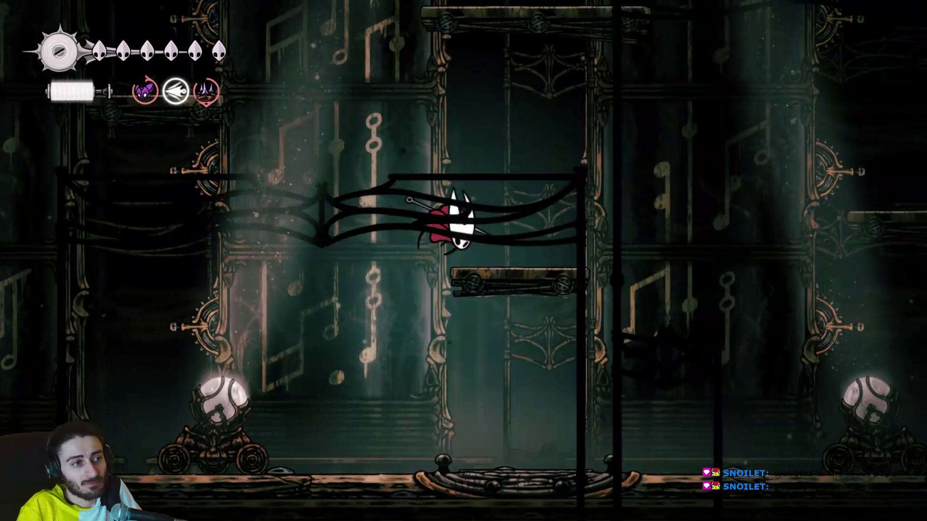
key(z)
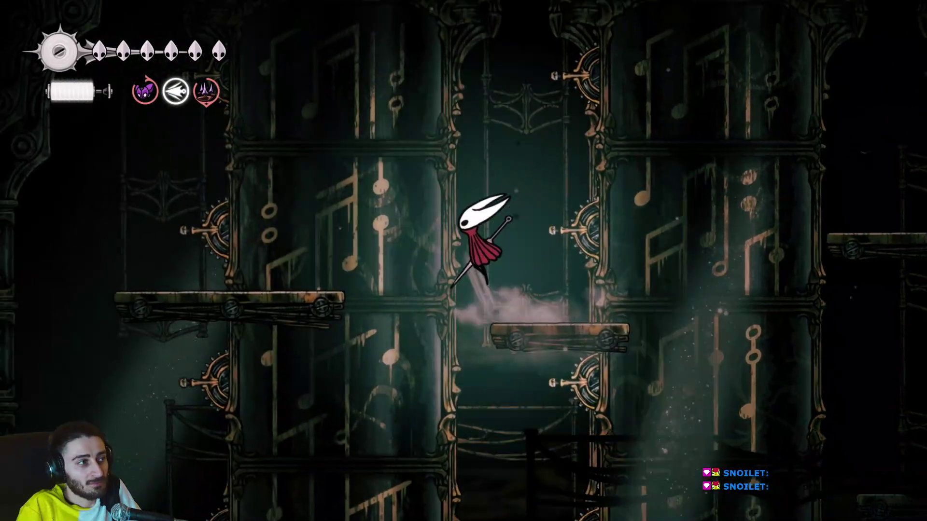
key(z)
key(x)
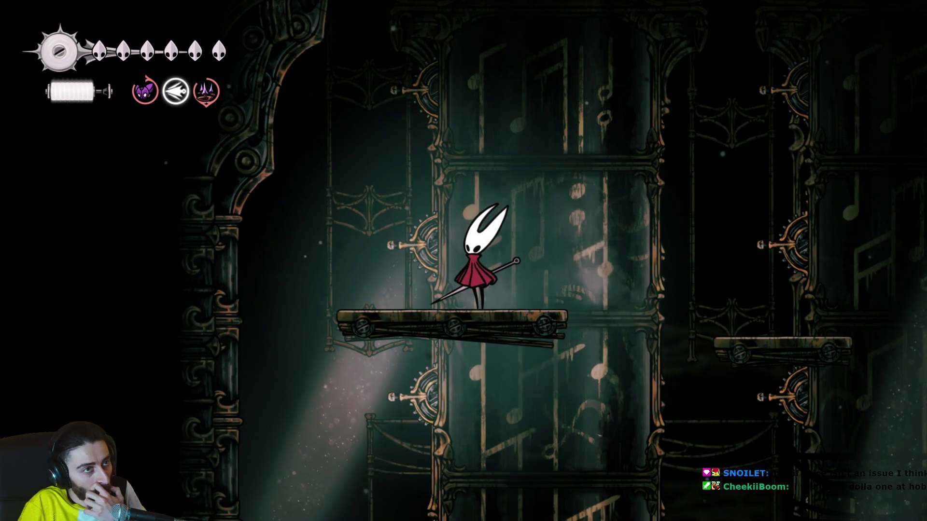
key(z)
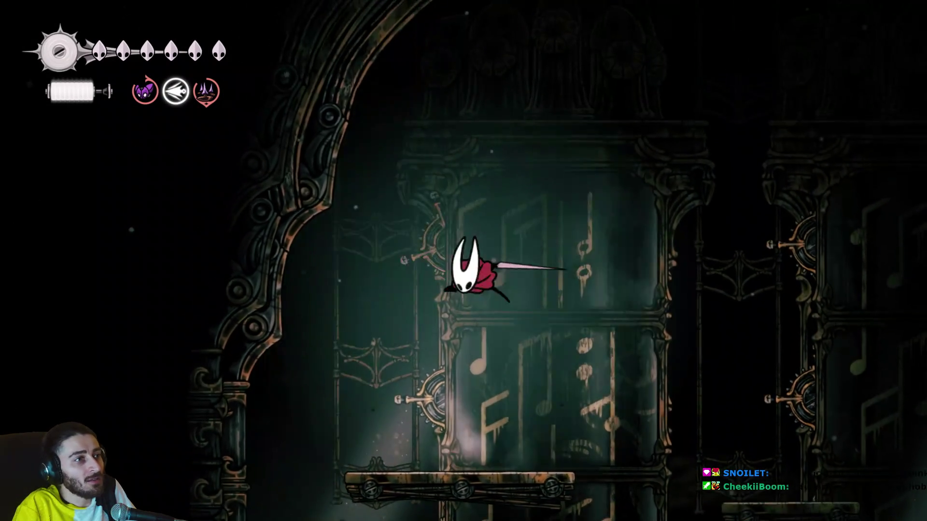
key(Left)
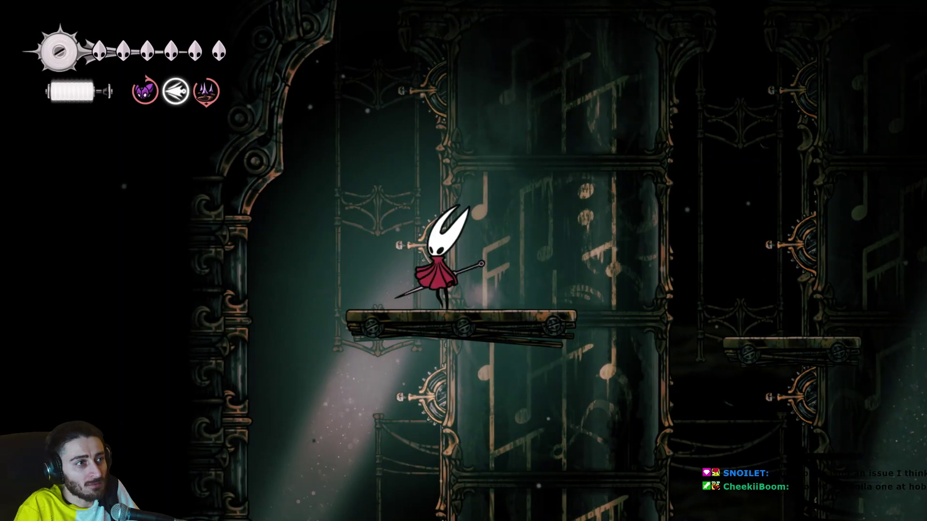
key(Right)
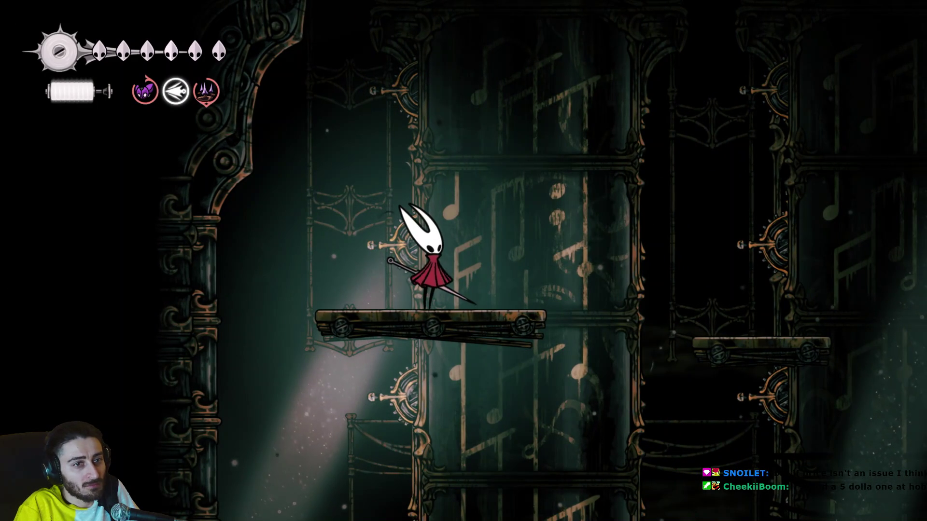
key(z)
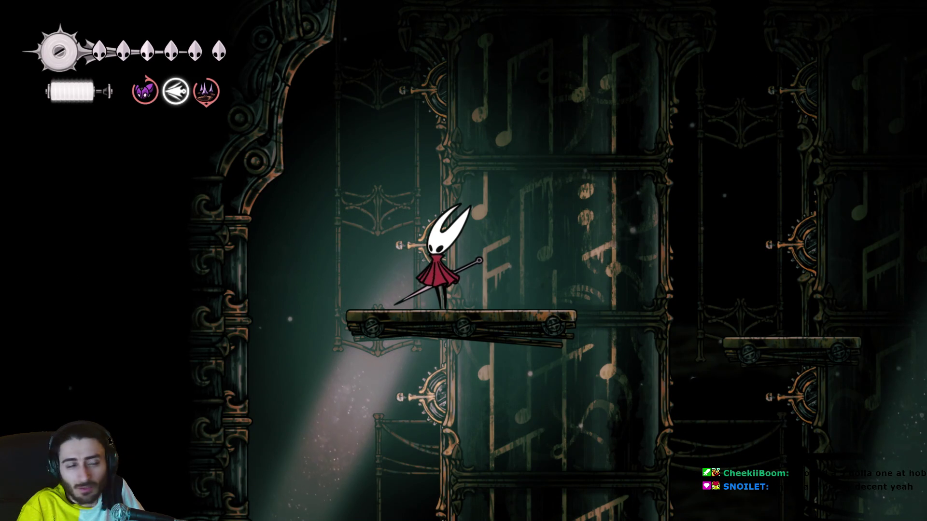
key(z)
key(z)
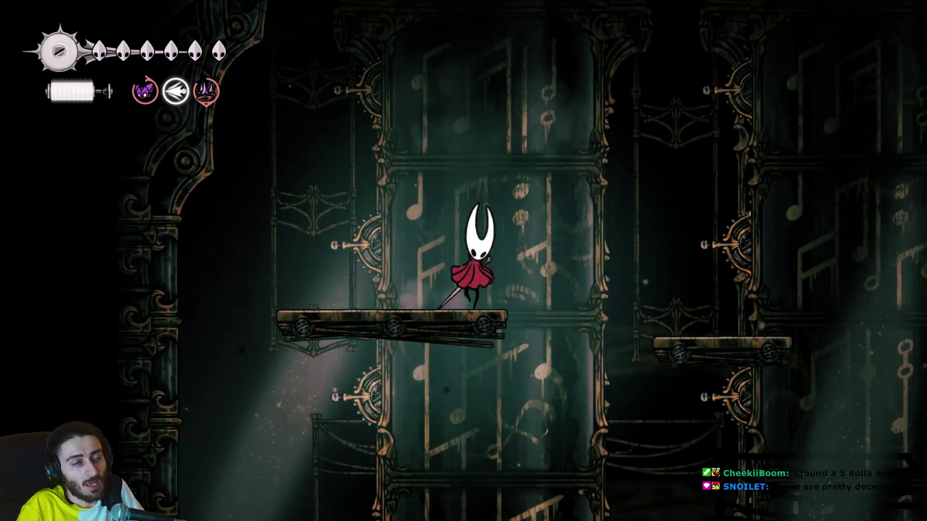
key(Right)
key(Left)
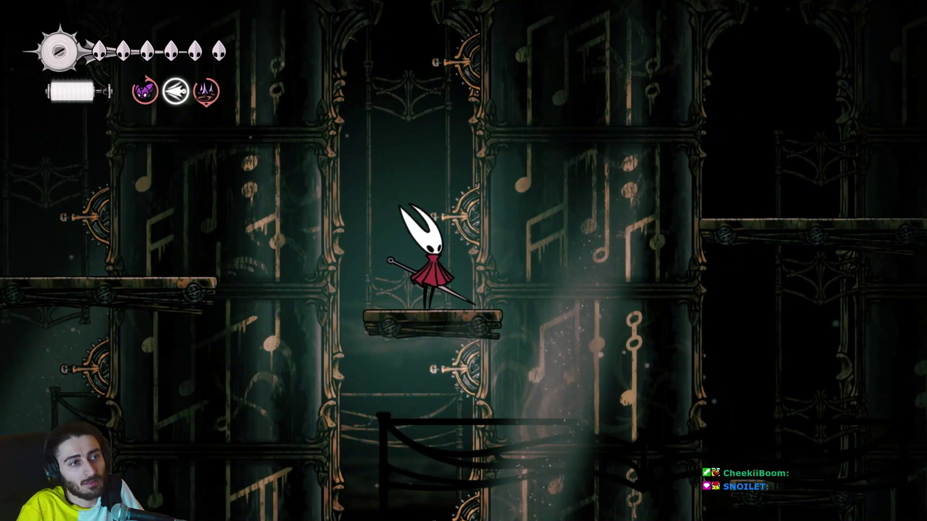
Hop left down the platforms and slash the glowing orb twice.
key(Left)
key(z)
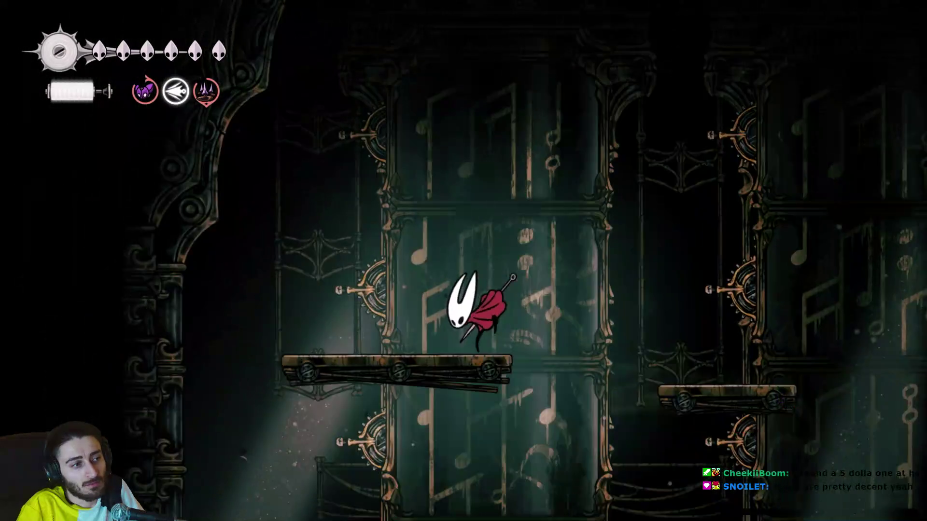
key(z)
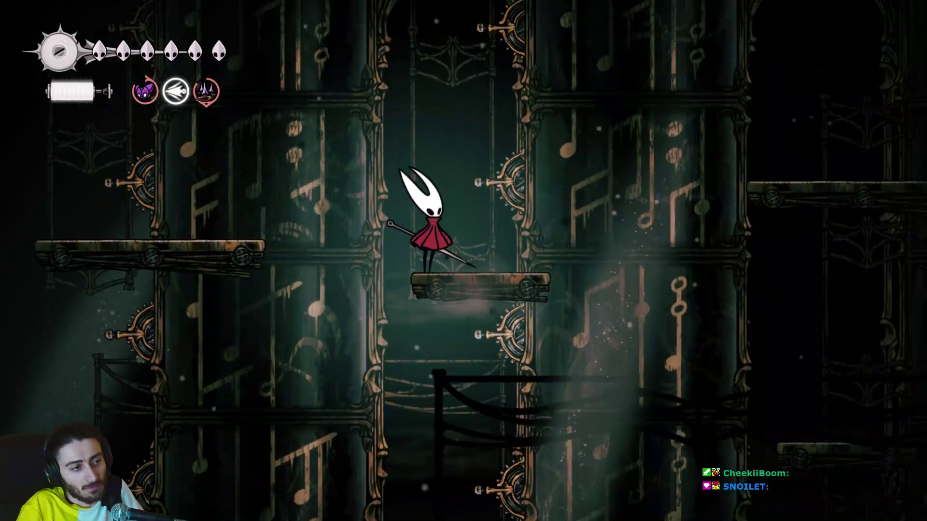
key(z)
key(x)
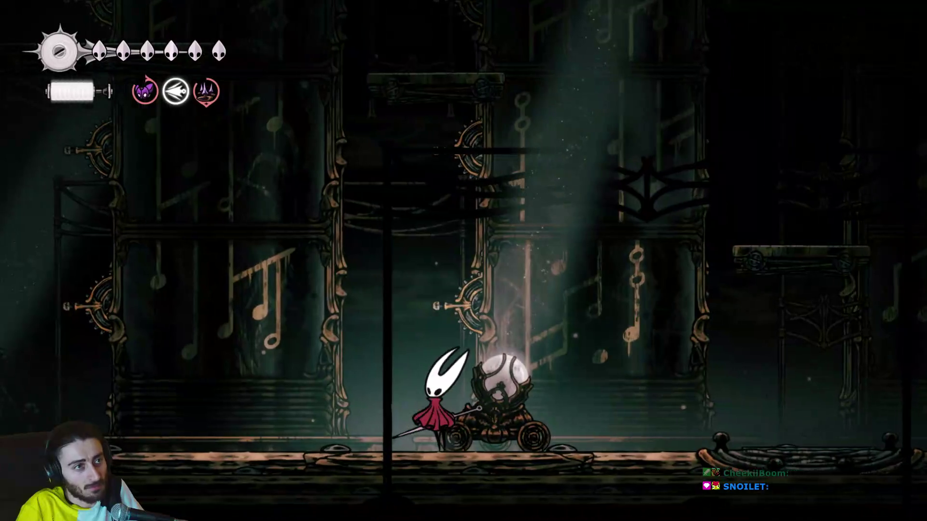
key(z)
Jump over the orb cart and climb onto the left wooden platform, slashing on it.
key(Right)
key(z)
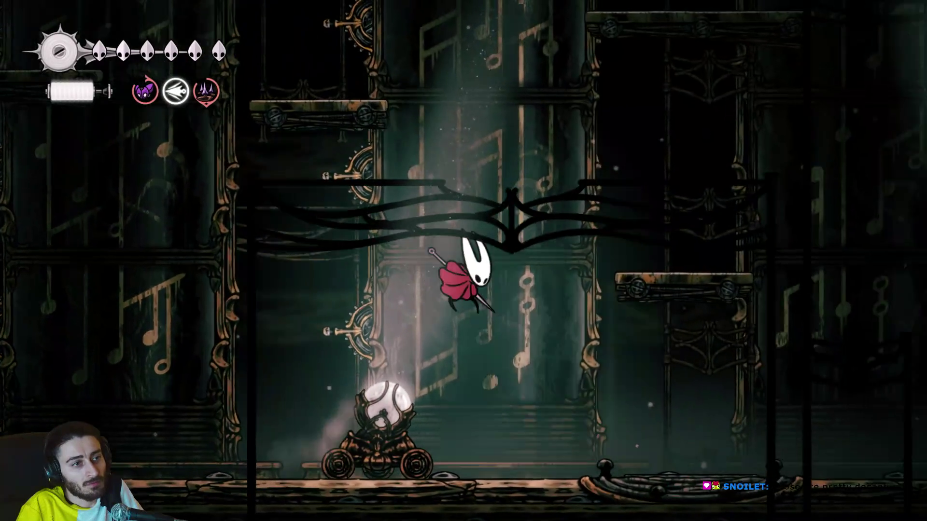
key(z)
key(z)
key(z)
key(z)
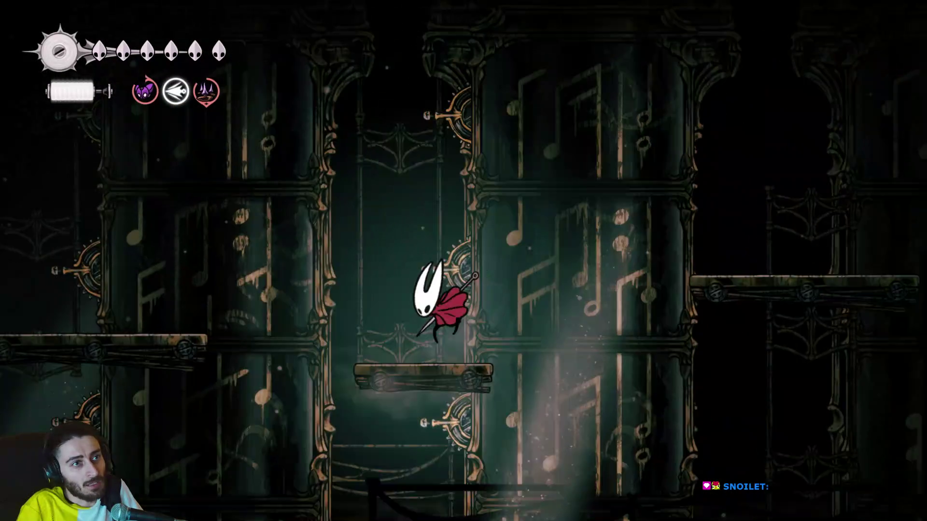
key(z)
key(Left)
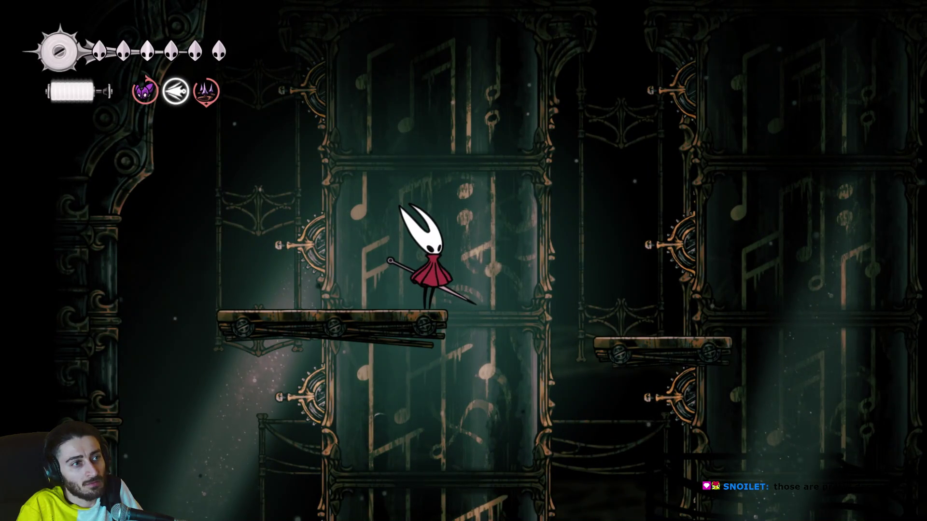
key(x)
Walk right off the platform to the floor and make several jumps and slashes there.
key(Right)
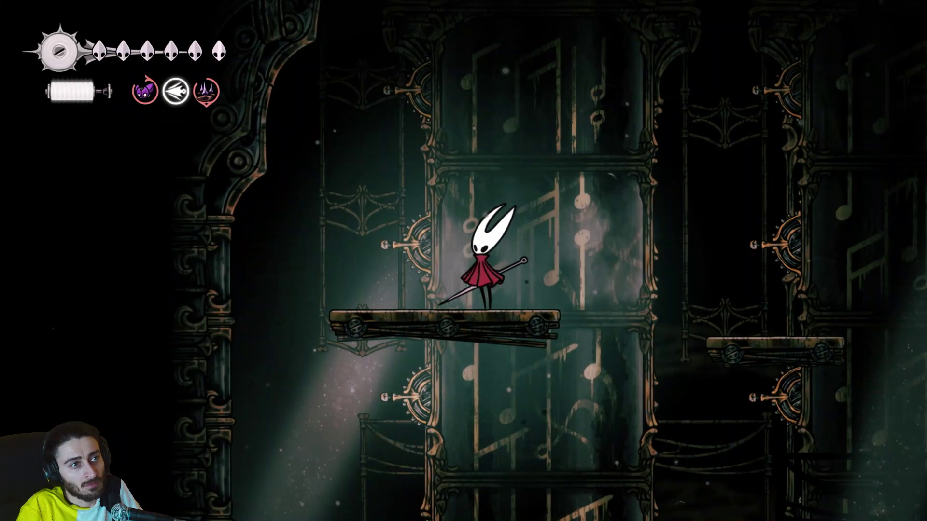
key(Right)
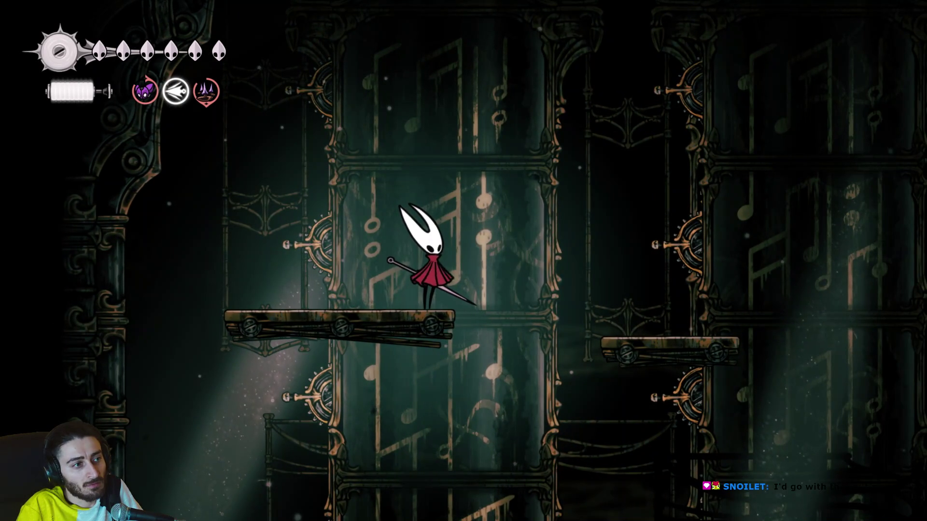
key(Right)
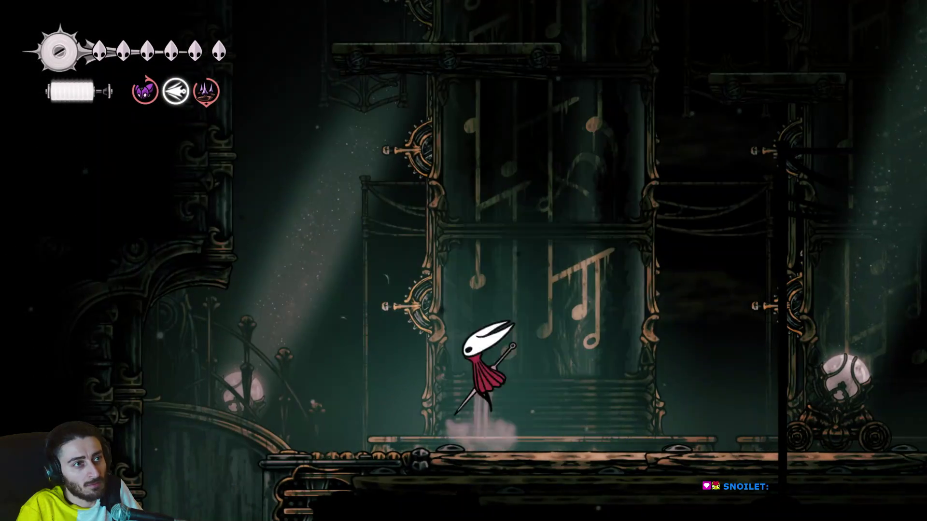
key(z)
key(Left)
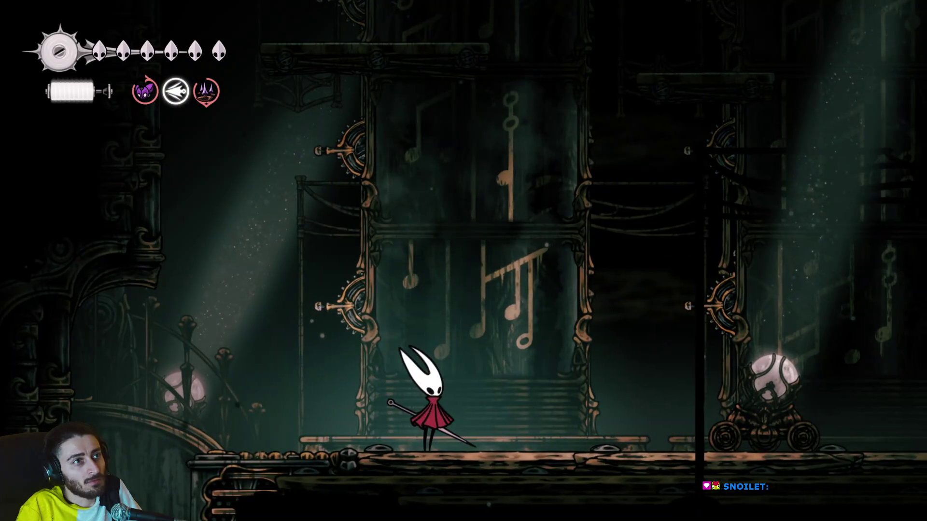
key(z)
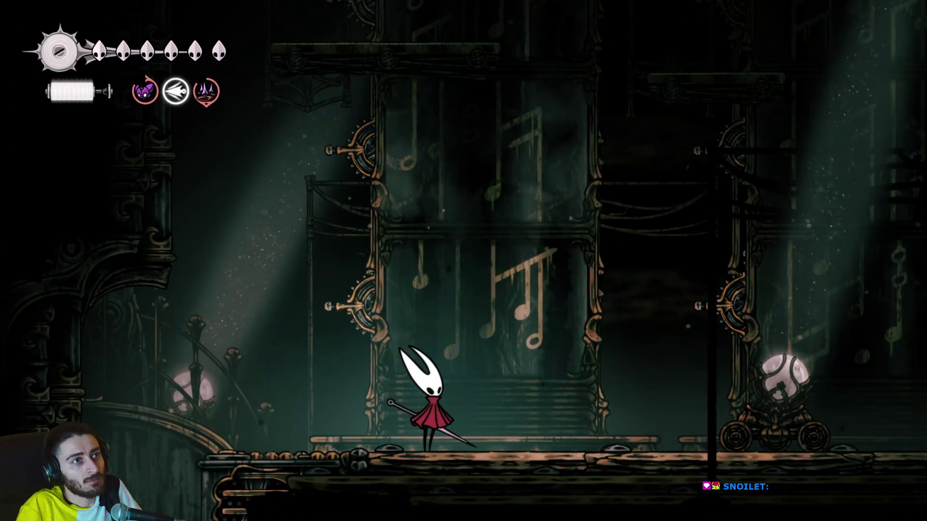
key(z)
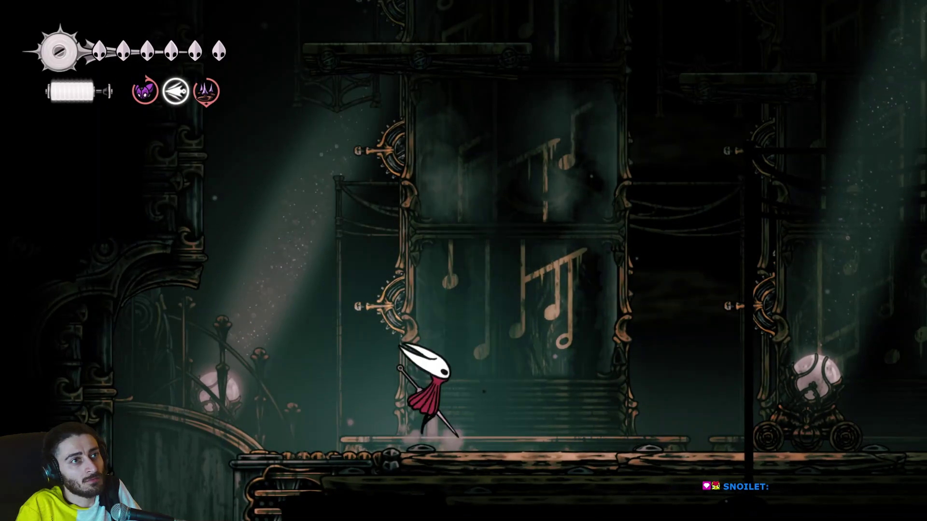
key(z)
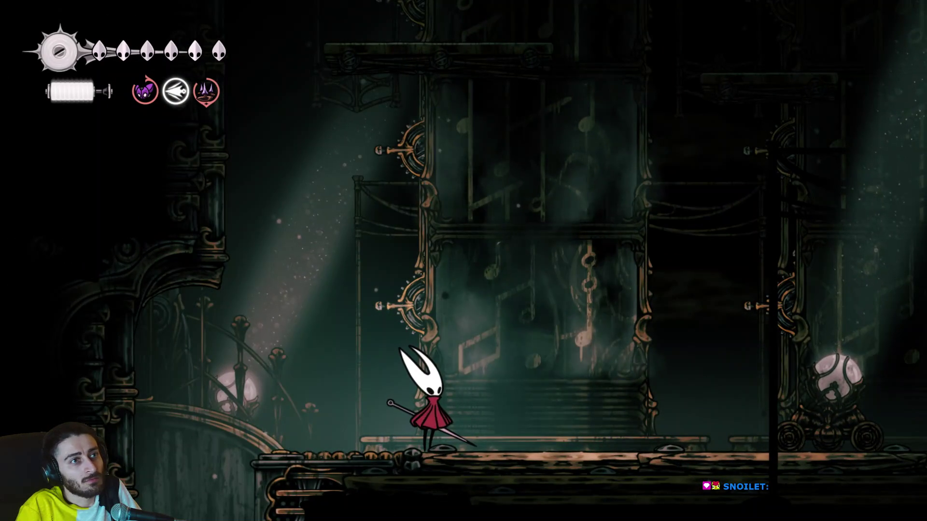
Air-slash further left, then dash right past the orb cart and climb onto a platform's right end.
key(z)
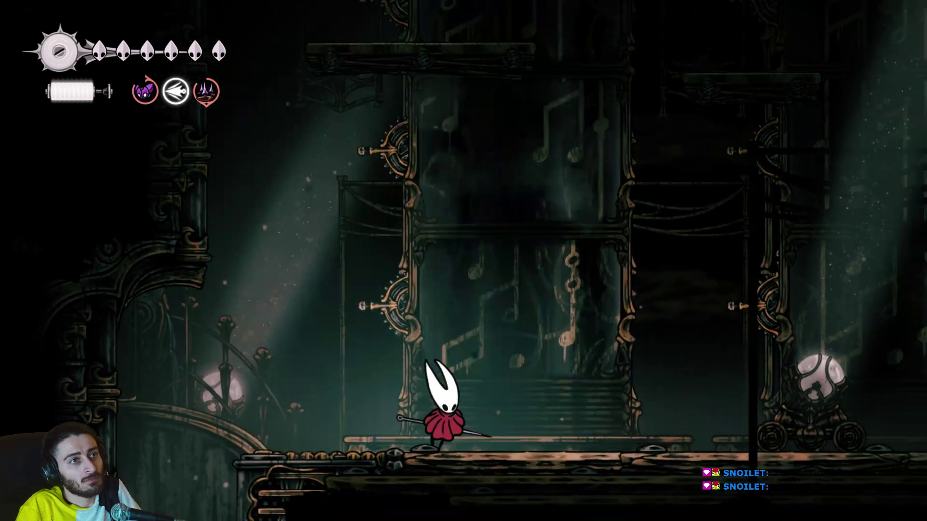
key(Left)
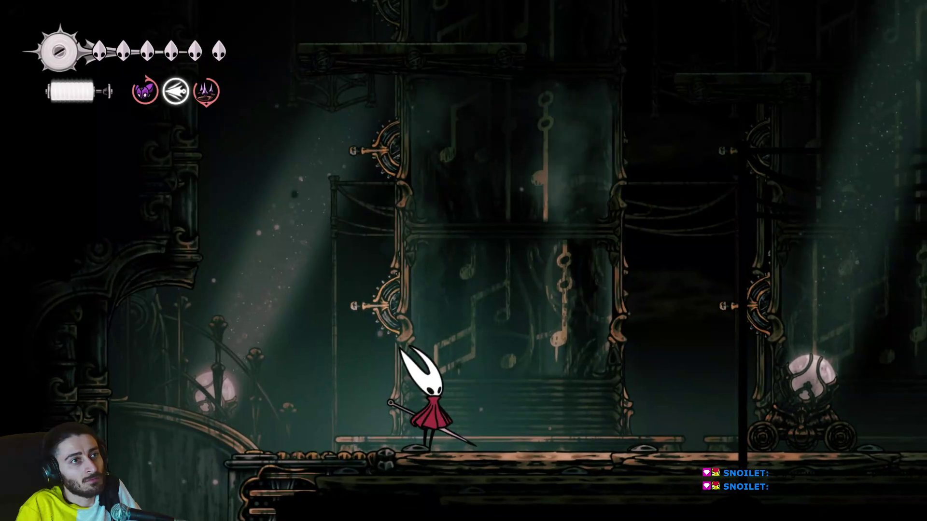
key(x)
key(Left)
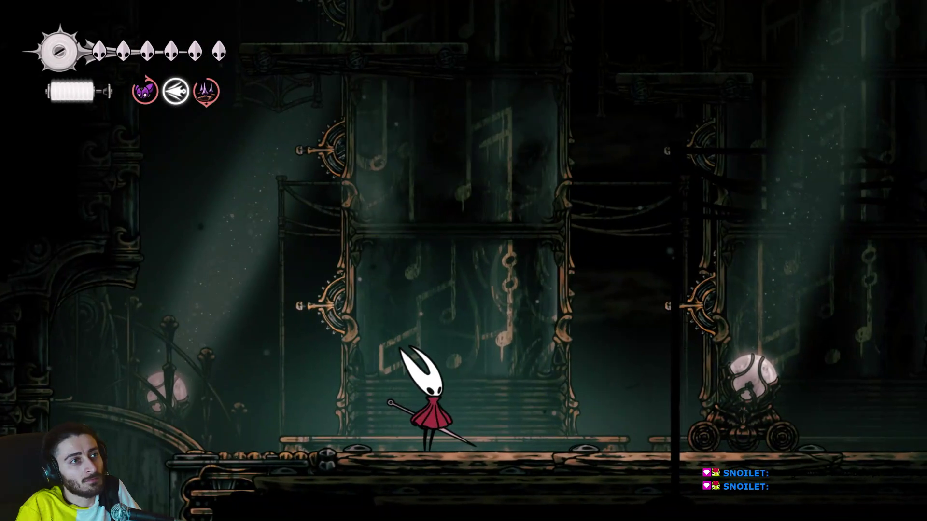
key(Right)
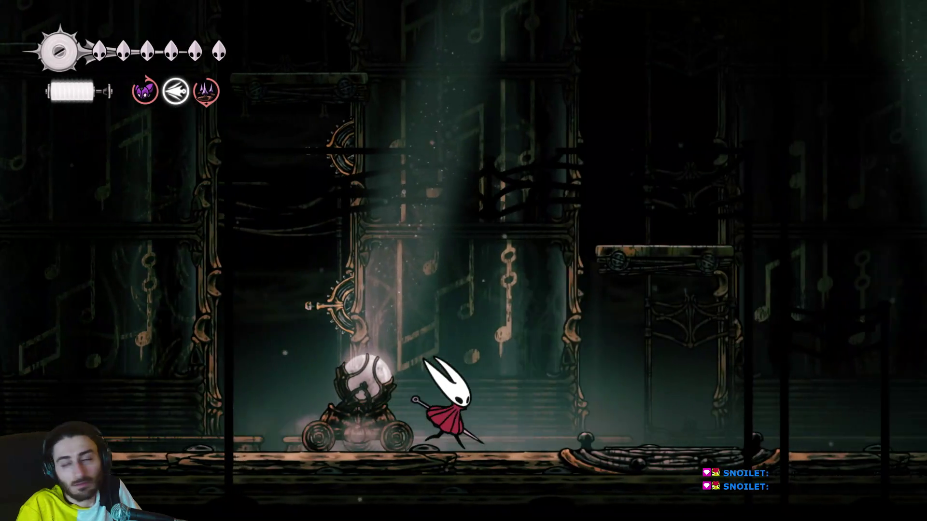
key(z)
key(z)
key(z)
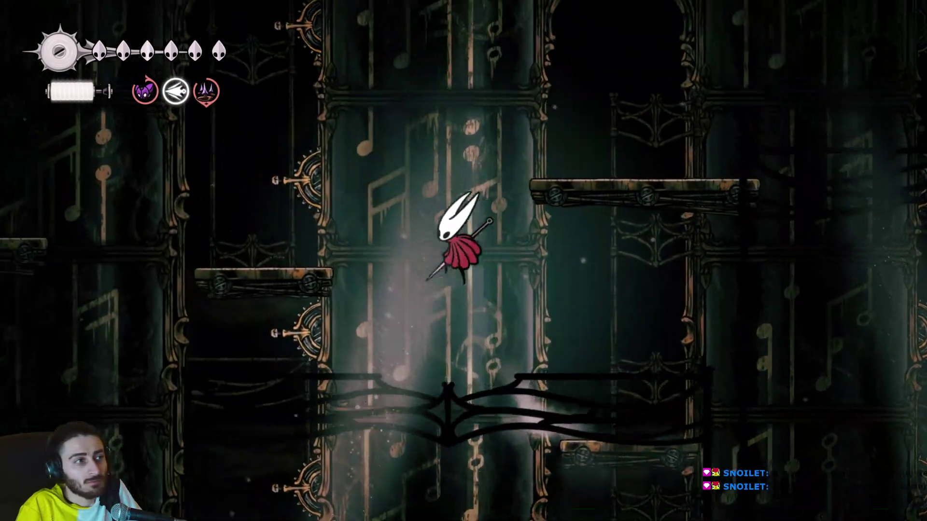
key(x)
key(Left)
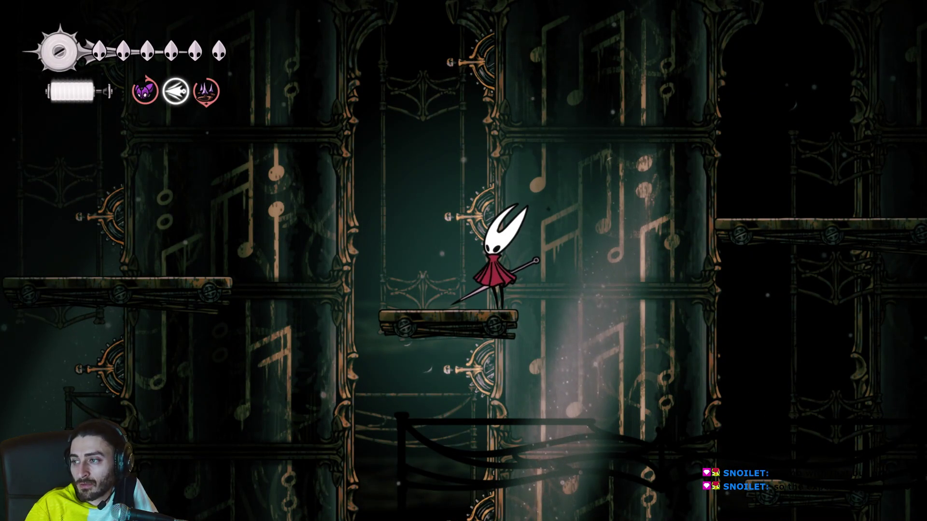
Jump left to the higher platform and make fast needle lunges to the right.
key(Left)
key(z)
key(z)
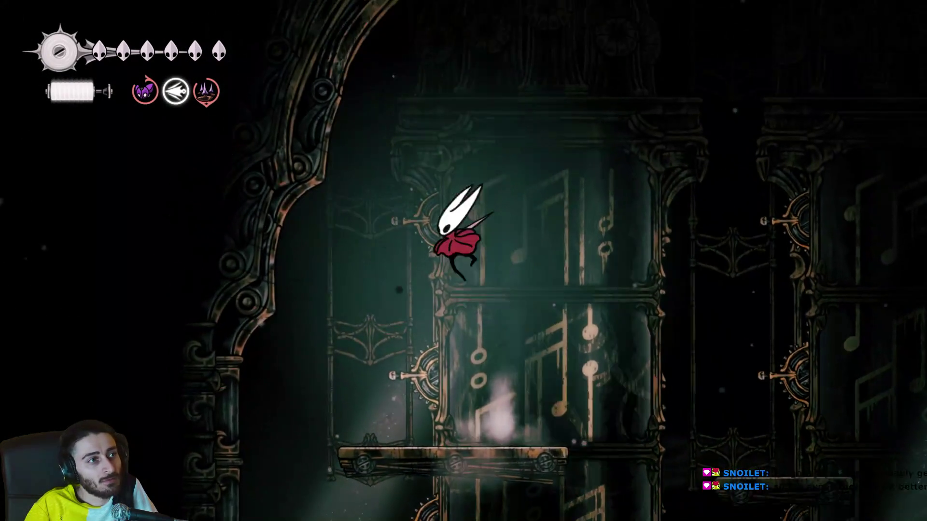
key(Right)
key(x)
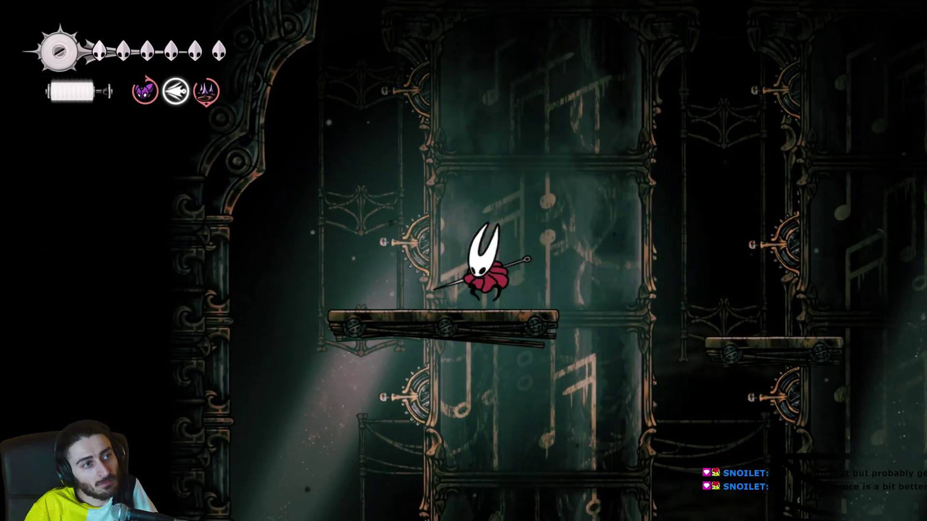
key(x)
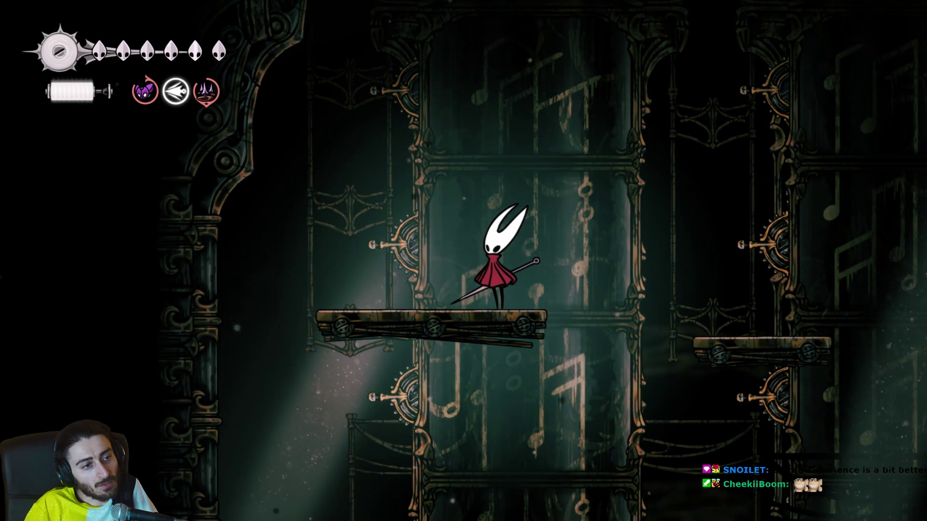
Drop to the lower floor and jump-slash upward, landing further left between the carts.
key(Right)
key(z)
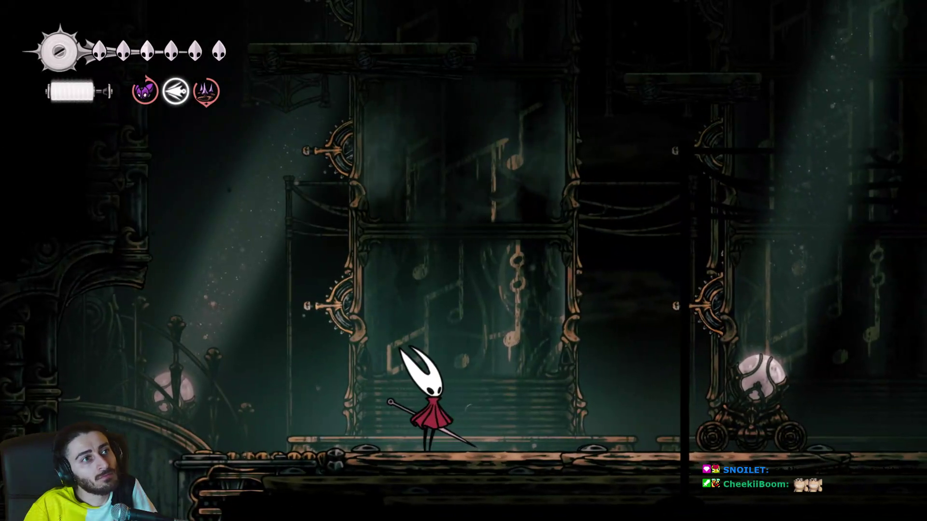
key(Left)
key(z)
key(x)
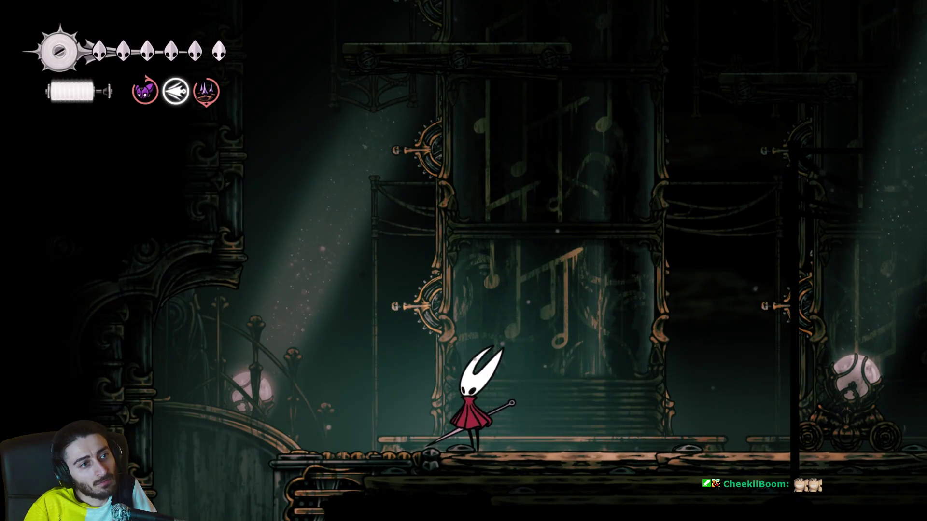
Dash and jump right across the ropes and higher platform, then drop to the floor further right.
key(Right)
key(c)
key(z)
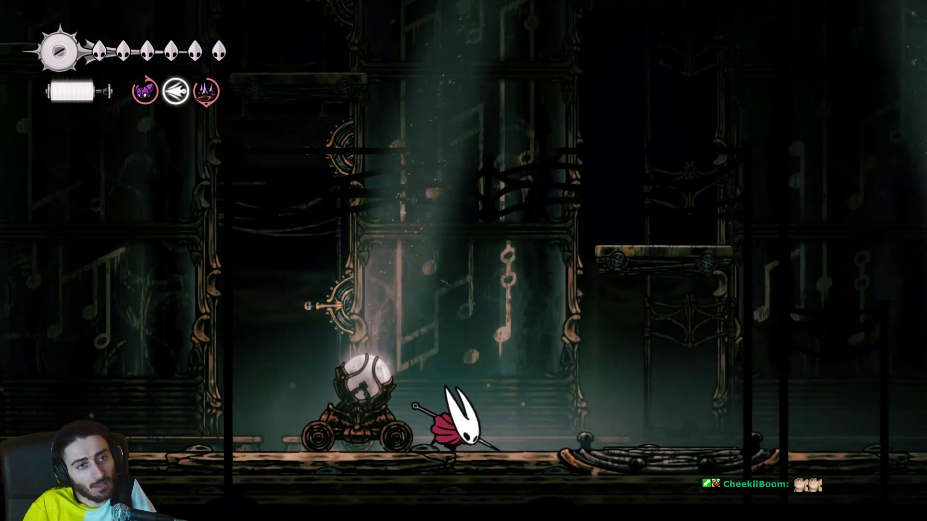
key(z)
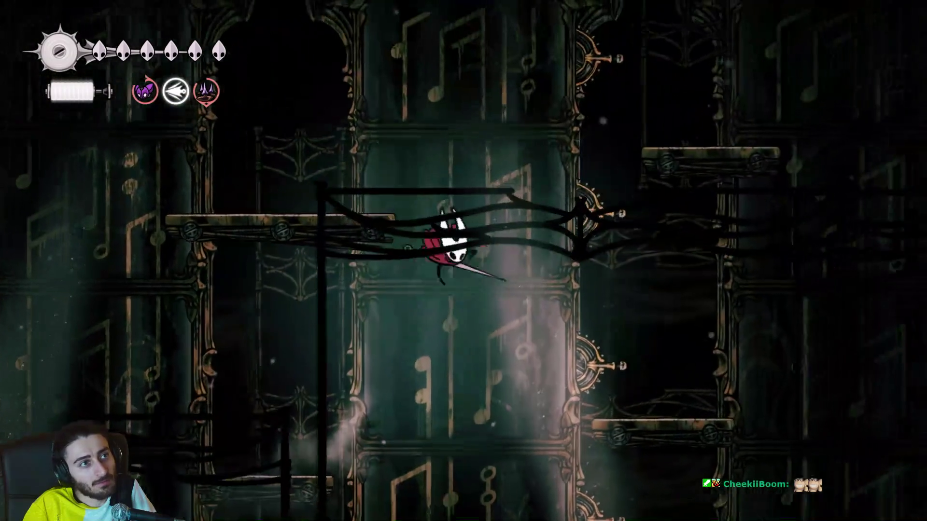
key(Right)
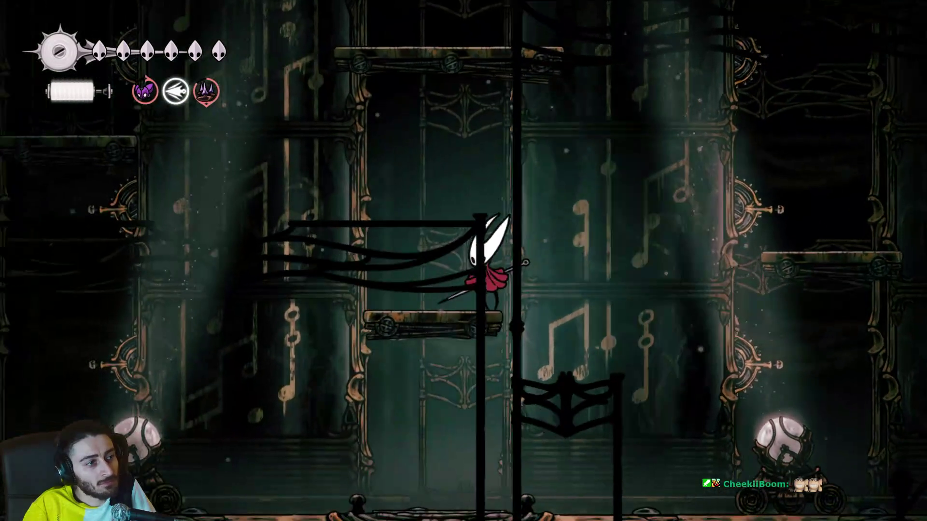
key(z)
key(z)
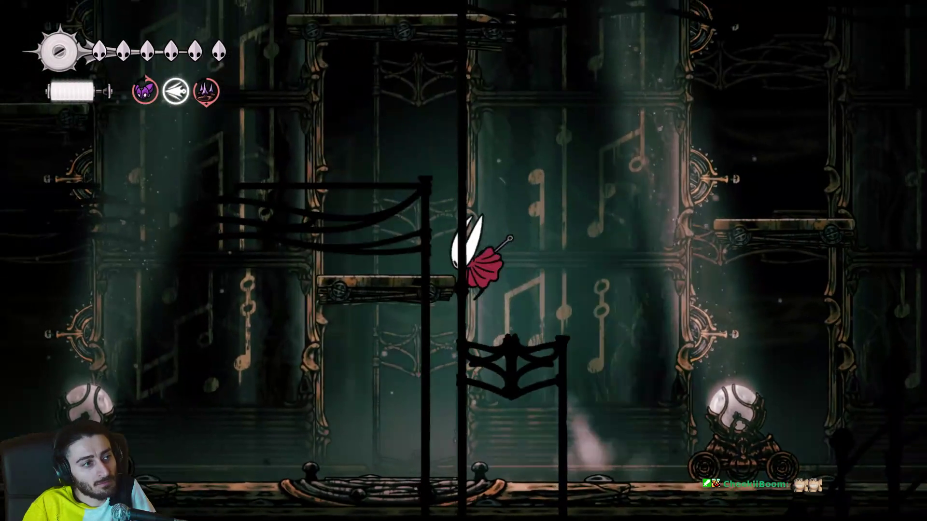
key(Right)
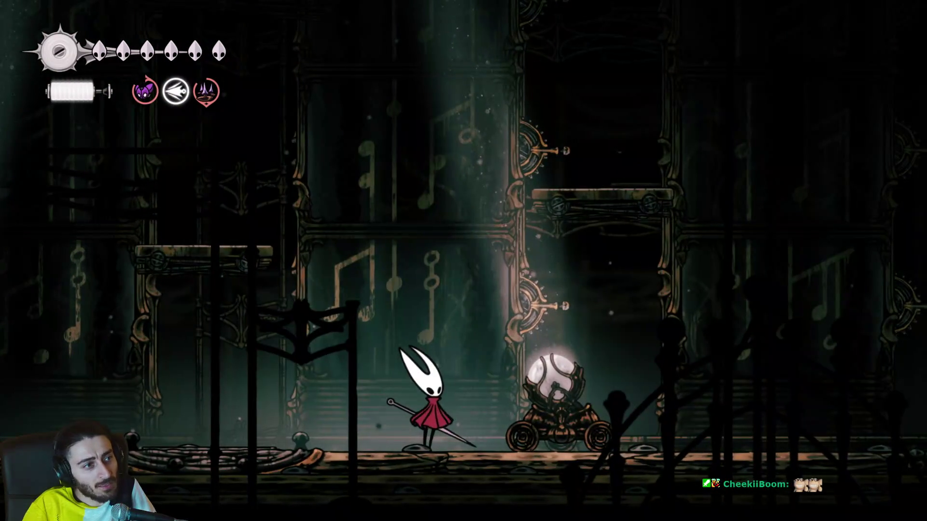
key(Right)
key(z)
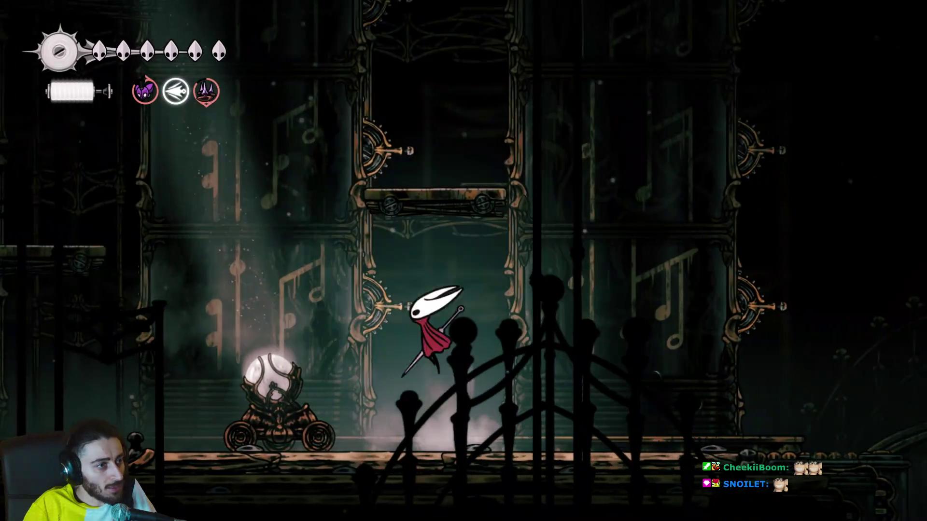
key(z)
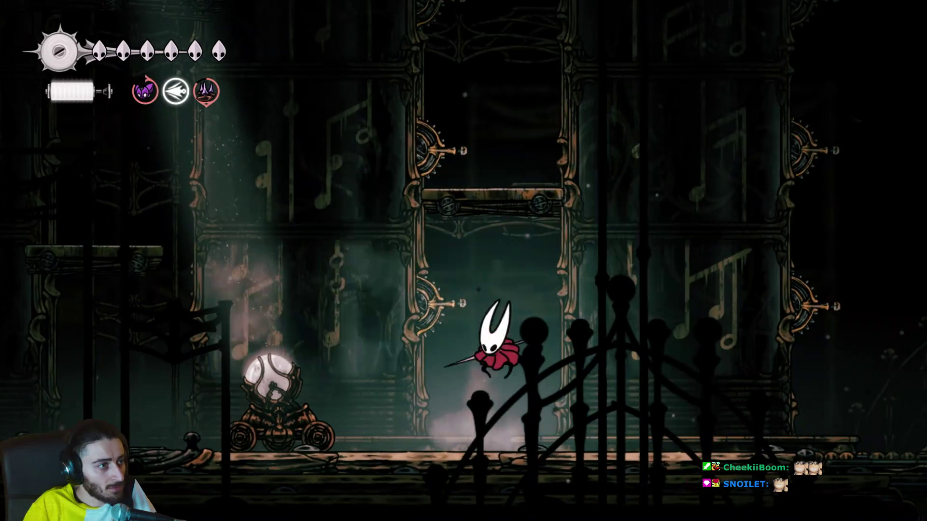
Slash repeatedly while stepping left along the floor toward the orb cart.
key(Left)
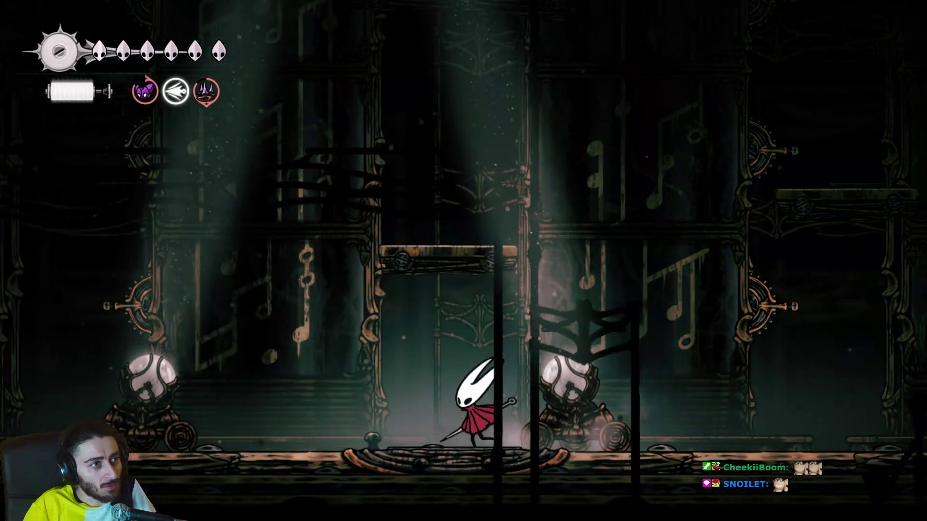
key(Left)
key(x)
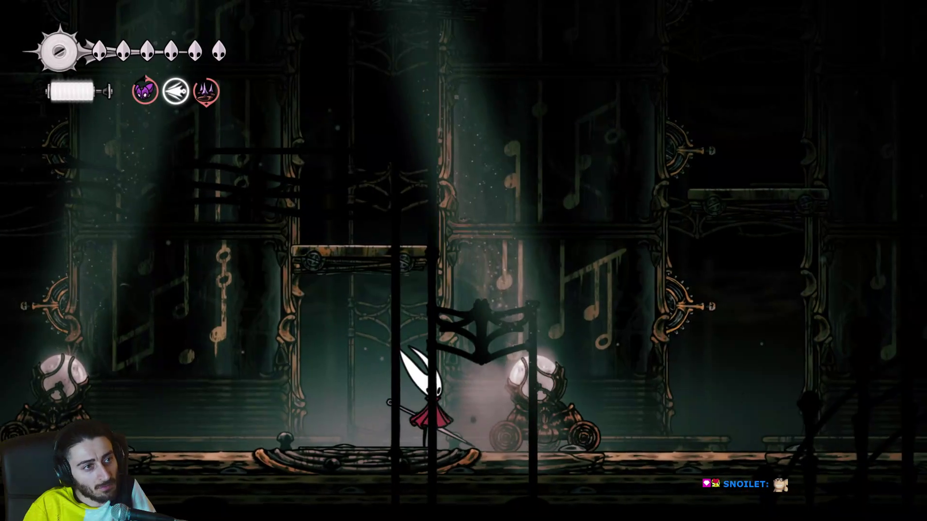
key(Left)
key(x)
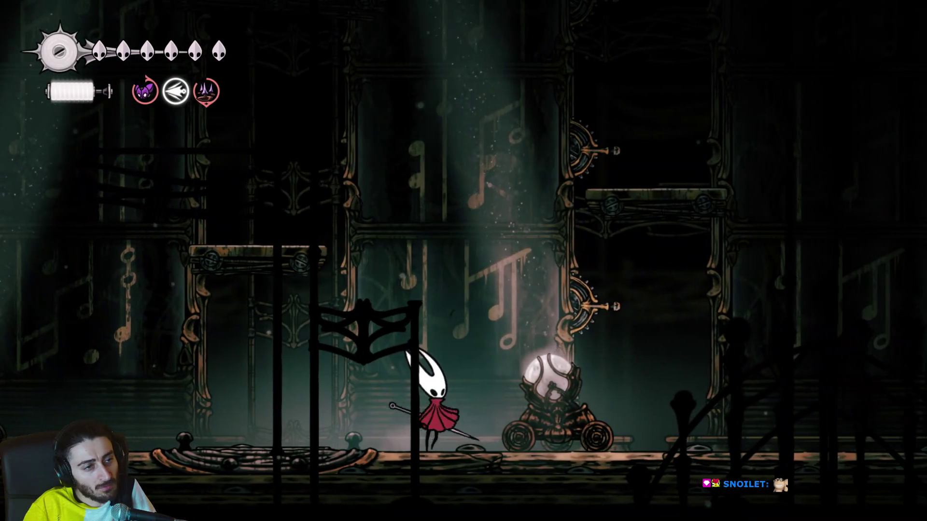
Run right and strike the orb cart several times, moving past it.
key(Right)
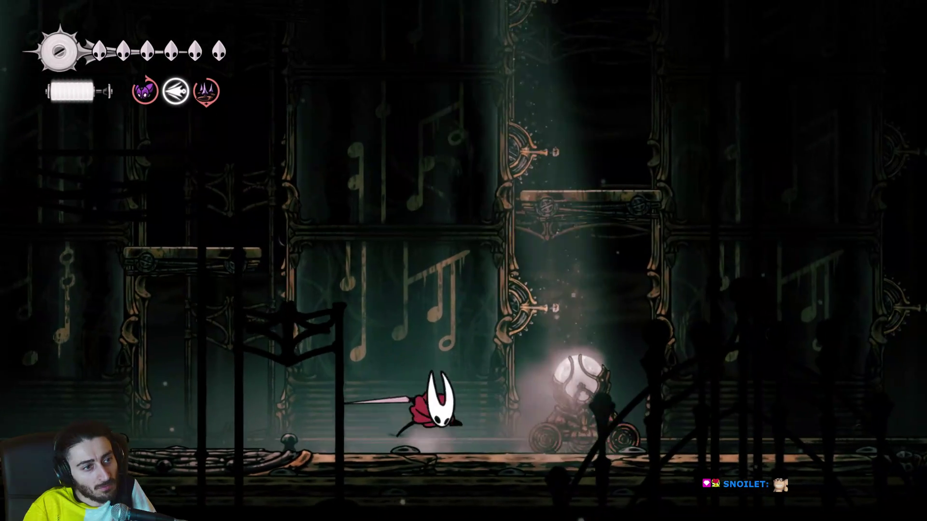
key(x)
key(Right)
key(x)
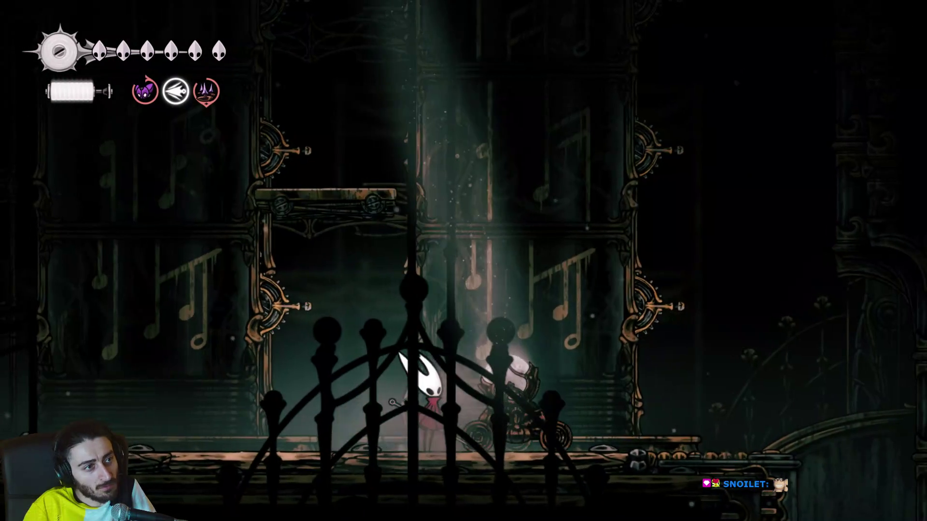
key(Right)
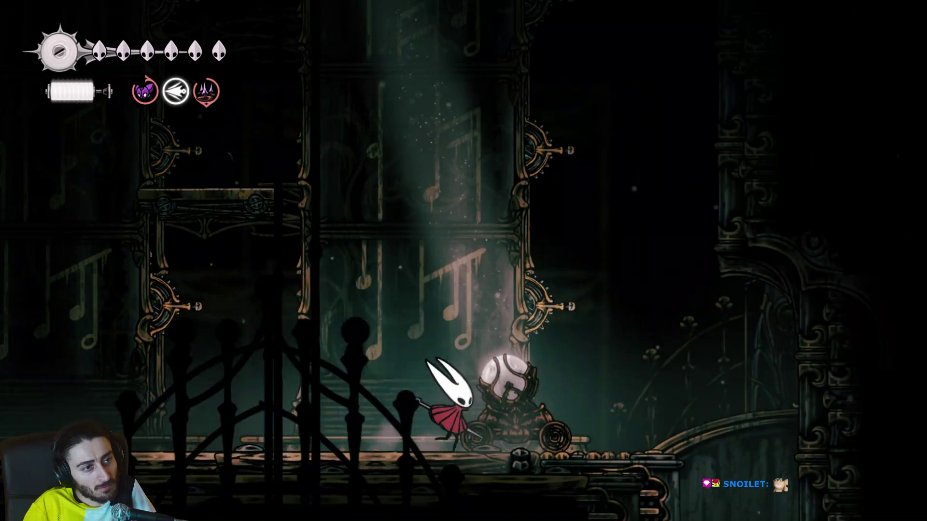
Step back left, jump beside the cart, and dash left to reach it.
key(Left)
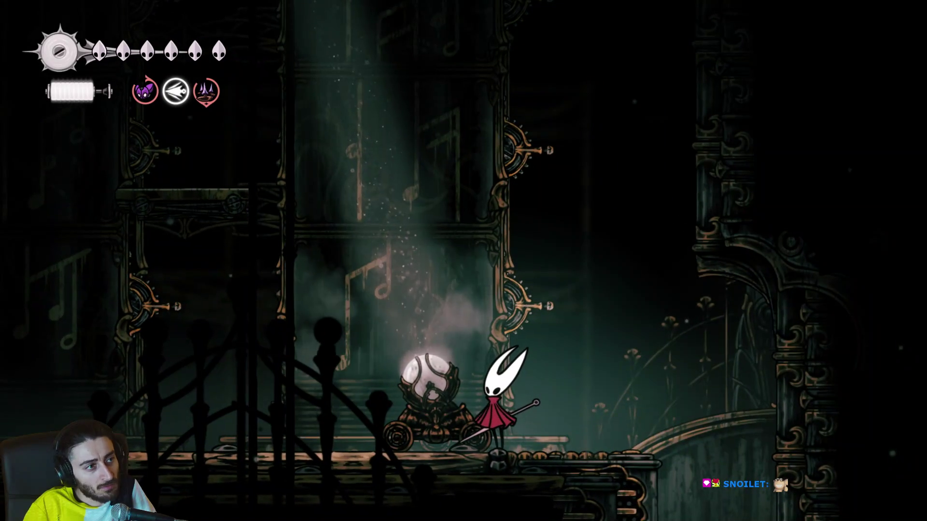
key(z)
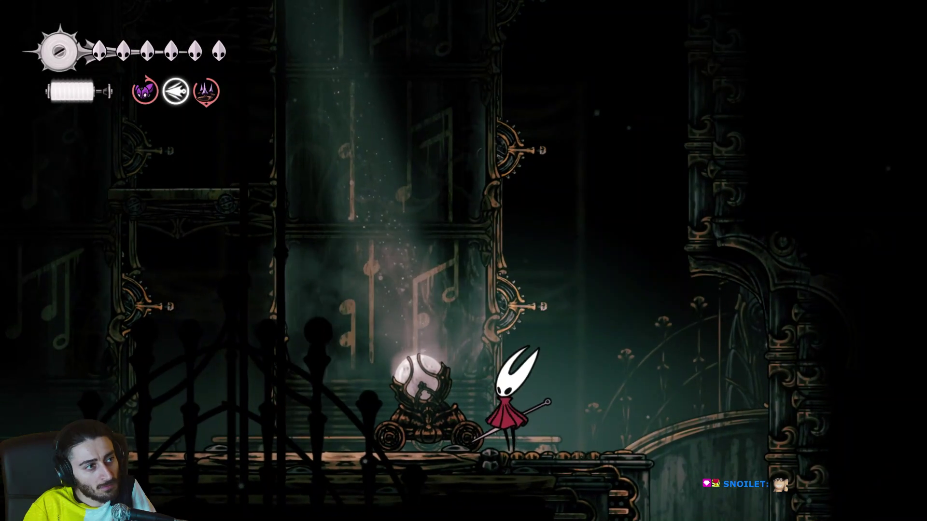
key(Left)
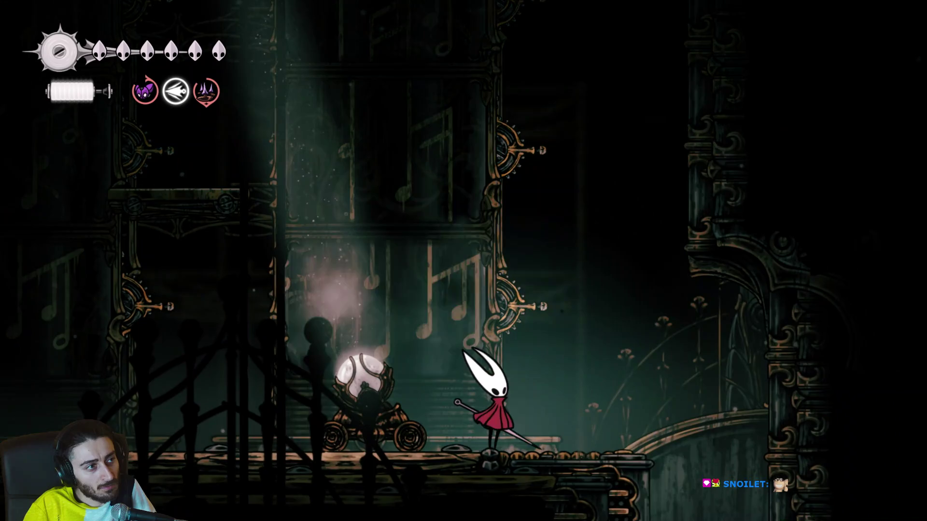
key(Left)
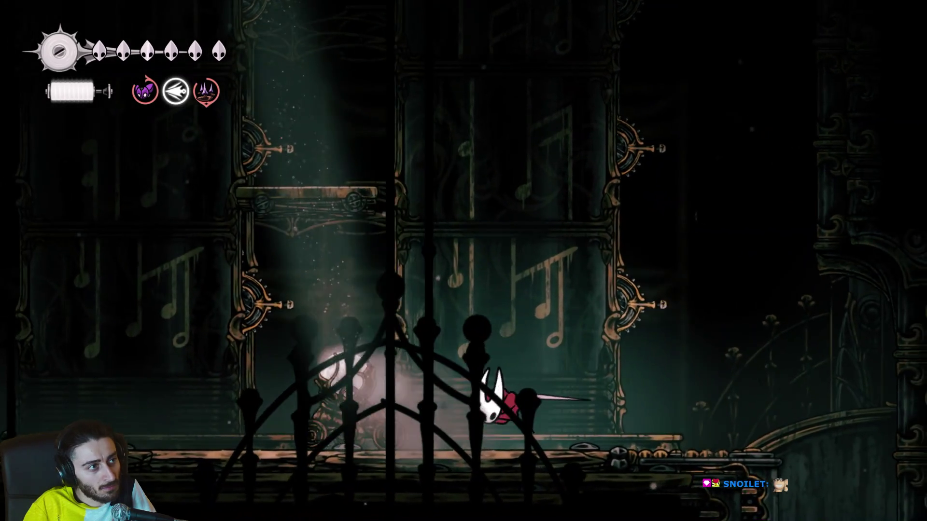
key(Left)
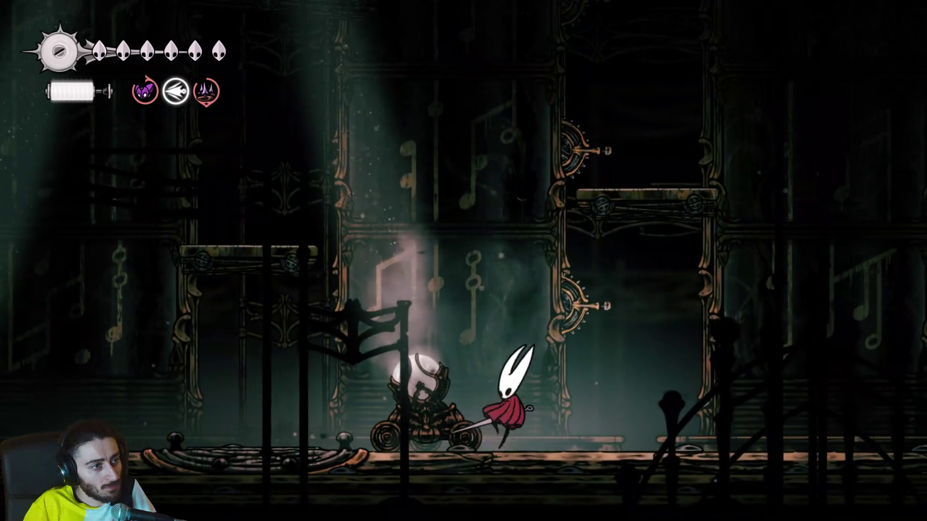
Strike the orb cart beside Hornet twice, then run left past the carts.
key(z)
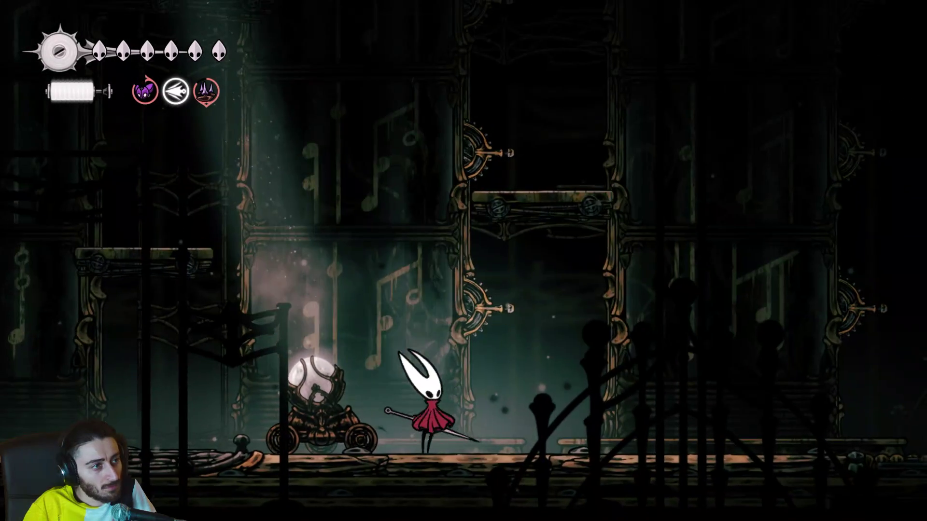
key(x)
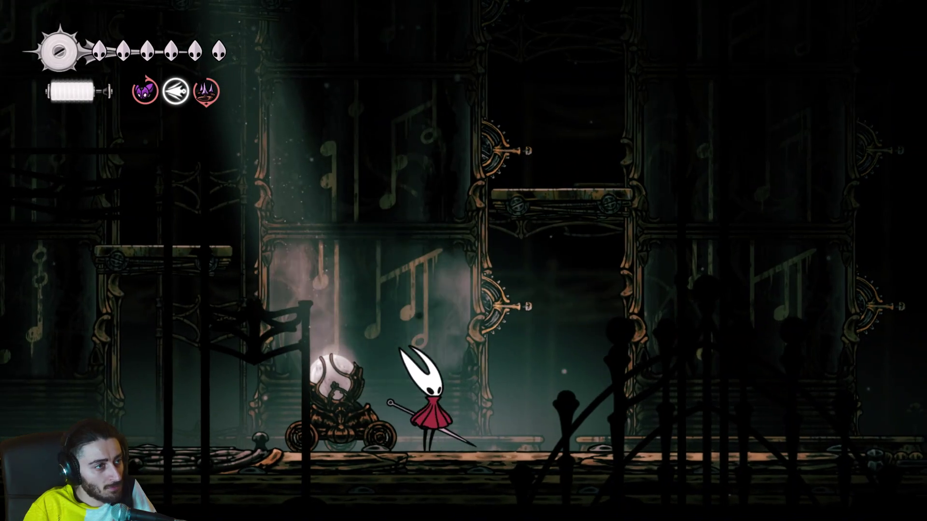
key(x)
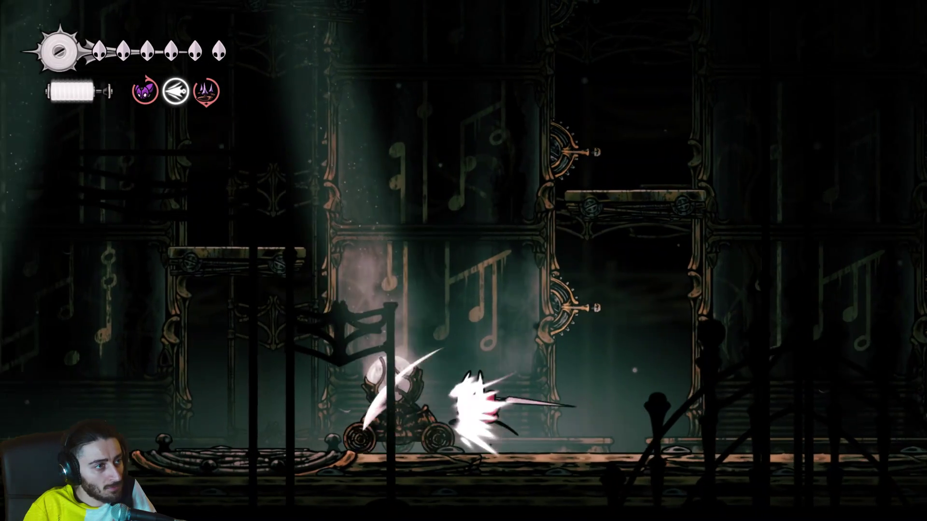
key(Left)
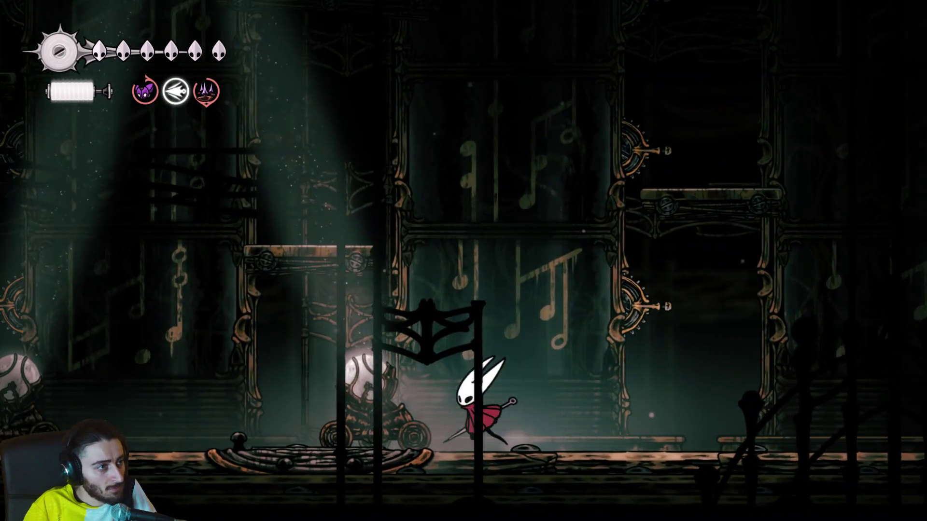
key(Left)
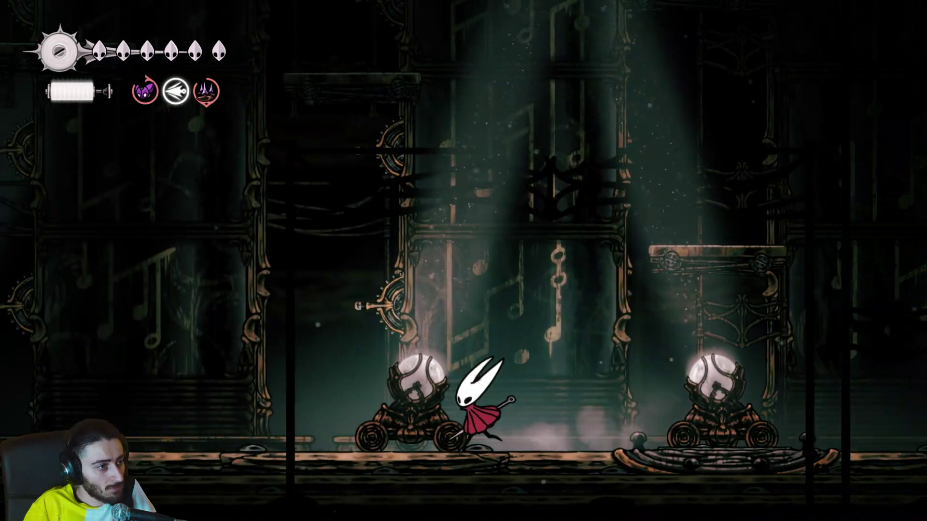
key(Left)
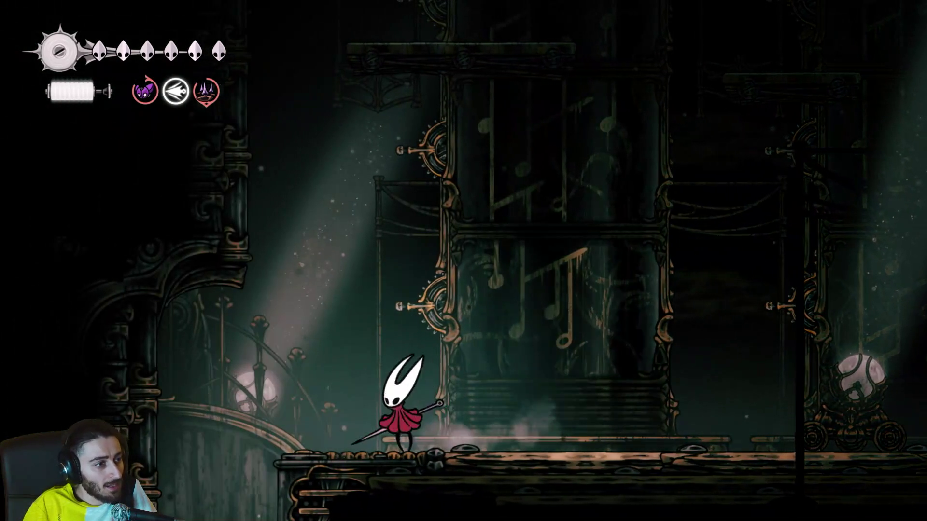
Run back right and swing at the carts, moving alongside until they roll together.
key(Right)
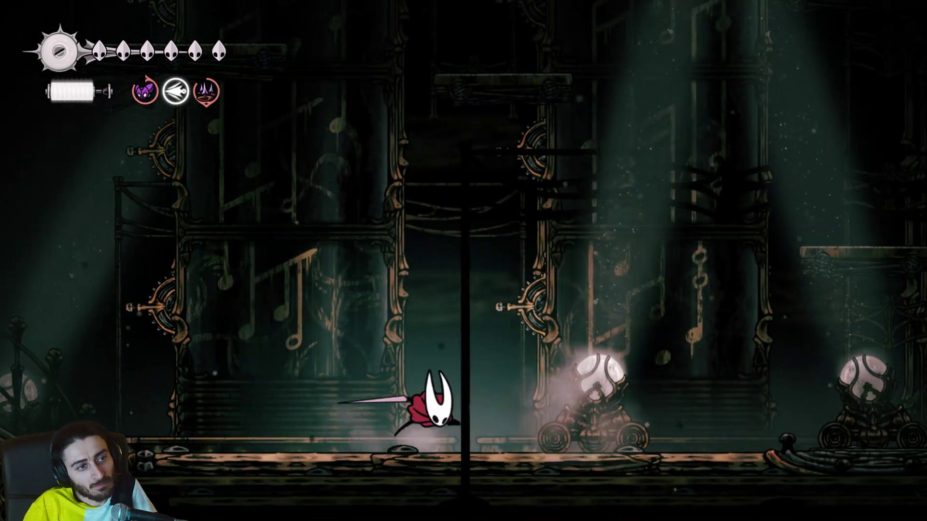
key(Right)
key(x)
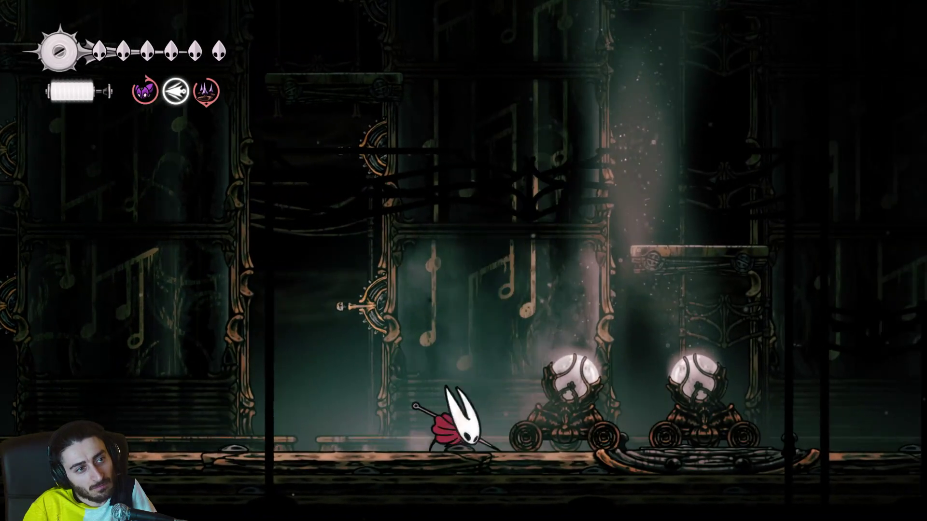
key(Right)
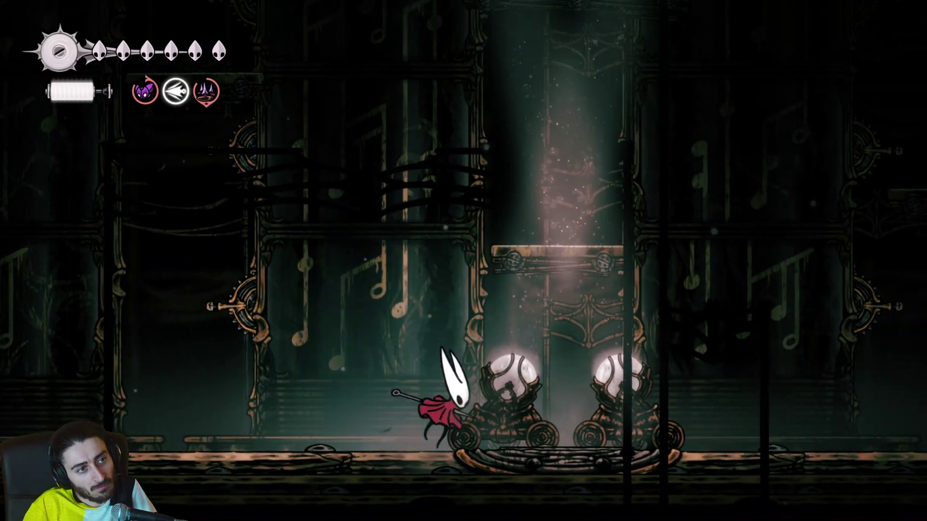
key(Right)
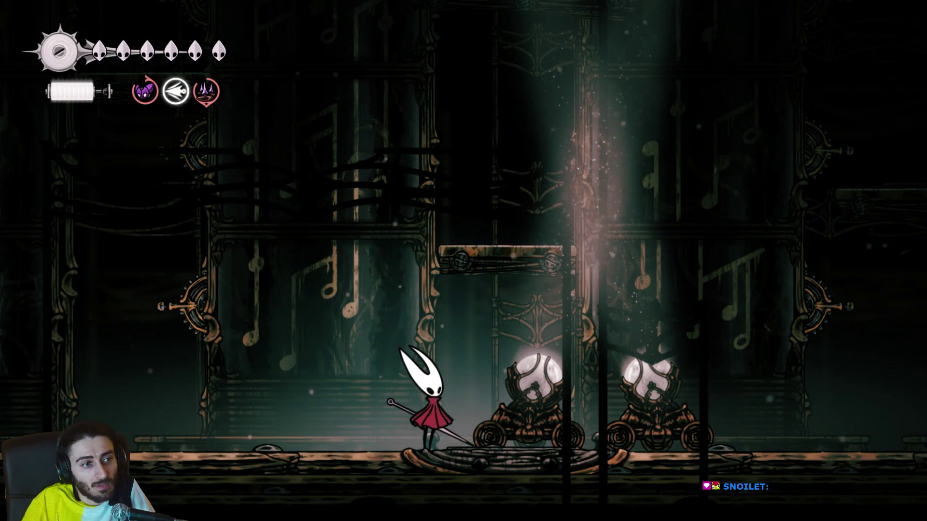
key(Left)
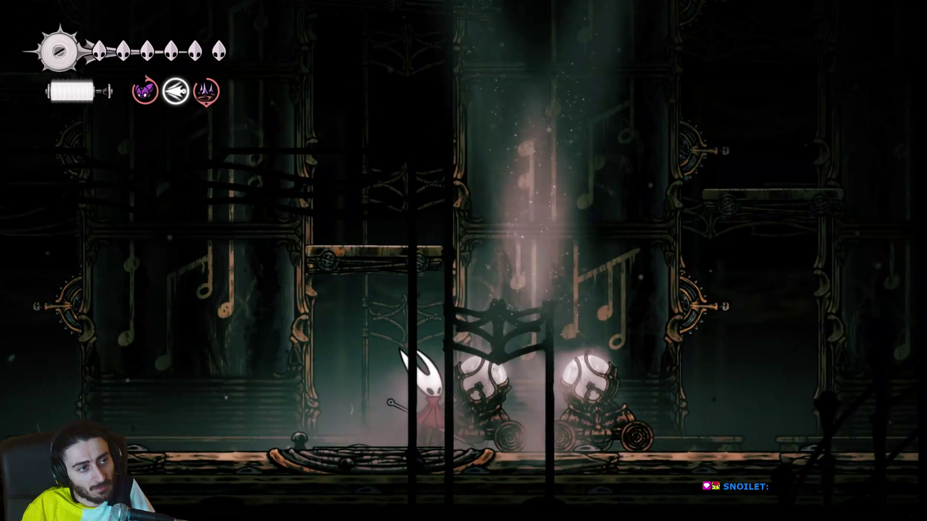
key(Right)
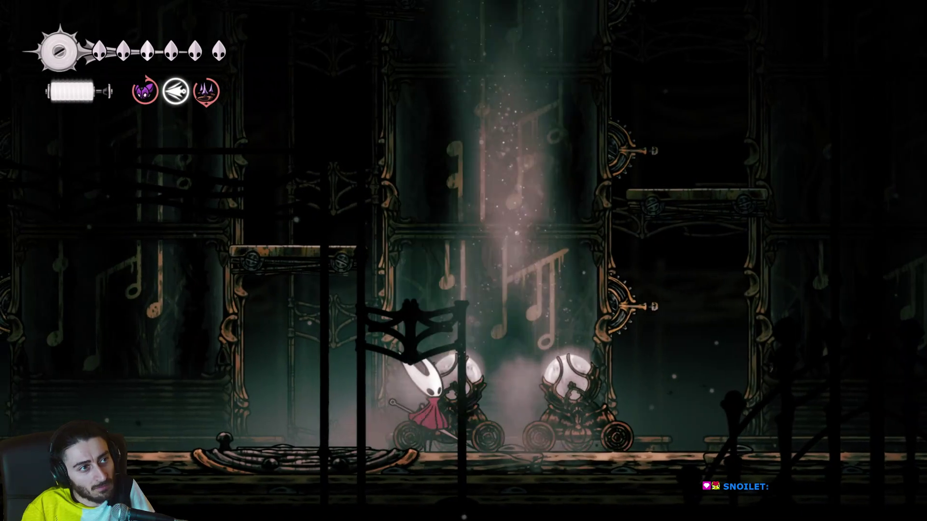